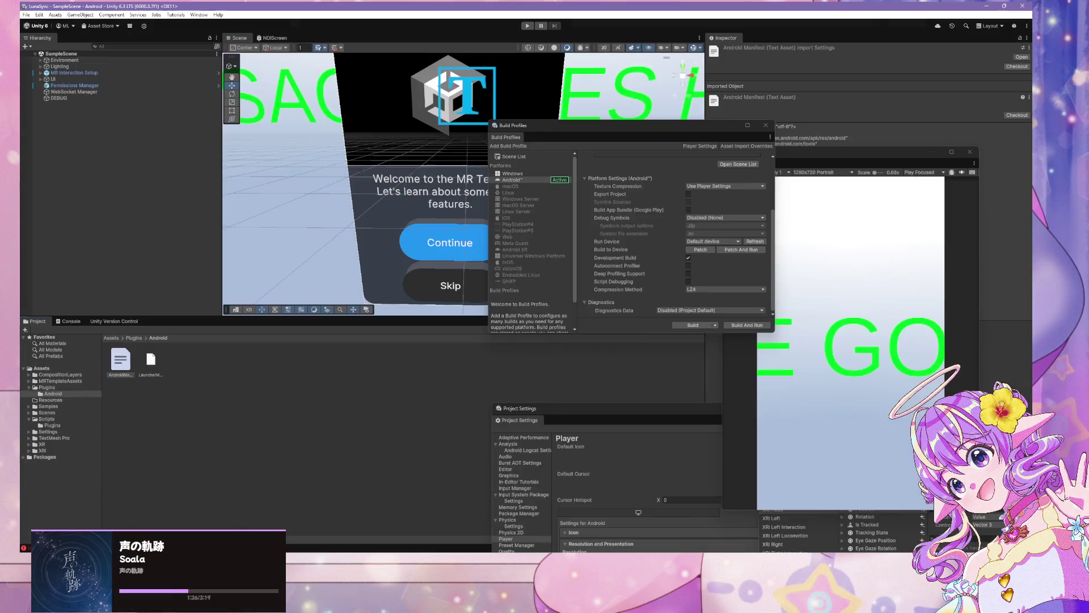
Step: Replace the duplicated CHANGE_WIFI_MULTICAST_STATE on line 8 of AndroidManifest.xml with HAND_TRACKING
{"action": "mouse_move", "coordinate": [553, 553]}
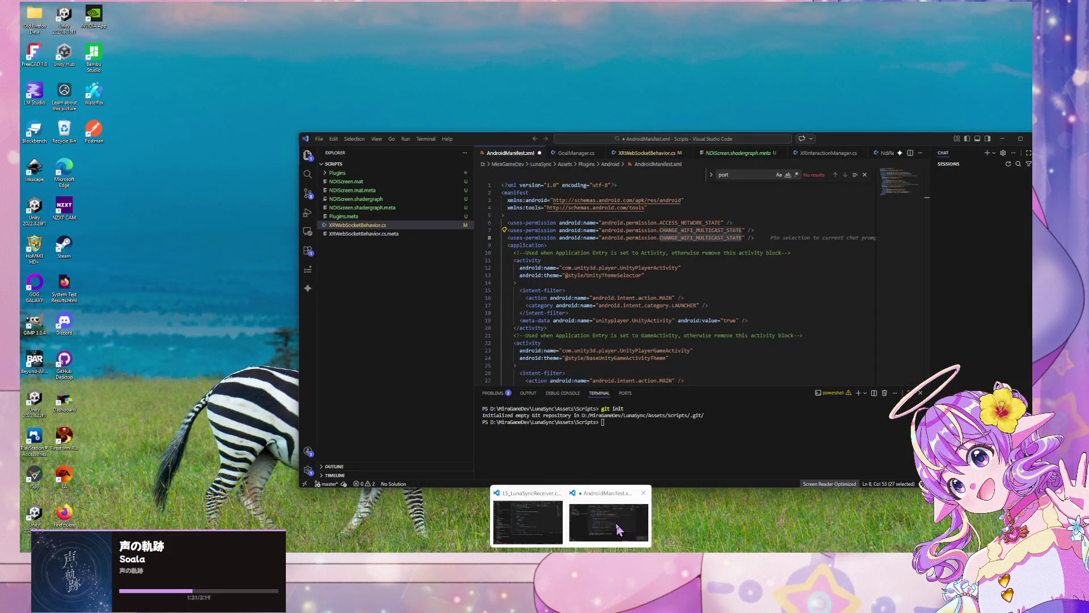
{"action": "left_click", "coordinate": [609, 533]}
{"action": "left_click_drag", "start_coordinate": [749, 237], "coordinate": [665, 237]}
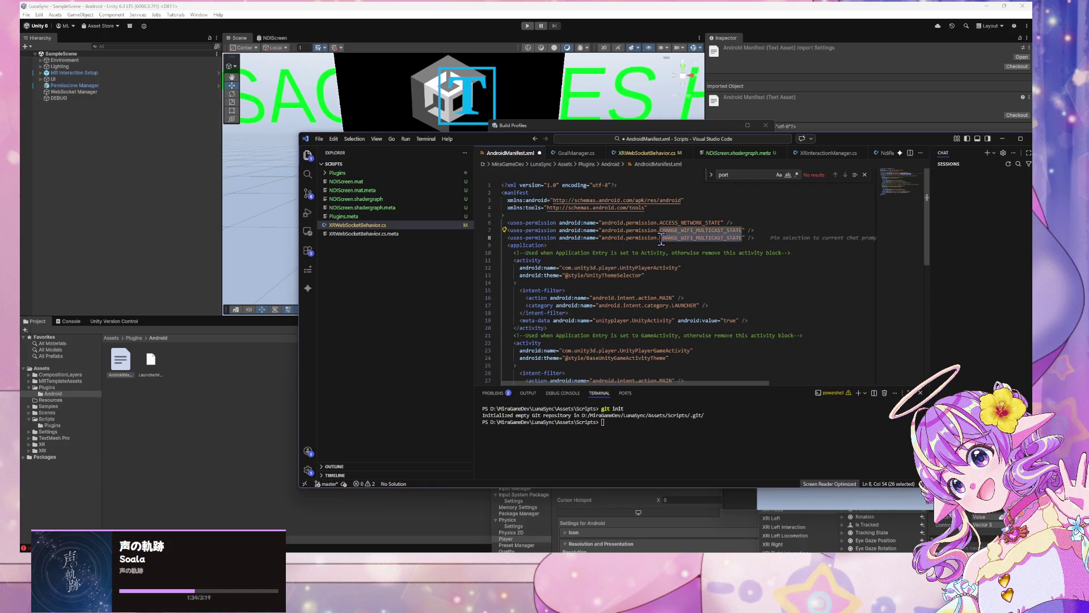
{"action": "type", "text": "HAND_TRACKING"}
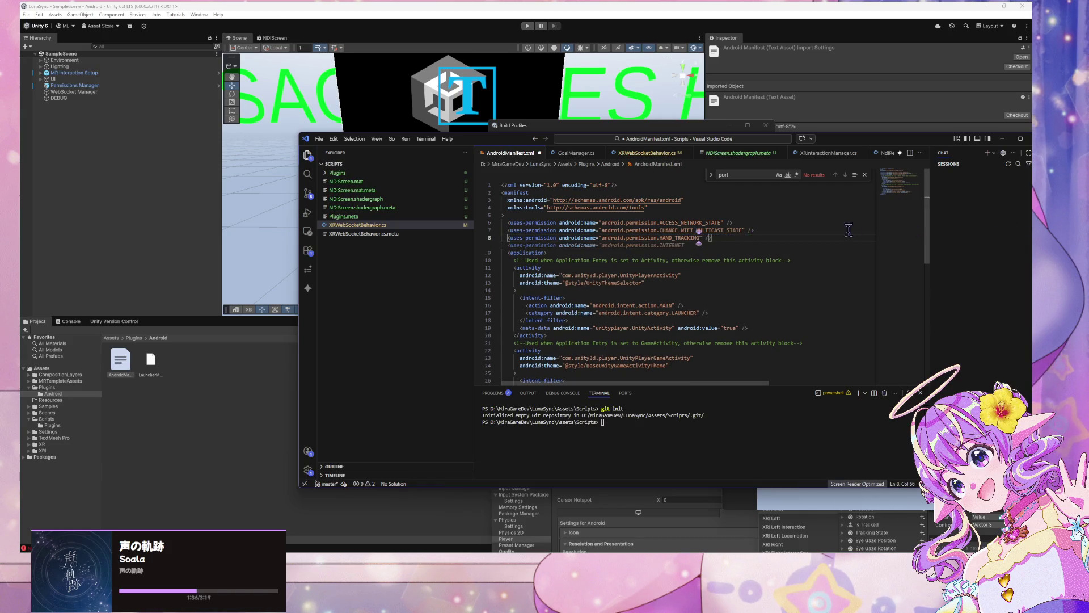
Step: Check the hand-tracking documentation, then return to the manifest and Unity's Player settings
{"action": "key", "text": "alt+Tab"}
{"action": "scroll", "coordinate": [519, 299], "scroll_direction": "up", "scroll_amount": 1}
{"action": "scroll", "coordinate": [519, 300], "scroll_direction": "down", "scroll_amount": 2}
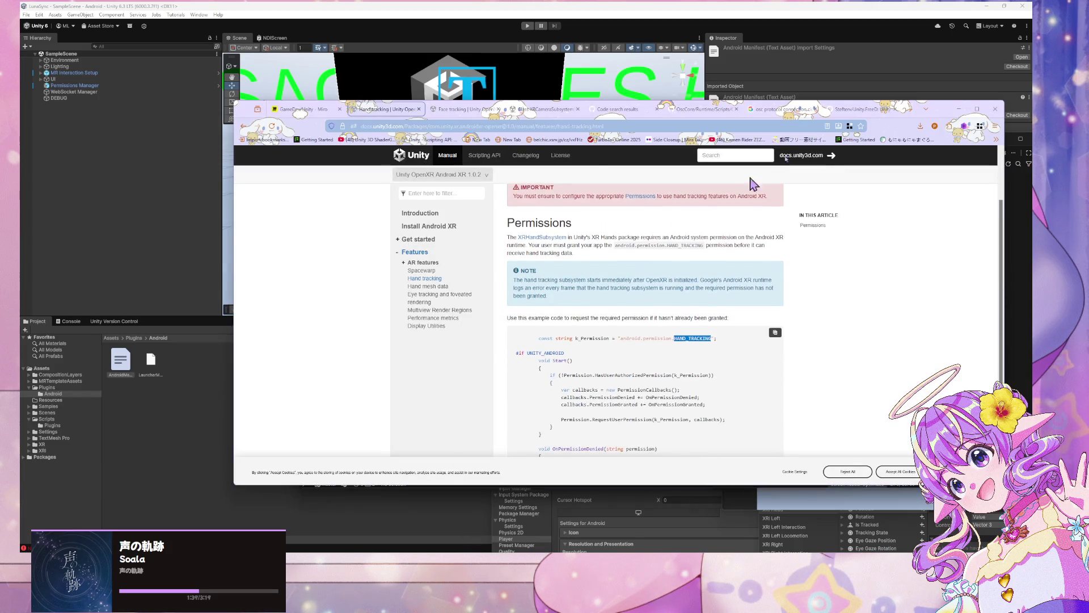
{"action": "left_click", "coordinate": [959, 109]}
{"action": "left_click", "coordinate": [776, 260]}
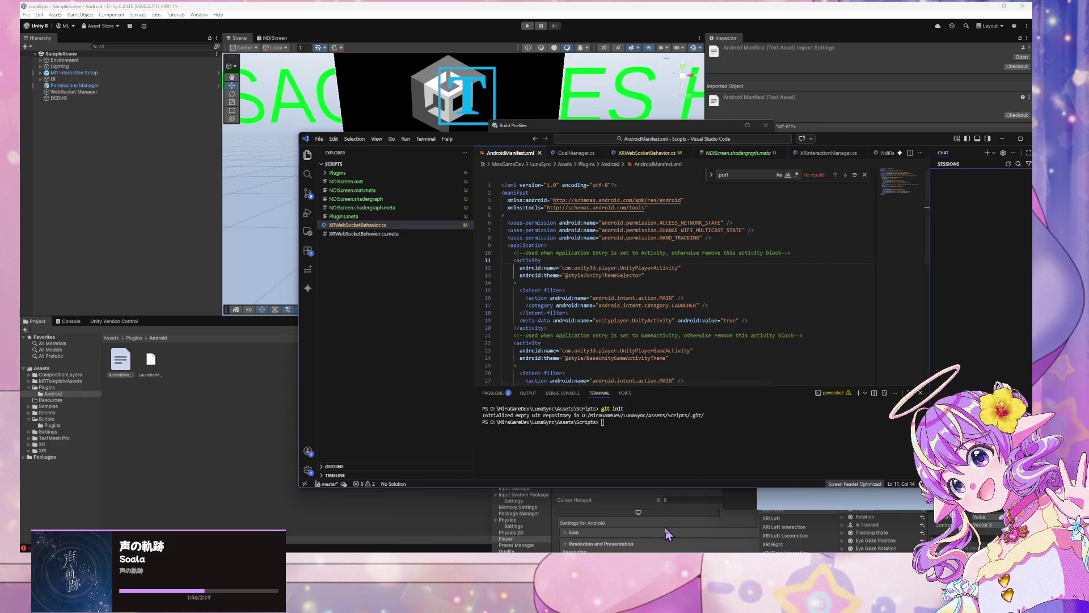
{"action": "left_click", "coordinate": [622, 502]}
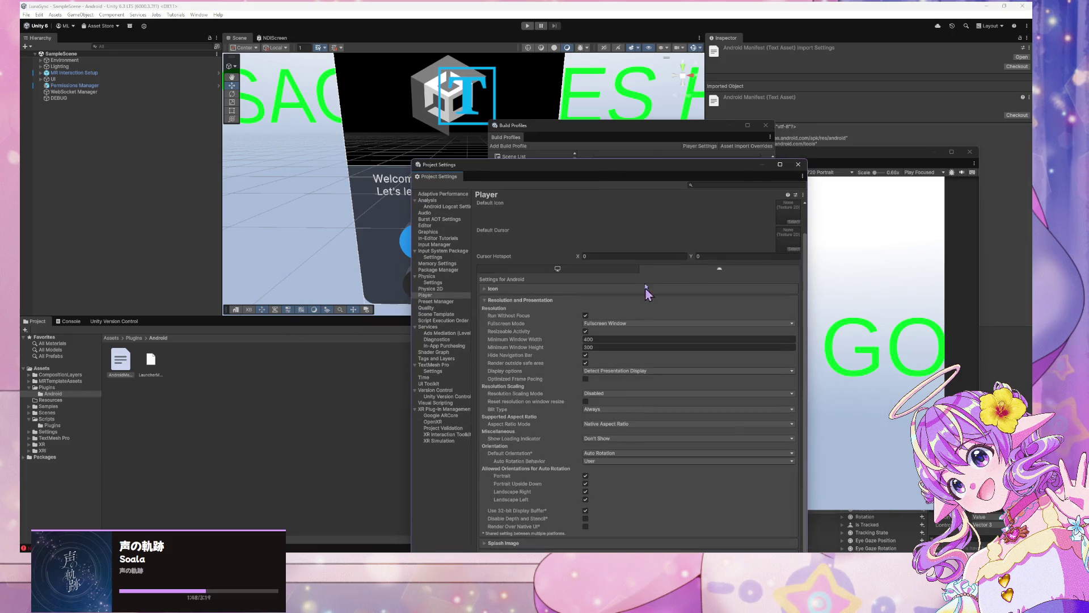
Step: Move the Android Player settings window higher, glance at the File menu, and scroll the panel
{"action": "left_click_drag", "start_coordinate": [619, 164], "coordinate": [586, 62]}
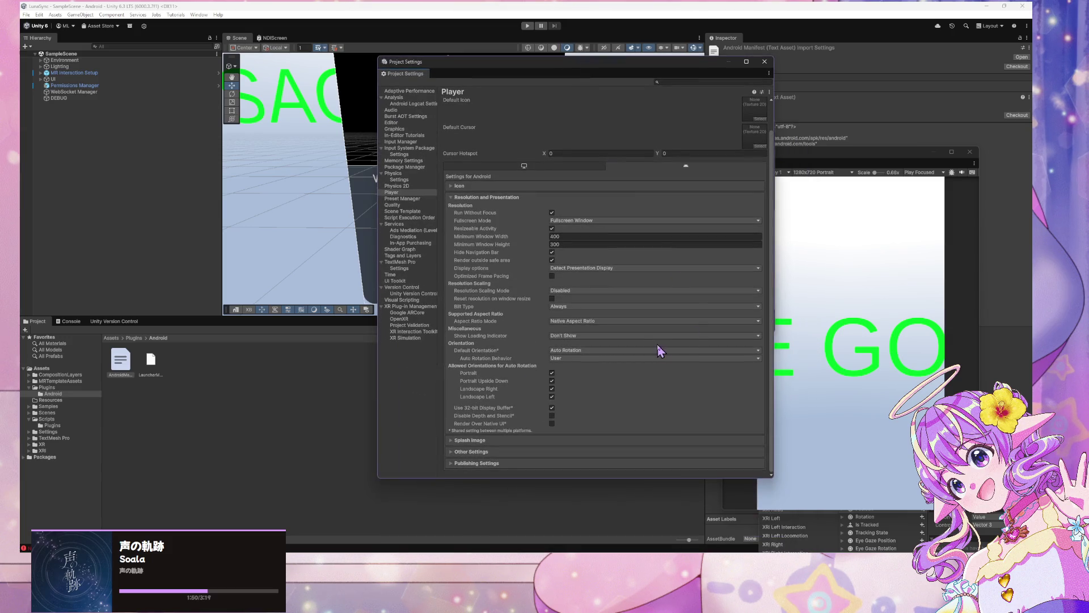
{"action": "left_click", "coordinate": [26, 15]}
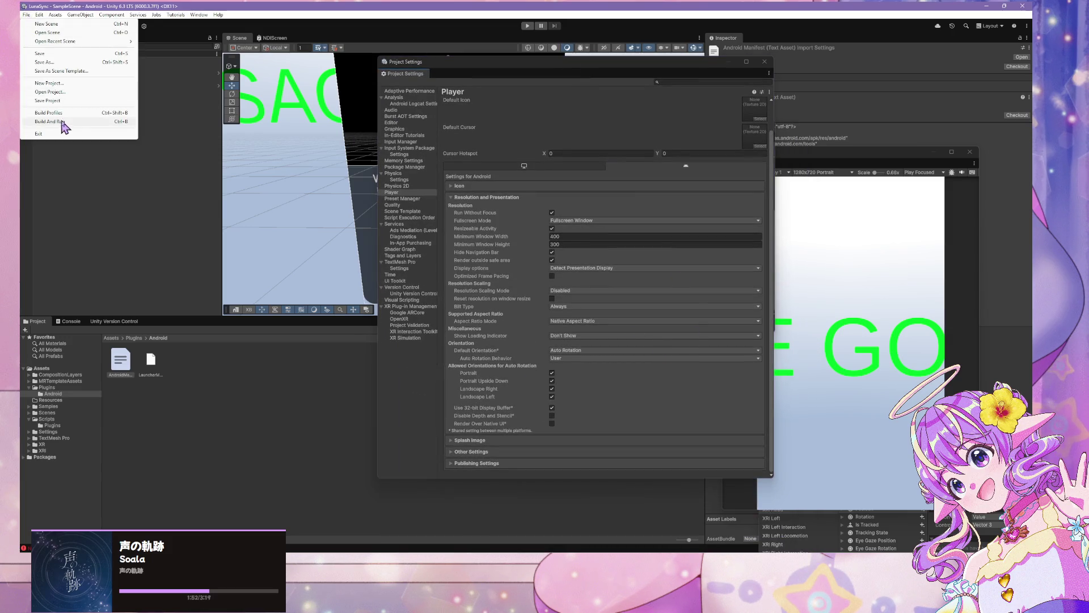
{"action": "left_click", "coordinate": [653, 187]}
{"action": "scroll", "coordinate": [655, 186], "scroll_direction": "up", "scroll_amount": 1}
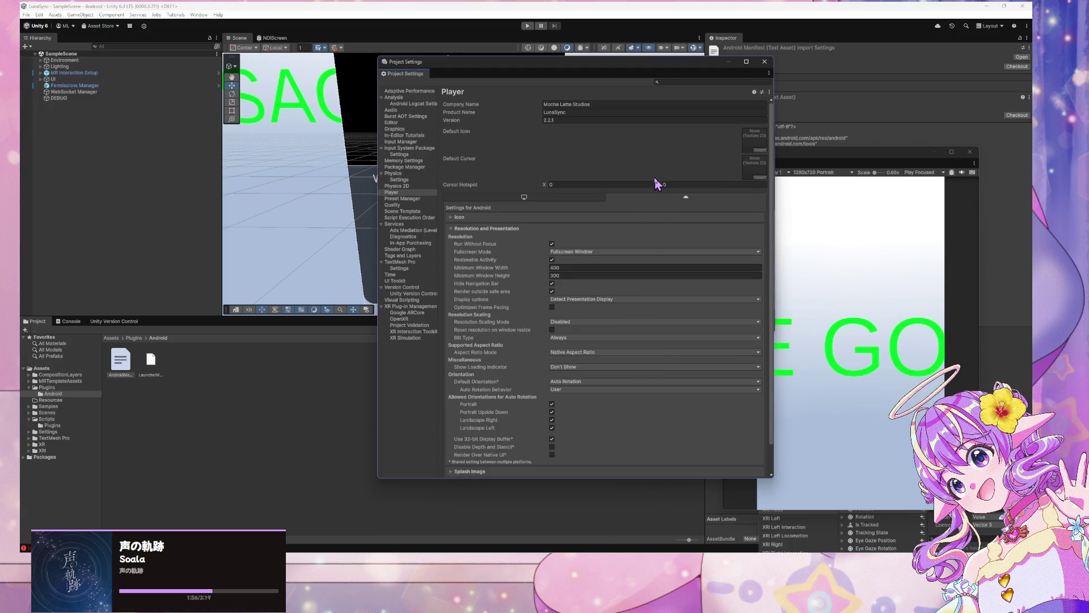
{"action": "scroll", "coordinate": [653, 179], "scroll_direction": "down", "scroll_amount": 2}
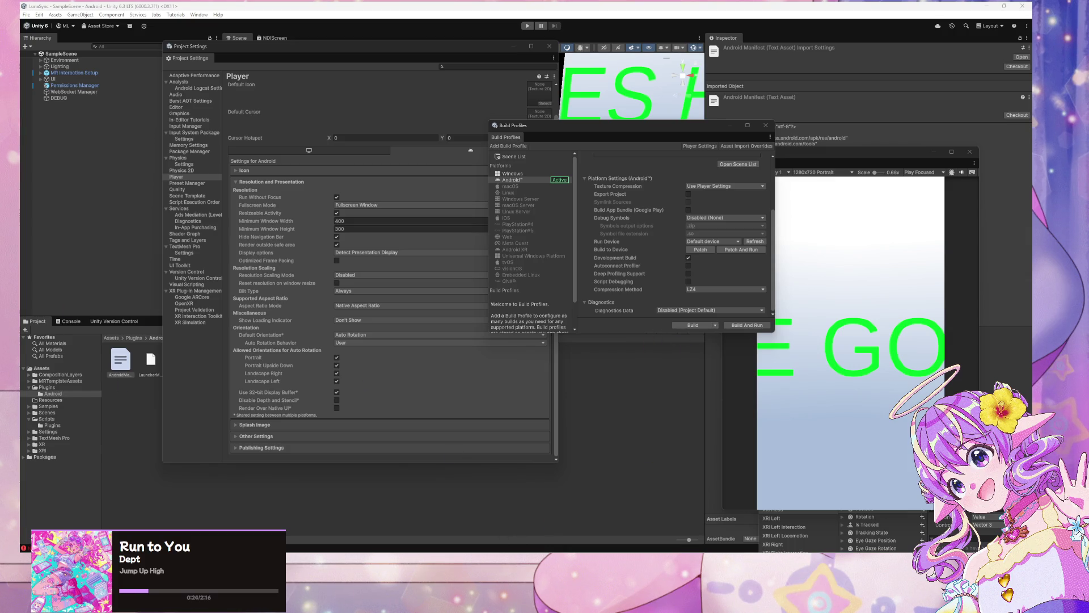
{"action": "key", "text": "alt+Tab"}
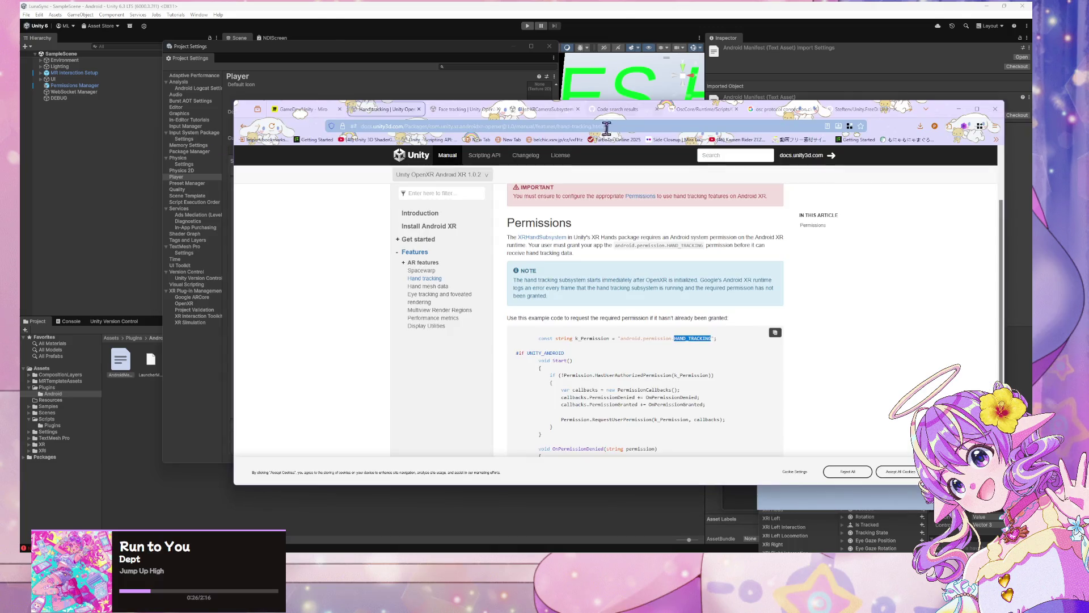
{"action": "key", "text": "alt+Tab"}
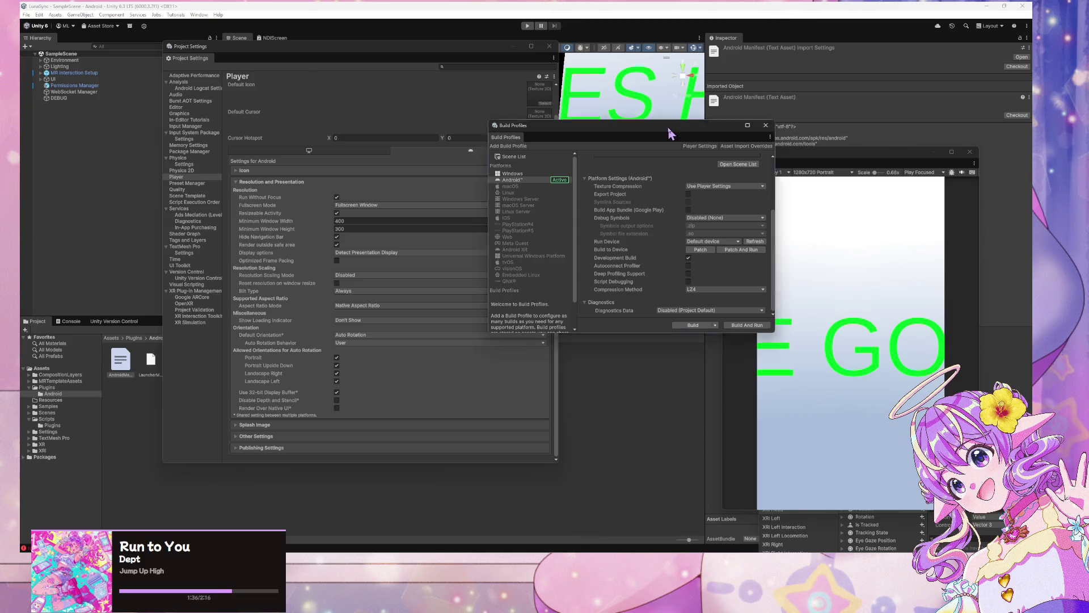
Step: Rearrange the Build Profiles, Game and Project Settings windows while inspecting Permissions Manager and DEBUG
{"action": "left_click_drag", "start_coordinate": [716, 124], "coordinate": [878, 200]}
{"action": "mouse_move", "coordinate": [448, 55]}
{"action": "left_mouse_down"}
{"action": "mouse_move", "coordinate": [667, 134]}
{"action": "mouse_move", "coordinate": [796, 134]}
{"action": "mouse_move", "coordinate": [746, 171]}
{"action": "mouse_move", "coordinate": [589, 213]}
{"action": "mouse_move", "coordinate": [403, 206]}
{"action": "left_mouse_up"}
{"action": "left_click", "coordinate": [91, 87]}
{"action": "left_click", "coordinate": [59, 98]}
{"action": "left_click_drag", "start_coordinate": [788, 157], "coordinate": [421, 210]}
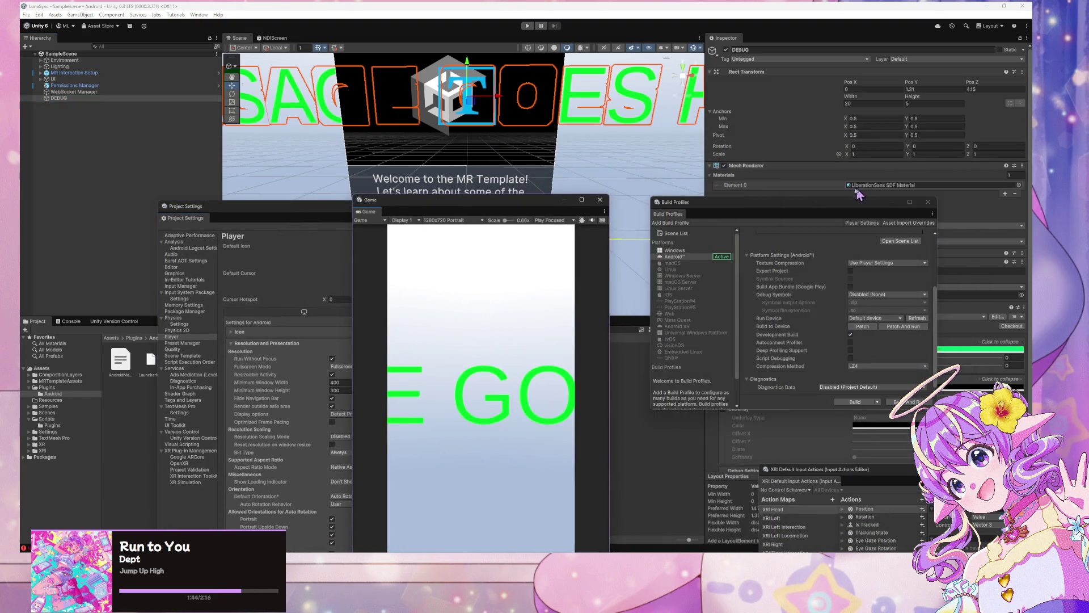
{"action": "left_click_drag", "start_coordinate": [782, 209], "coordinate": [743, 308]}
{"action": "left_click_drag", "start_coordinate": [409, 200], "coordinate": [718, 188]}
{"action": "left_click_drag", "start_coordinate": [374, 206], "coordinate": [763, 172]}
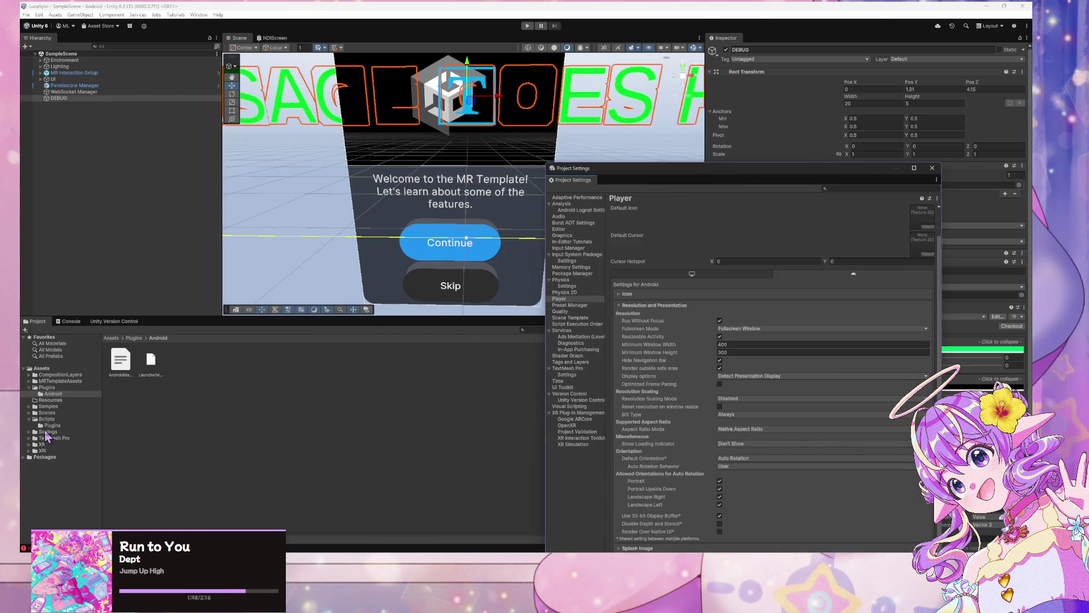
Step: Browse the Plugins and Scripts folders, check the XRWebSocket asset's menu, then select Permissions Manager
{"action": "left_click", "coordinate": [47, 387]}
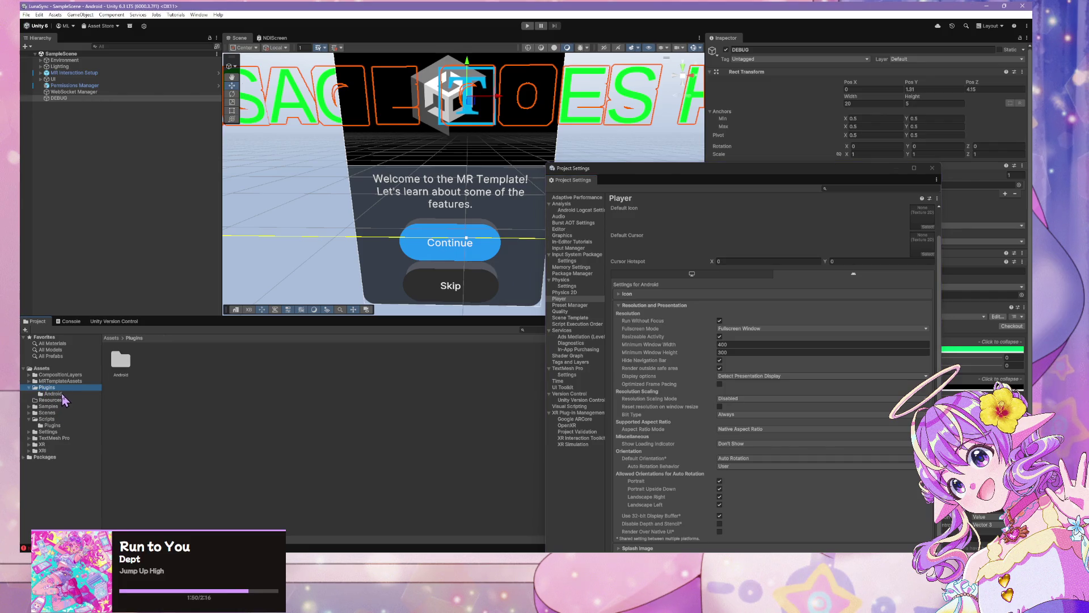
{"action": "left_click", "coordinate": [47, 419]}
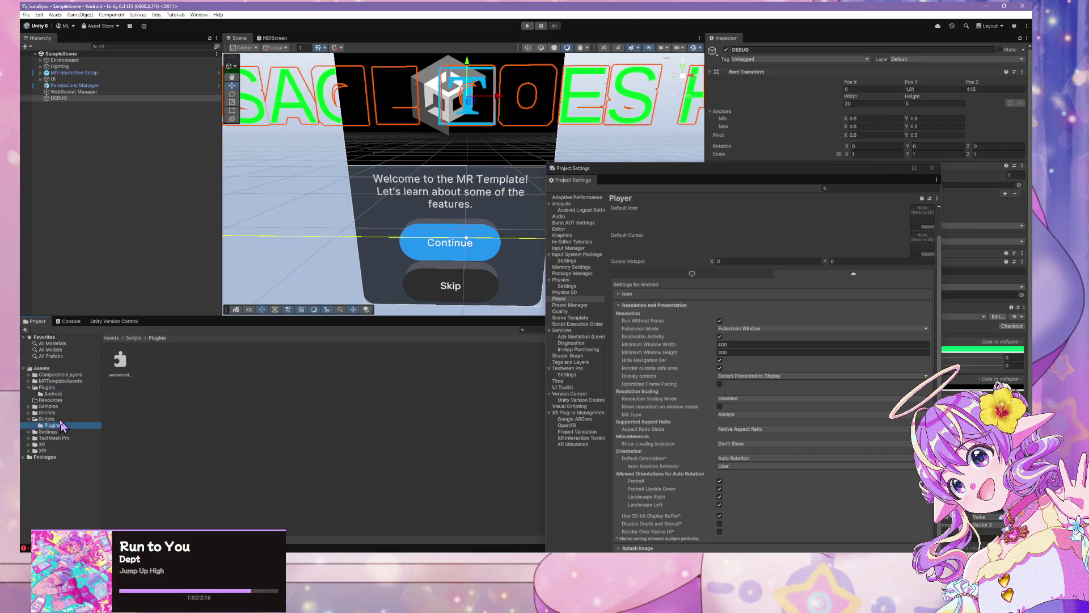
{"action": "left_click", "coordinate": [215, 367]}
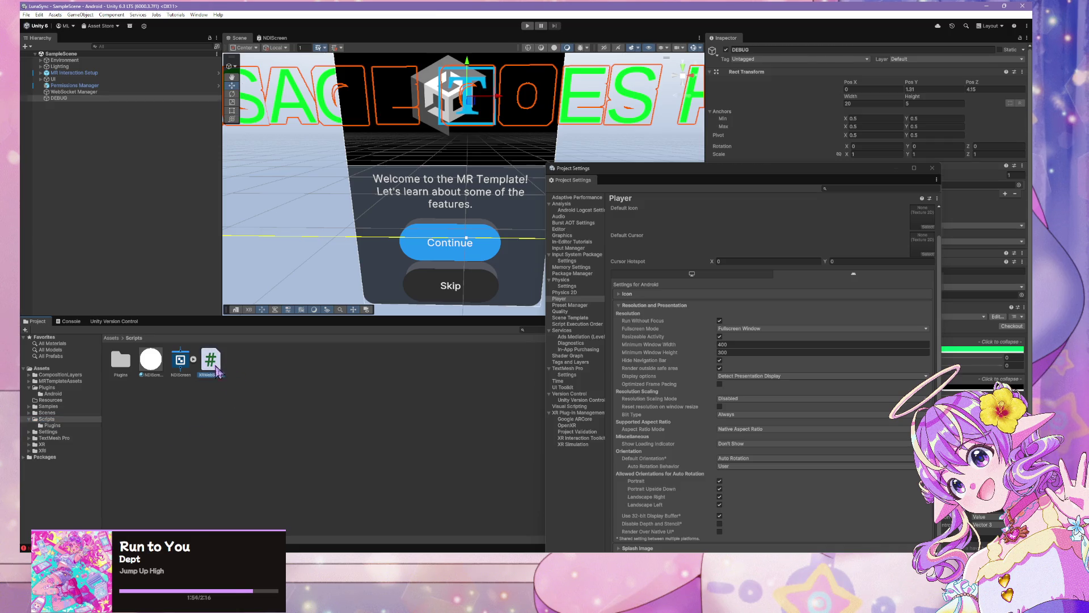
{"action": "right_click", "coordinate": [253, 365]}
{"action": "mouse_move", "coordinate": [329, 121]}
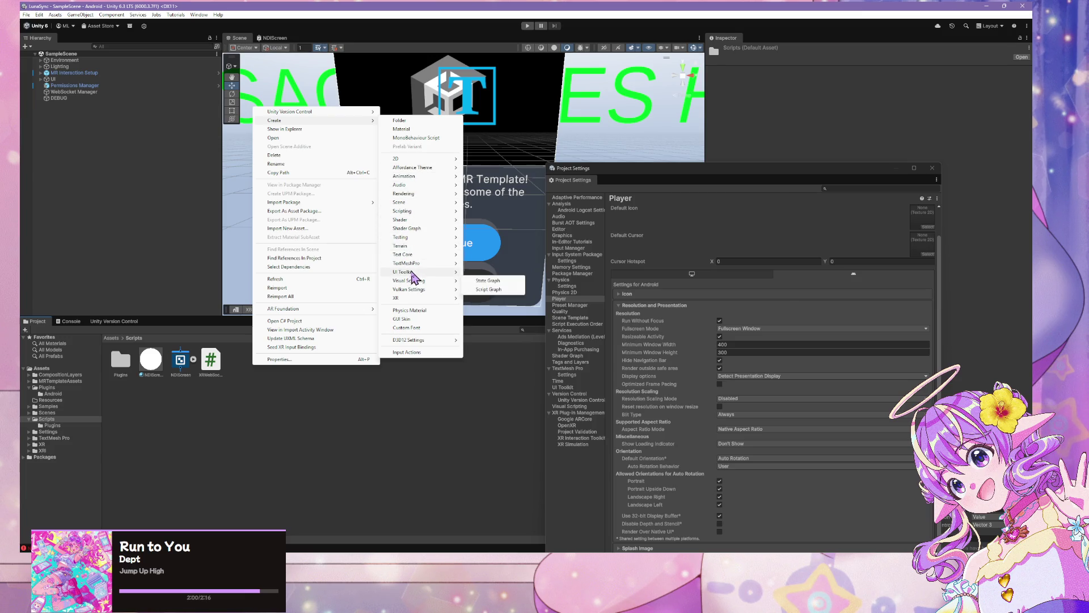
{"action": "left_click", "coordinate": [186, 414]}
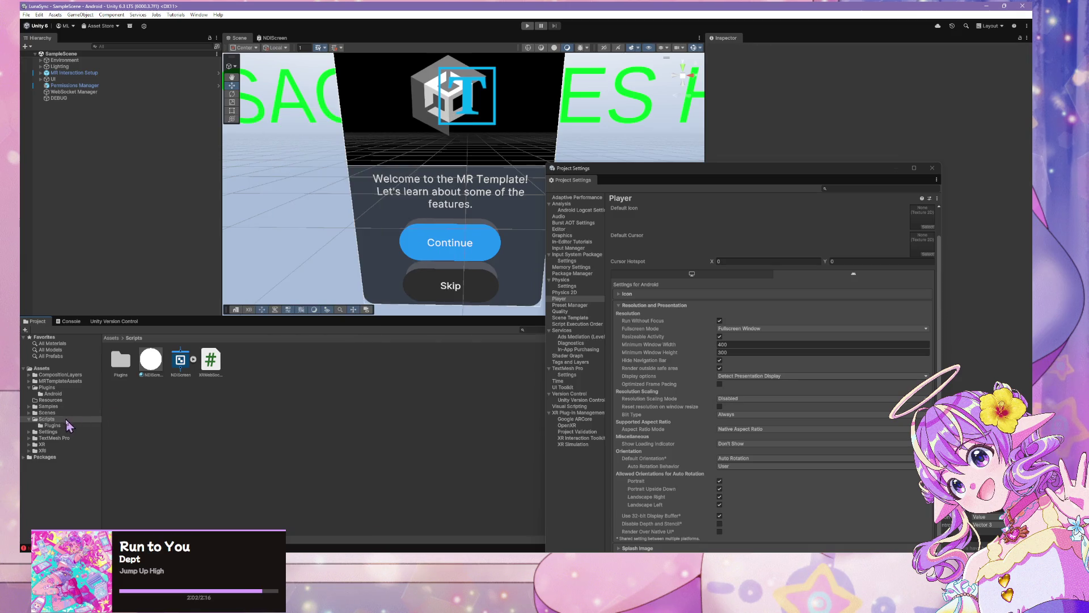
{"action": "left_click", "coordinate": [75, 85]}
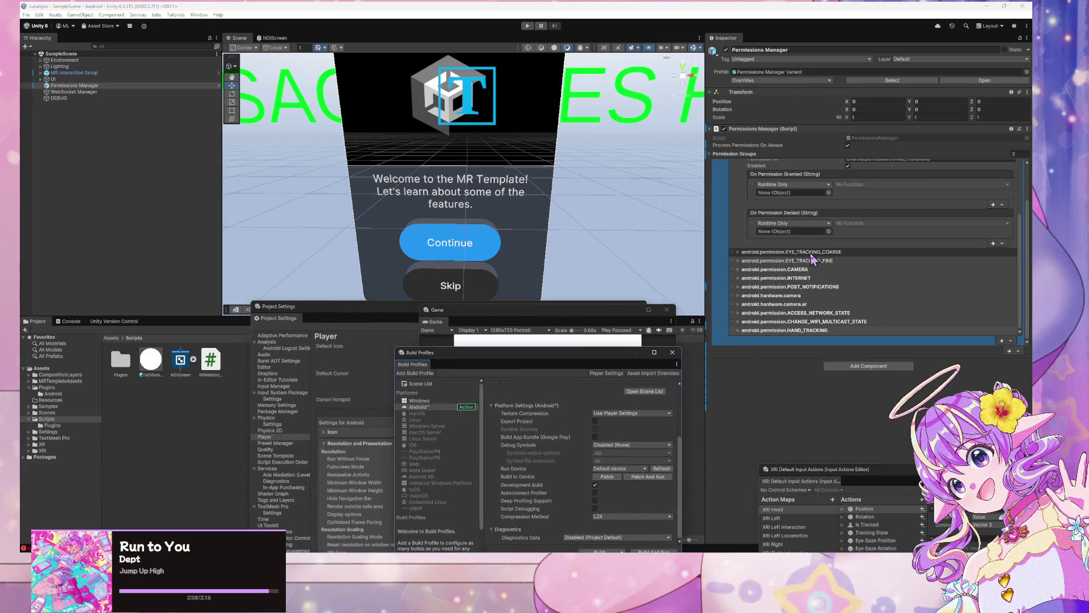
Step: Collapse SCENE_UNDERSTANDING_FINE in the Inspector and open the PermissionsManager script
{"action": "scroll", "coordinate": [810, 253], "scroll_direction": "up", "scroll_amount": 3}
{"action": "scroll", "coordinate": [810, 253], "scroll_direction": "up", "scroll_amount": 3}
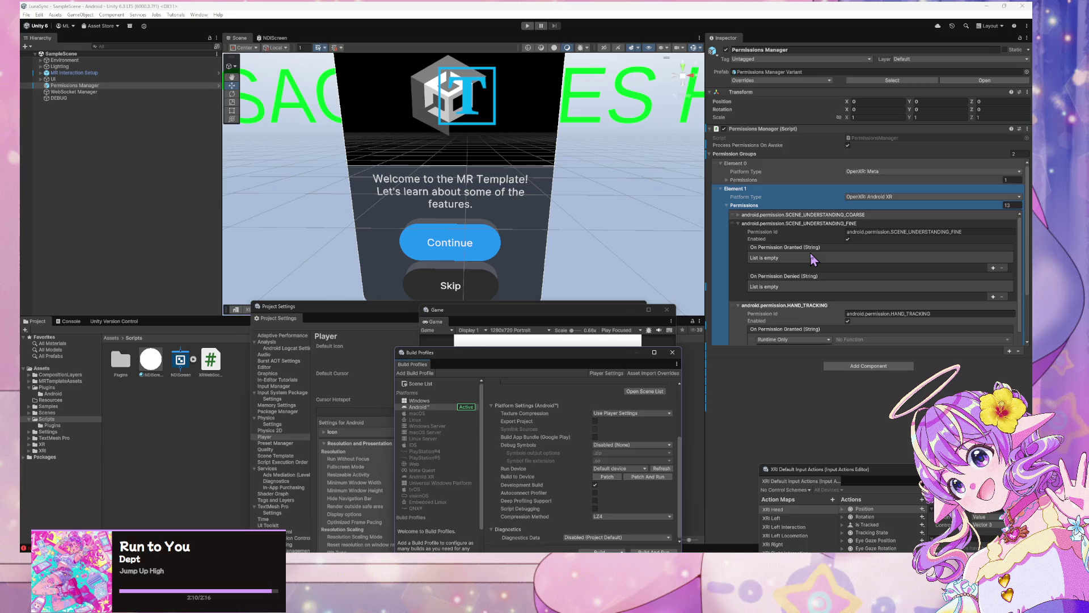
{"action": "left_click", "coordinate": [733, 224]}
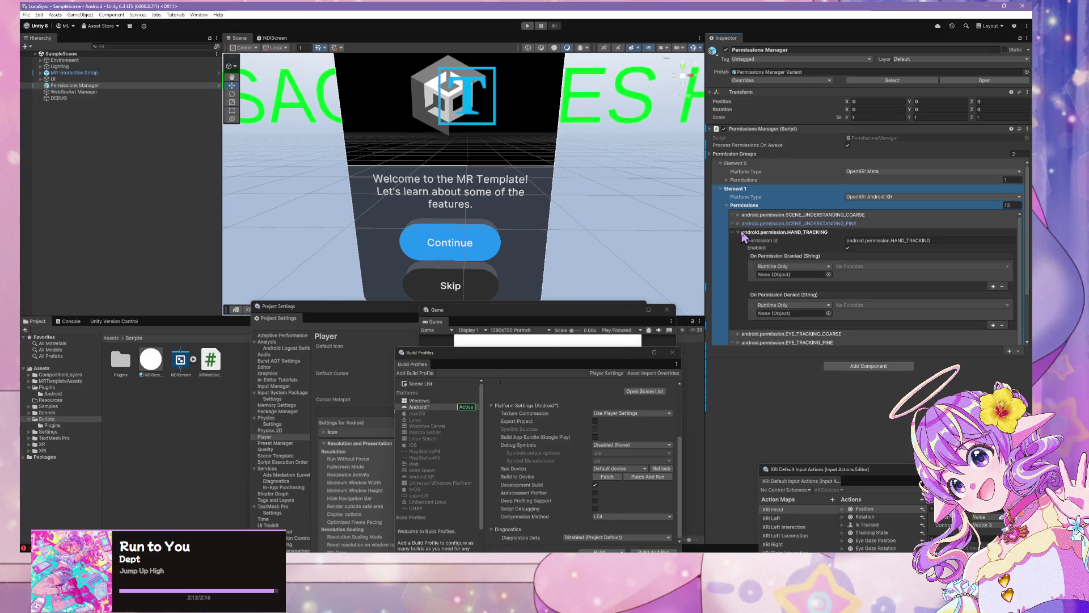
{"action": "double_click", "coordinate": [891, 139]}
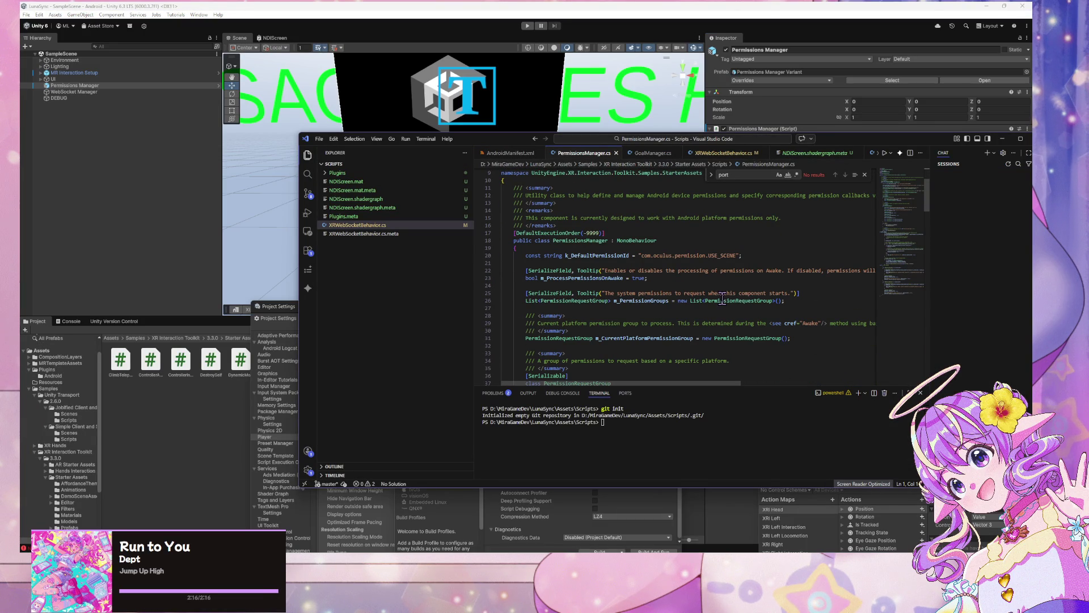
Step: Scroll PermissionsManager.cs down to the ProcessPermissions() permission-request loop
{"action": "scroll", "coordinate": [719, 291], "scroll_direction": "down", "scroll_amount": 10}
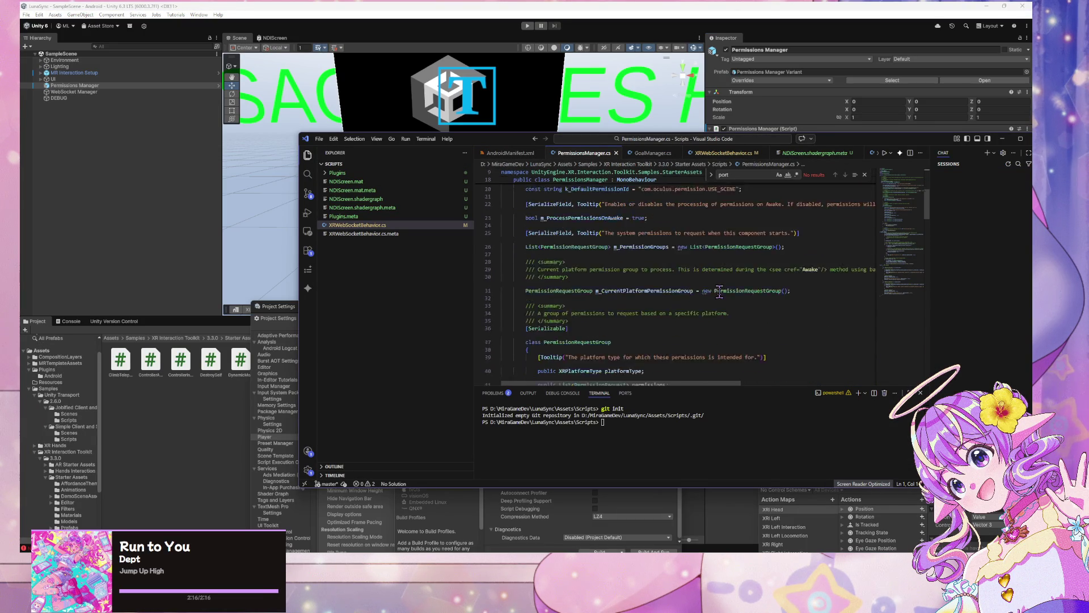
{"action": "scroll", "coordinate": [699, 304], "scroll_direction": "down", "scroll_amount": 12}
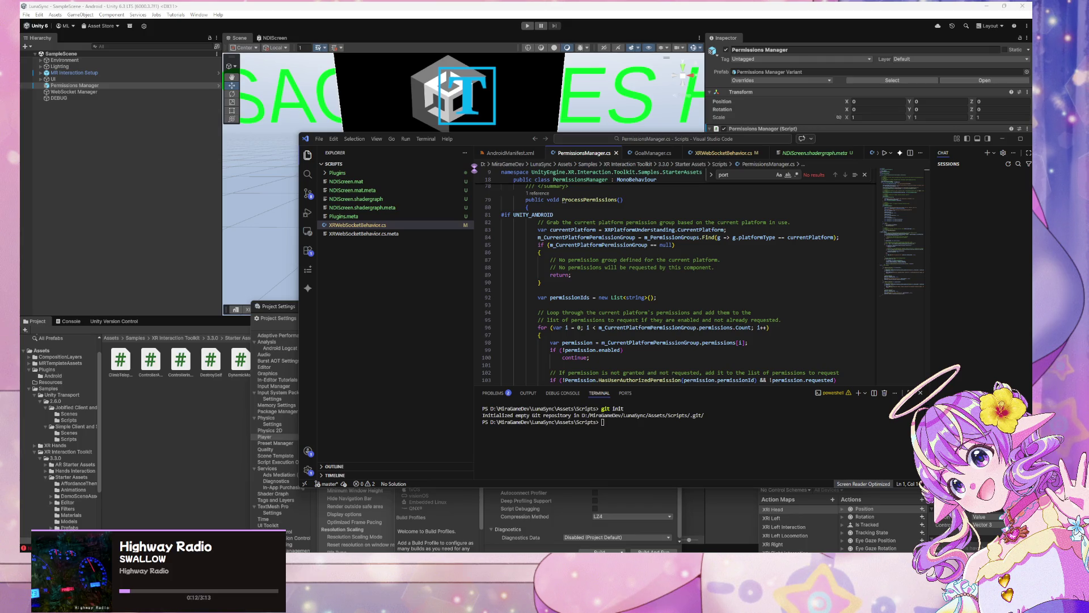
{"action": "scroll", "coordinate": [675, 250], "scroll_direction": "down", "scroll_amount": 3}
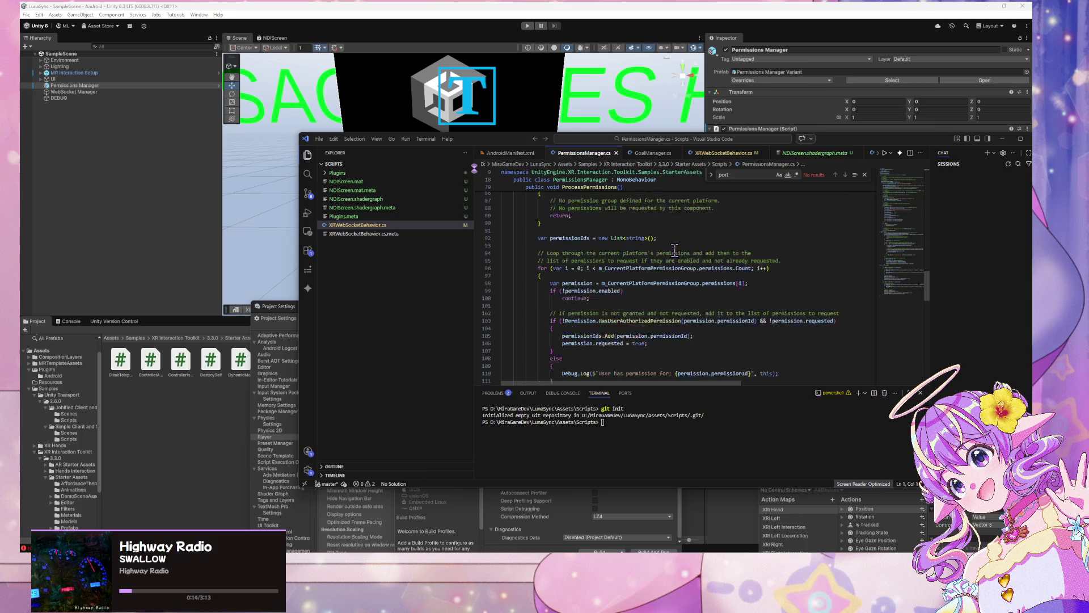
{"action": "scroll", "coordinate": [674, 250], "scroll_direction": "down", "scroll_amount": 2}
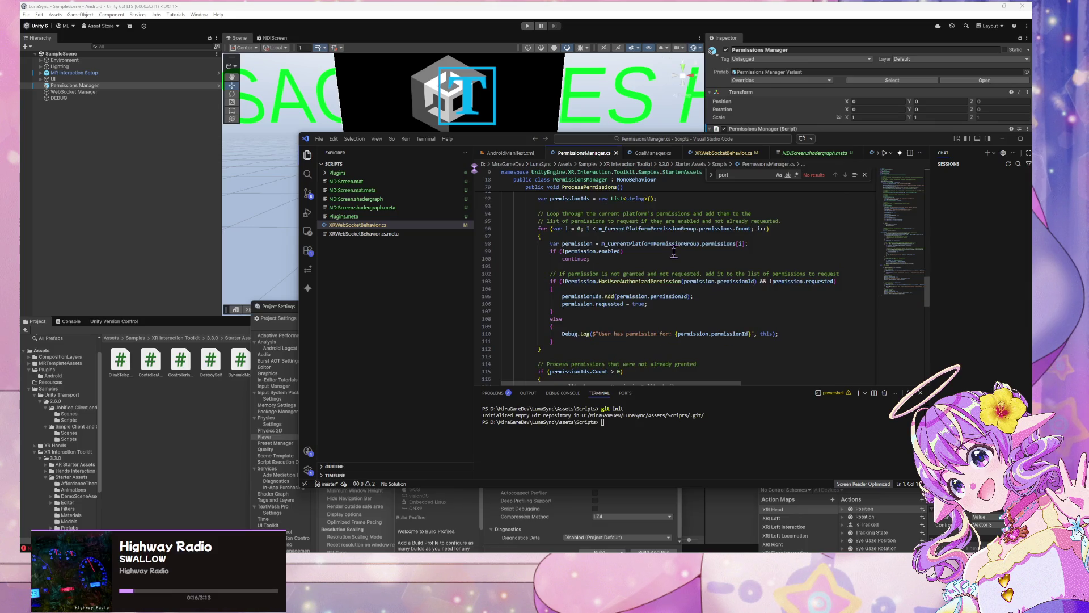
{"action": "scroll", "coordinate": [675, 252], "scroll_direction": "down", "scroll_amount": 2}
{"action": "scroll", "coordinate": [674, 252], "scroll_direction": "down", "scroll_amount": 2}
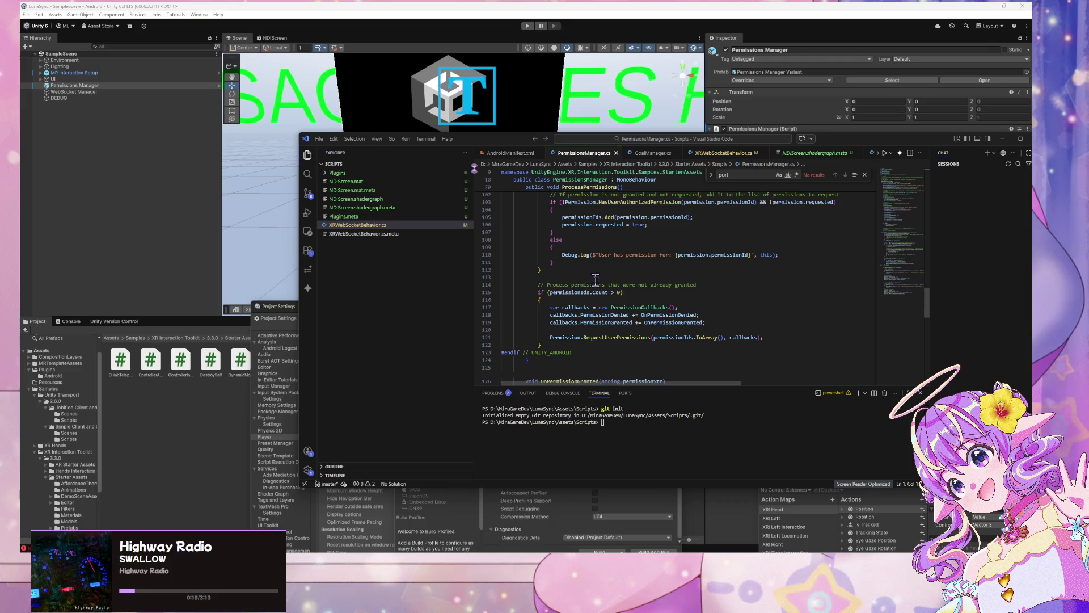
{"action": "scroll", "coordinate": [595, 279], "scroll_direction": "up", "scroll_amount": 4}
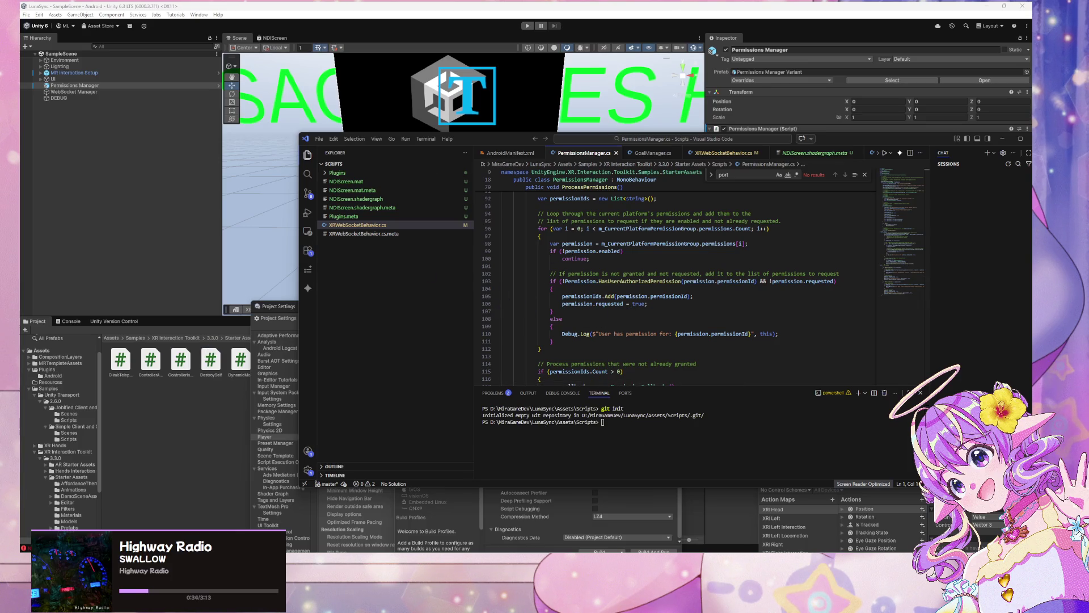
{"action": "key", "text": "alt+Tab"}
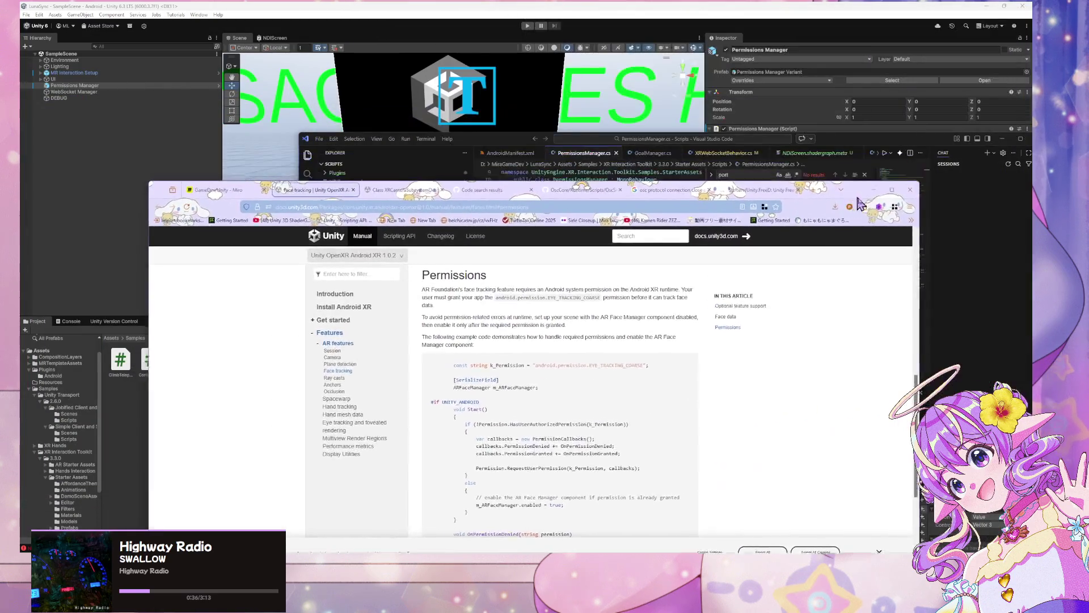
Step: Place the documentation and VS Code side by side and examine the sample's callbacks line
{"action": "left_click_drag", "start_coordinate": [170, 193], "coordinate": [498, 103]}
{"action": "left_click_drag", "start_coordinate": [465, 143], "coordinate": [122, 89]}
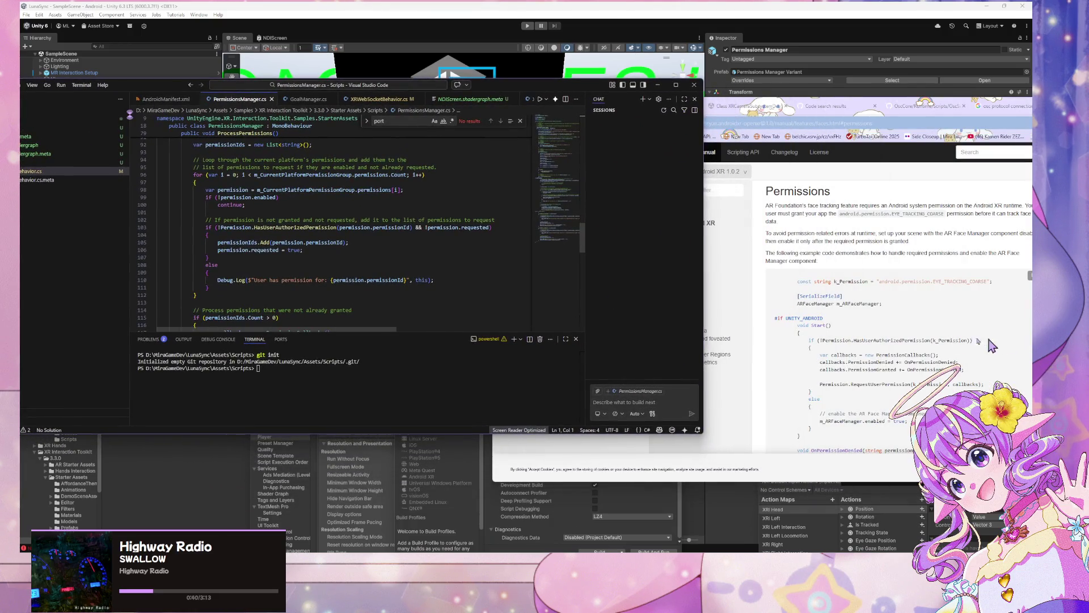
{"action": "left_click_drag", "start_coordinate": [902, 354], "coordinate": [774, 354]}
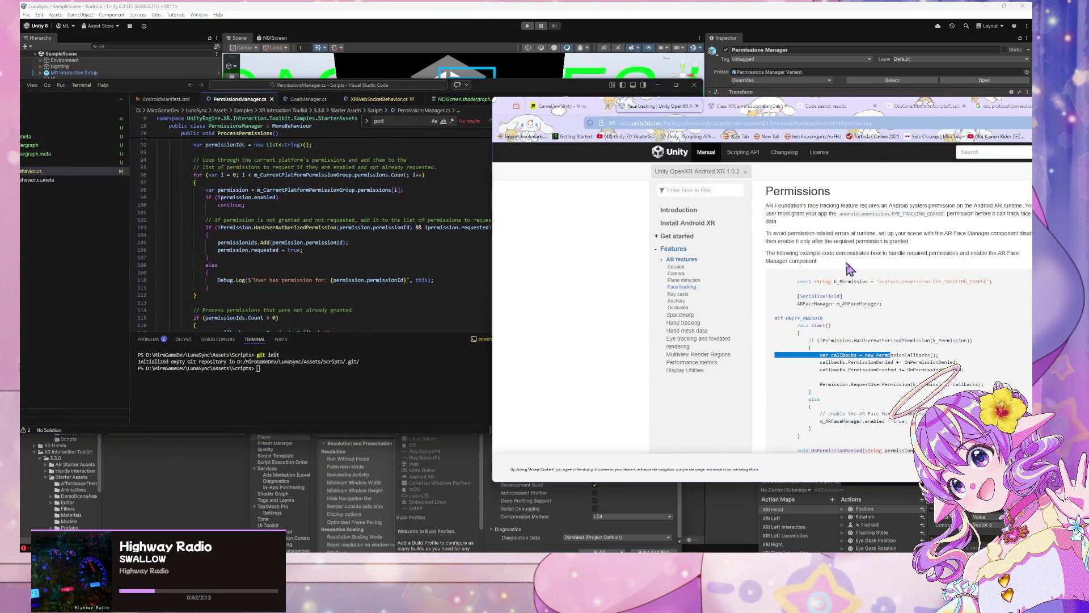
{"action": "left_click", "coordinate": [920, 326]}
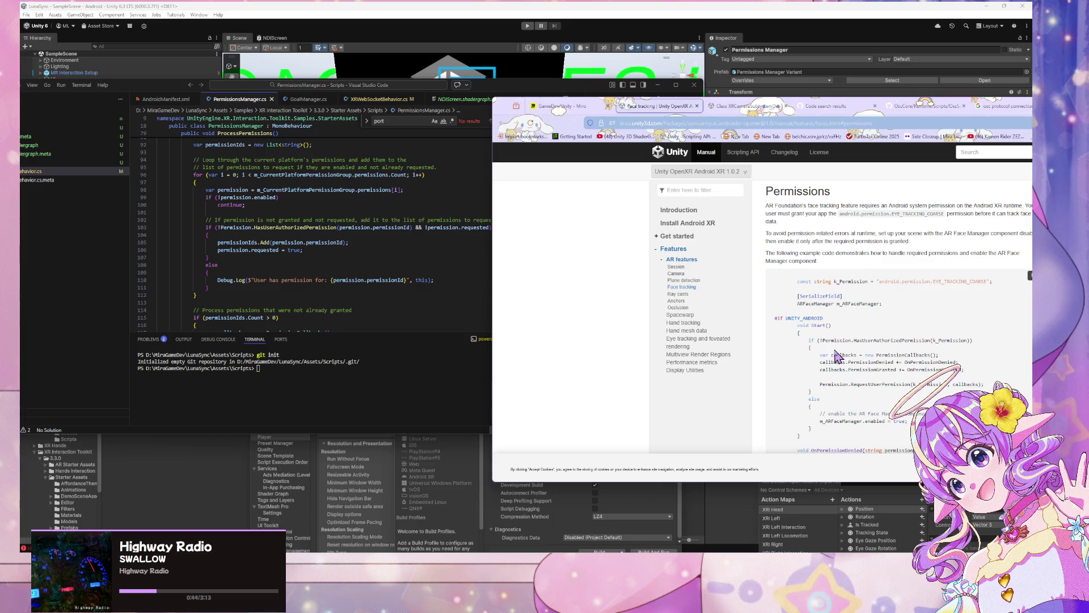
Step: Select RequestUserPermission in the docs sample and find it in PermissionsManager.cs
{"action": "double_click", "coordinate": [849, 369]}
{"action": "scroll", "coordinate": [925, 316], "scroll_direction": "down", "scroll_amount": 1}
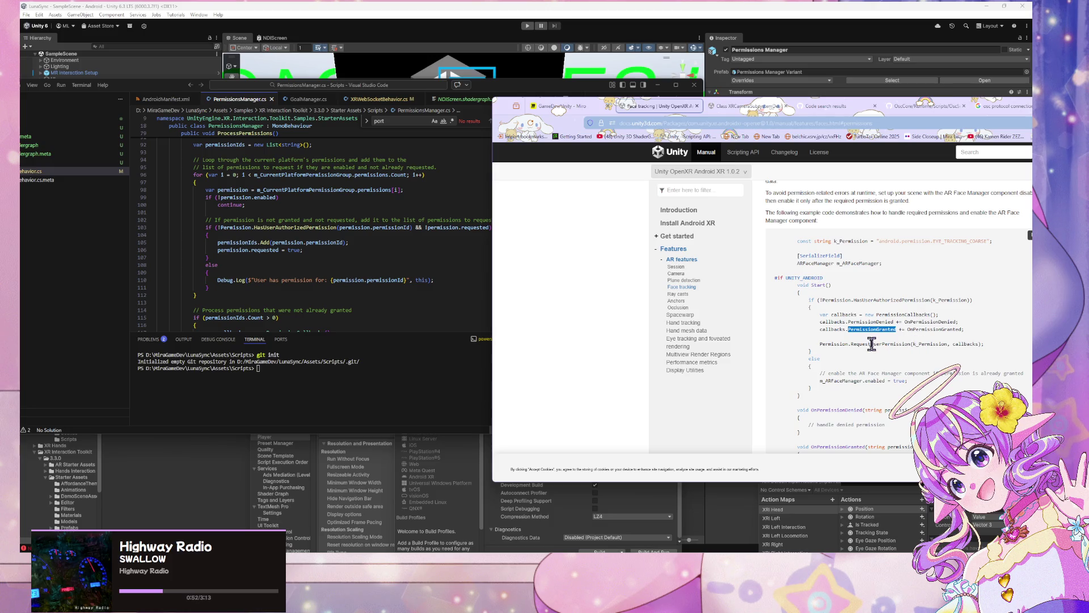
{"action": "double_click", "coordinate": [871, 344]}
{"action": "key", "text": "ctrl+c"}
{"action": "left_click", "coordinate": [318, 234]}
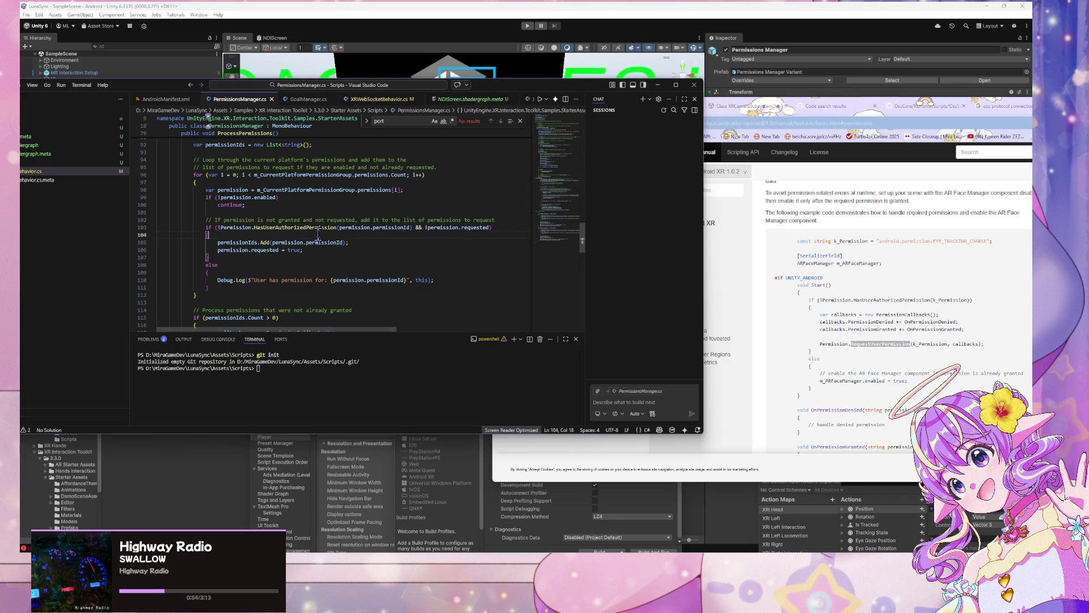
{"action": "key", "text": "ctrl+f"}
{"action": "key", "text": "ctrl+v"}
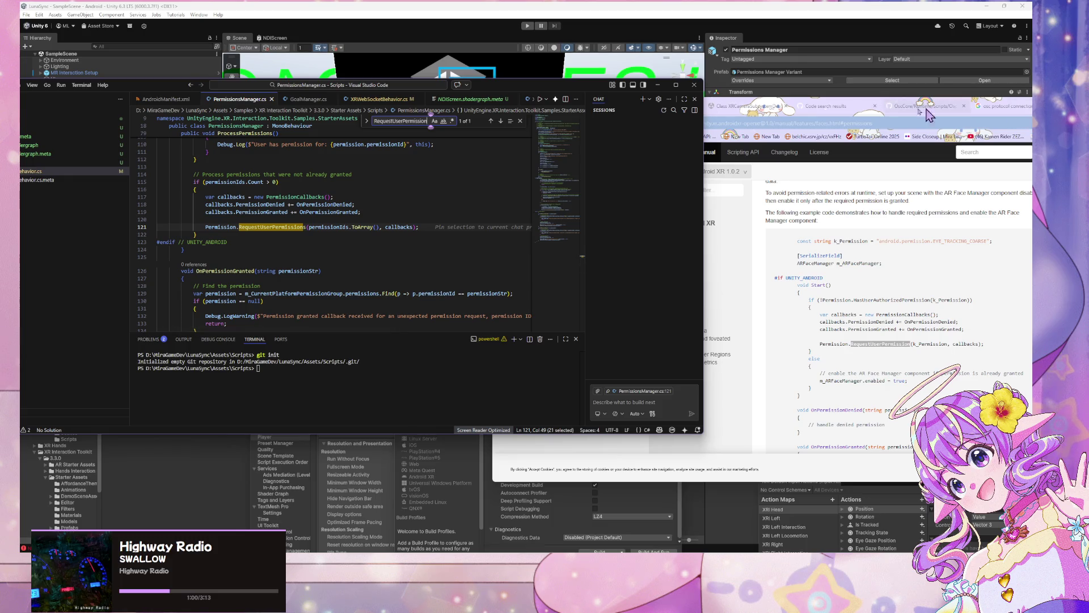
Step: Search Google for 'androidxr unity hand tracking'
{"action": "left_click", "coordinate": [769, 123]}
{"action": "type", "text": "android"}
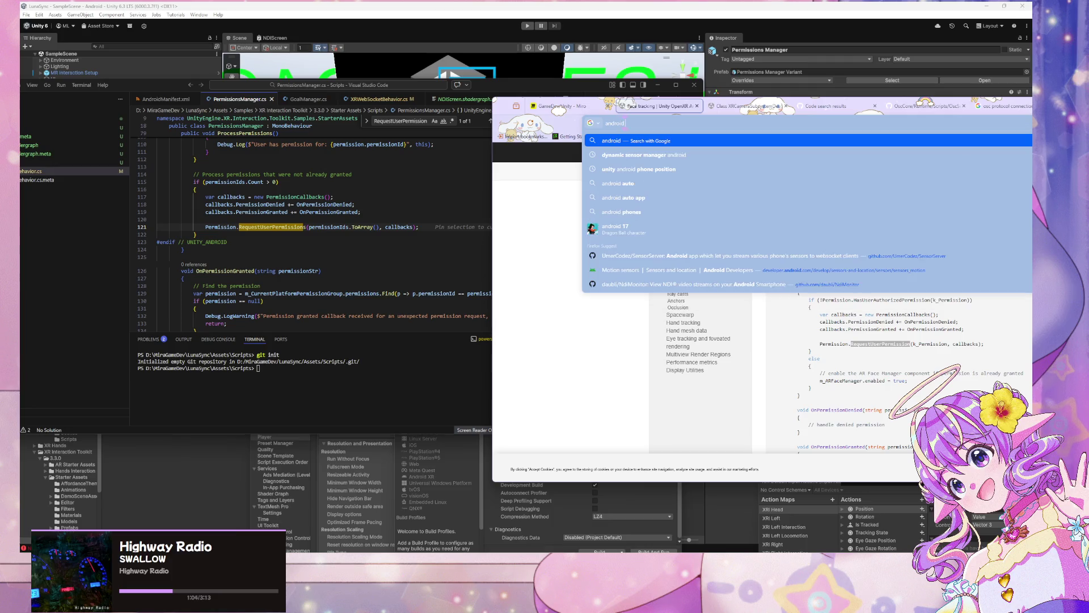
{"action": "type", "text": "xr unity "}
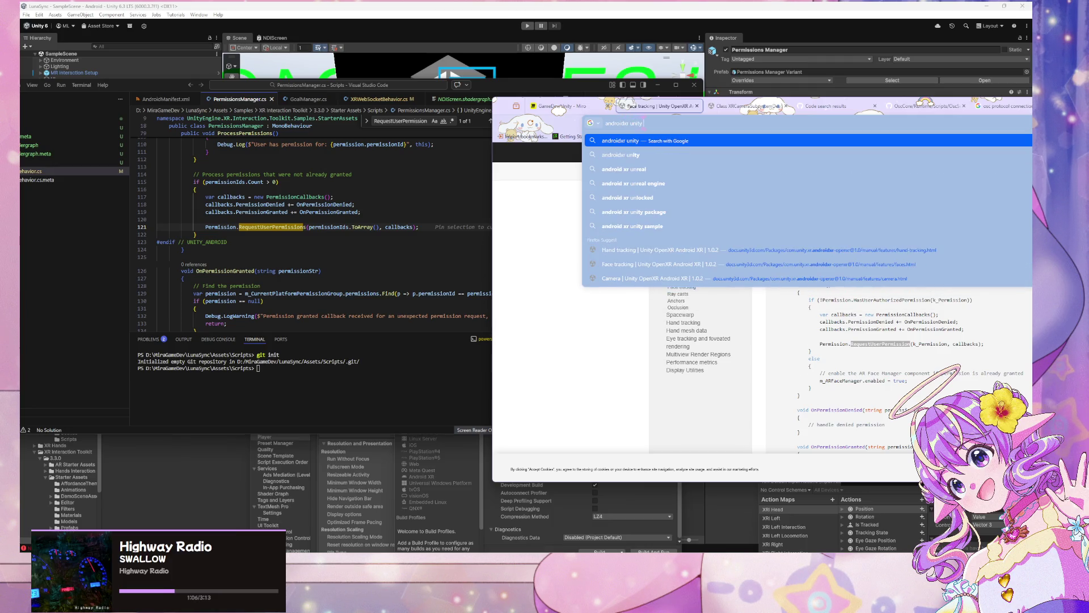
{"action": "type", "text": "hand"}
{"action": "type", "text": " tracking"}
{"action": "key", "text": "Return"}
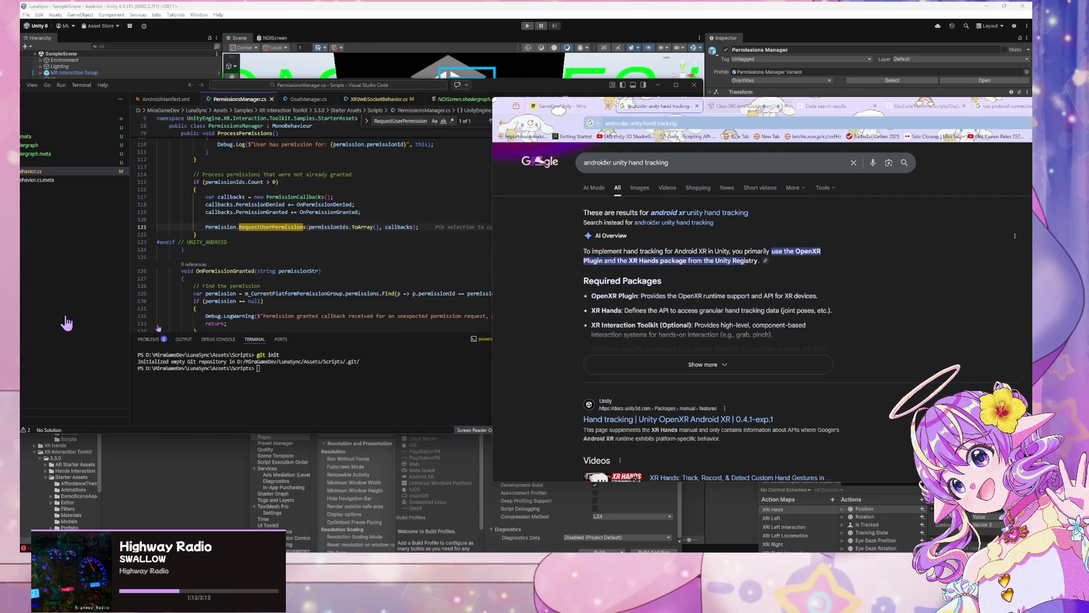
{"action": "scroll", "coordinate": [550, 258], "scroll_direction": "down", "scroll_amount": 3}
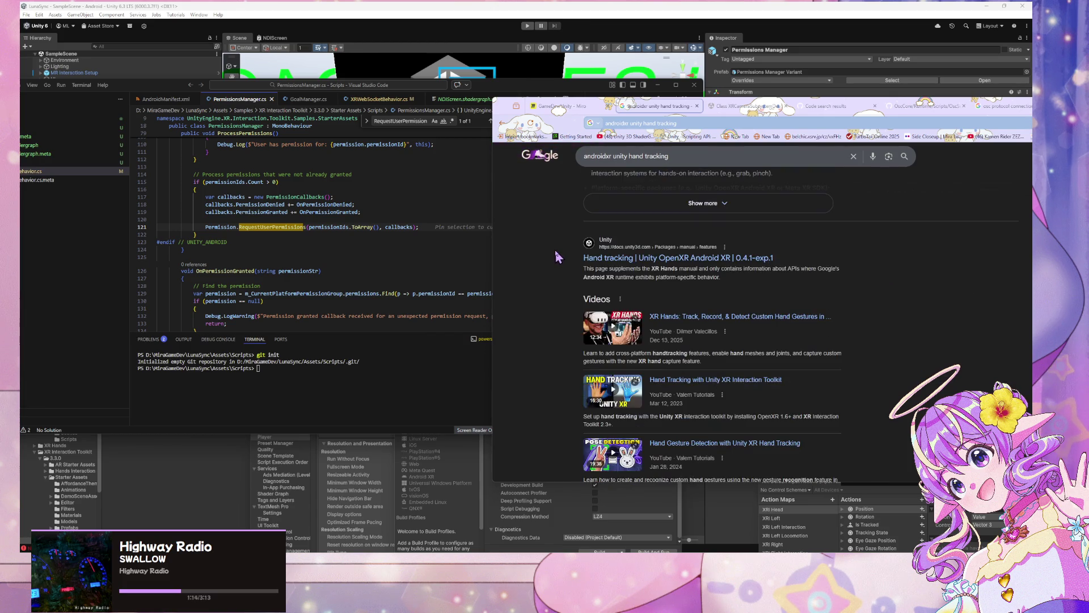
{"action": "scroll", "coordinate": [691, 271], "scroll_direction": "up", "scroll_amount": 1}
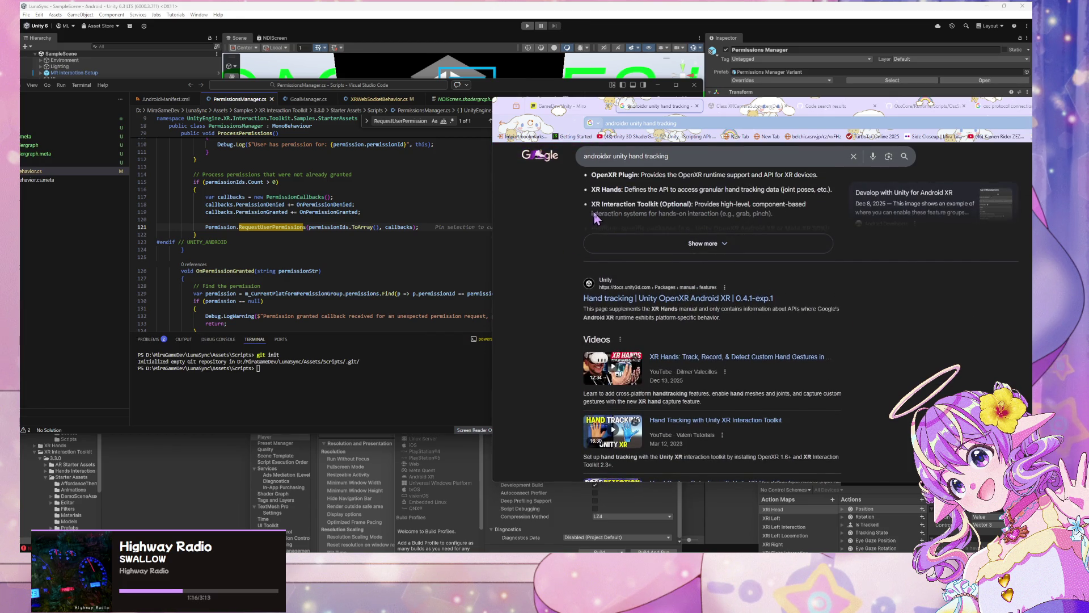
{"action": "scroll", "coordinate": [669, 253], "scroll_direction": "up", "scroll_amount": 2}
Step: Expand the AI Overview and open the Unity Hand tracking documentation result
{"action": "left_click", "coordinate": [703, 324]}
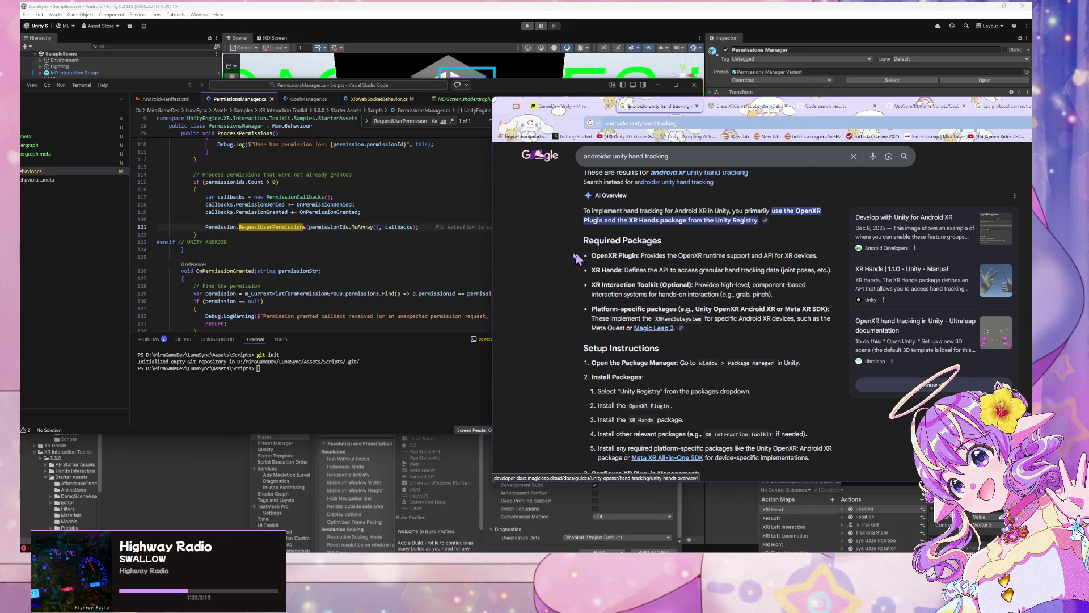
{"action": "scroll", "coordinate": [579, 258], "scroll_direction": "down", "scroll_amount": 4}
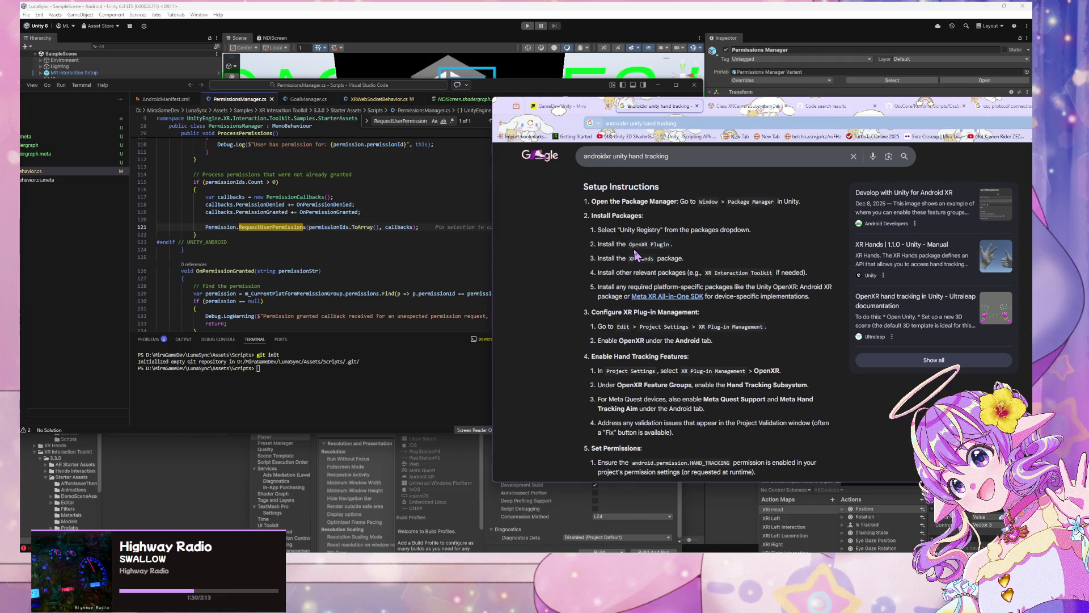
{"action": "scroll", "coordinate": [636, 255], "scroll_direction": "down", "scroll_amount": 10}
{"action": "left_click", "coordinate": [717, 234]}
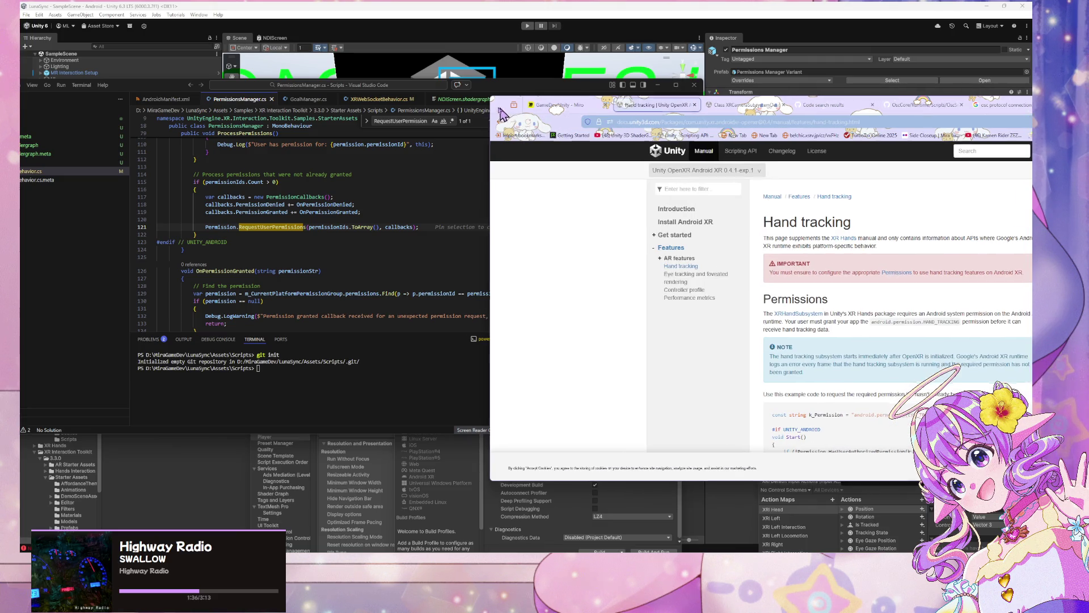
Step: Read the Hand tracking page's NOTE about the hand tracking subsystem, then switch to Unity
{"action": "left_click_drag", "start_coordinate": [502, 113], "coordinate": [315, 87]}
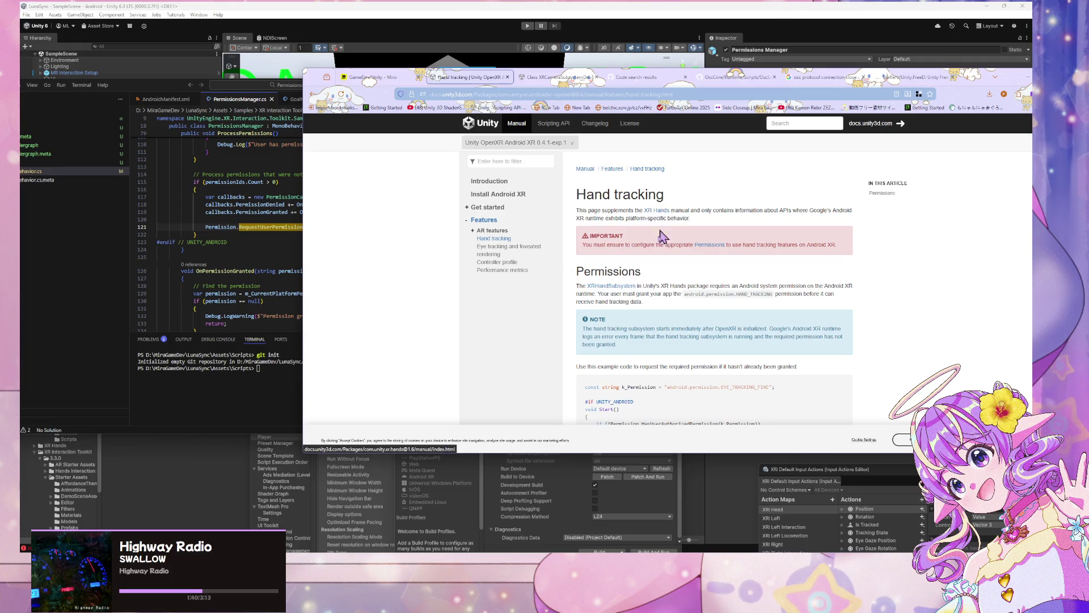
{"action": "mouse_move", "coordinate": [625, 336]}
{"action": "left_mouse_down"}
{"action": "mouse_move", "coordinate": [791, 338]}
{"action": "mouse_move", "coordinate": [716, 329]}
{"action": "left_mouse_up"}
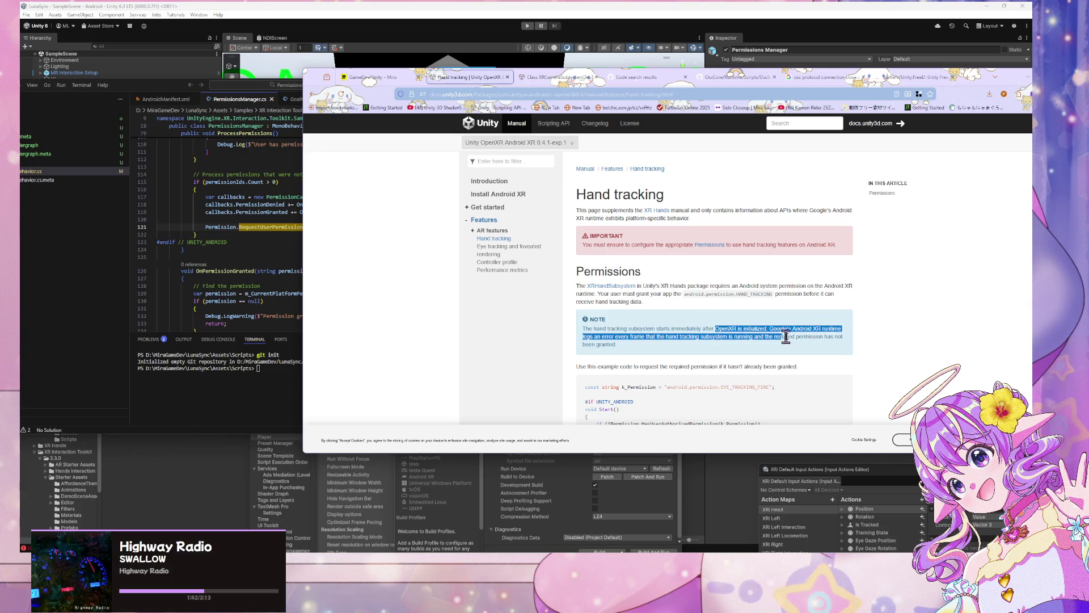
{"action": "left_click", "coordinate": [688, 361]}
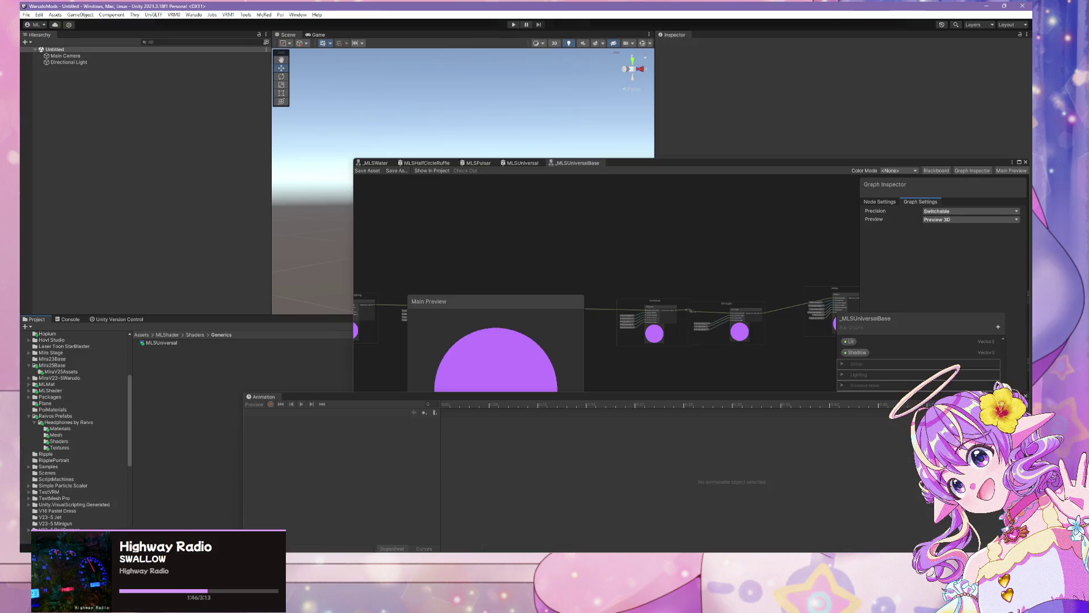
{"action": "key", "text": "alt+Tab"}
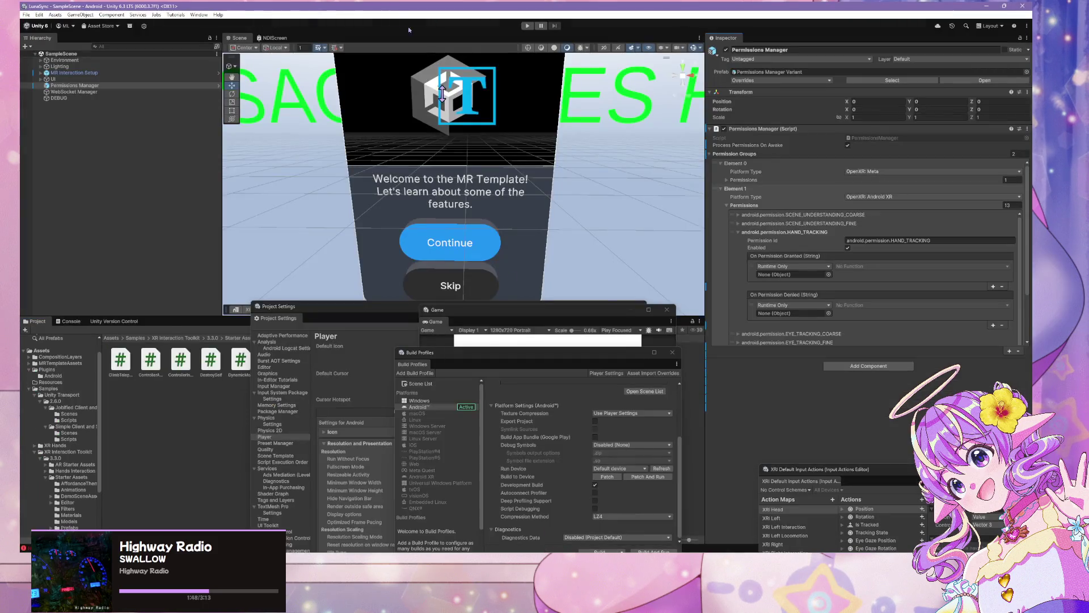
Step: Open the Package Manager and filter packages by 'xr'
{"action": "left_click", "coordinate": [138, 15]}
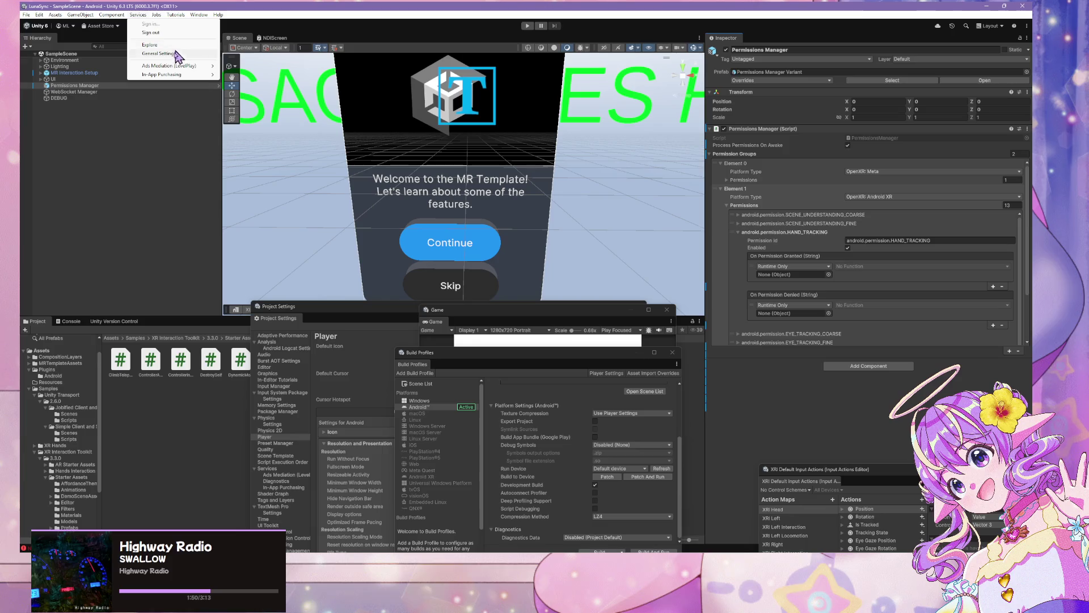
{"action": "mouse_move", "coordinate": [163, 18]}
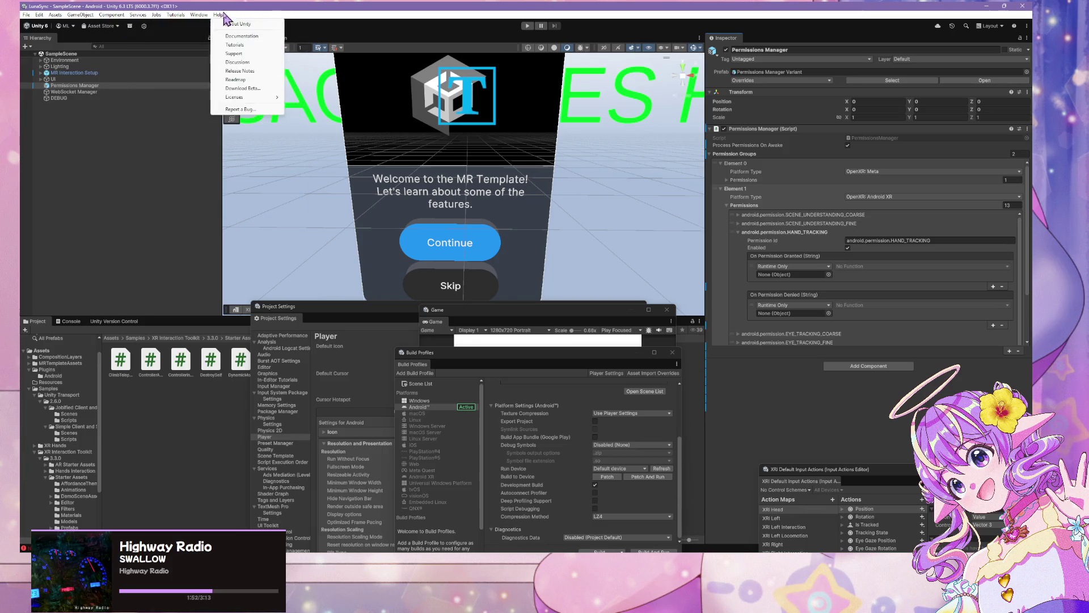
{"action": "mouse_move", "coordinate": [199, 15]}
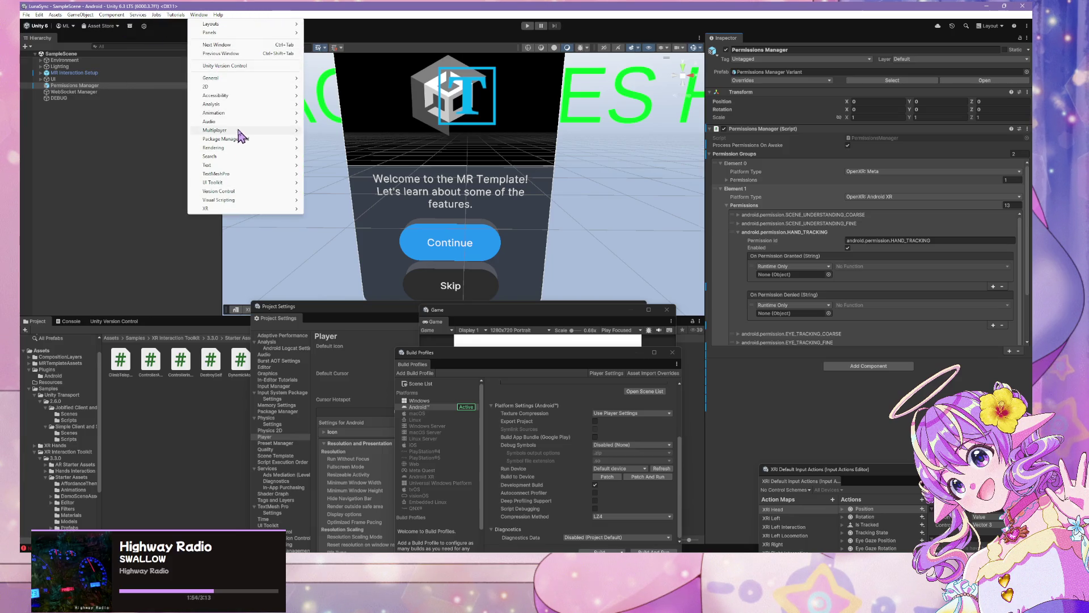
{"action": "mouse_move", "coordinate": [288, 140]}
{"action": "left_click", "coordinate": [330, 141]}
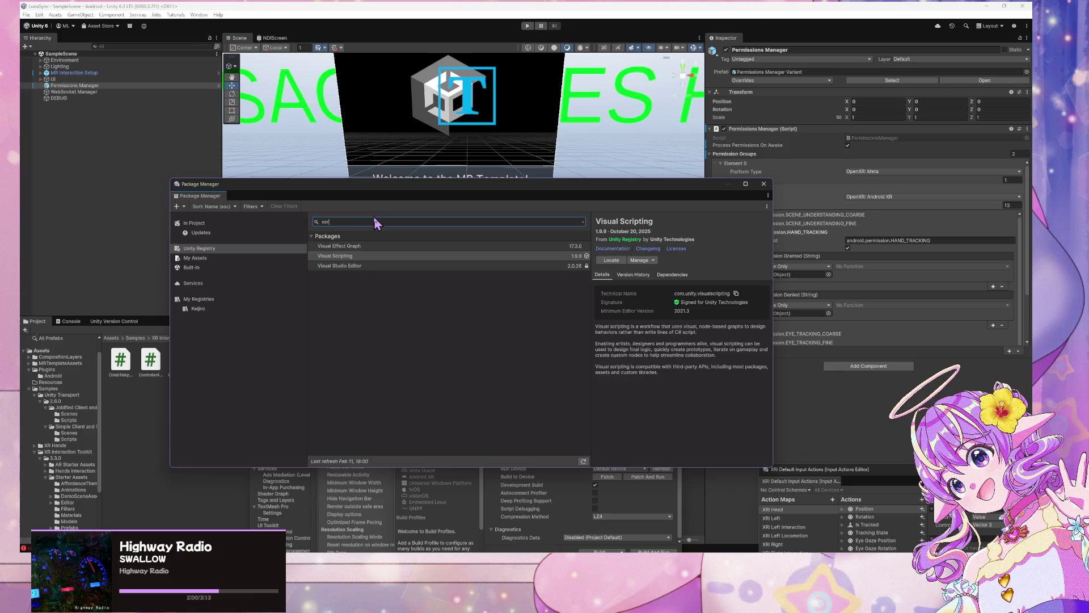
{"action": "key", "text": "BackSpace"}
{"action": "key", "text": "BackSpace"}
{"action": "type", "text": "r"}
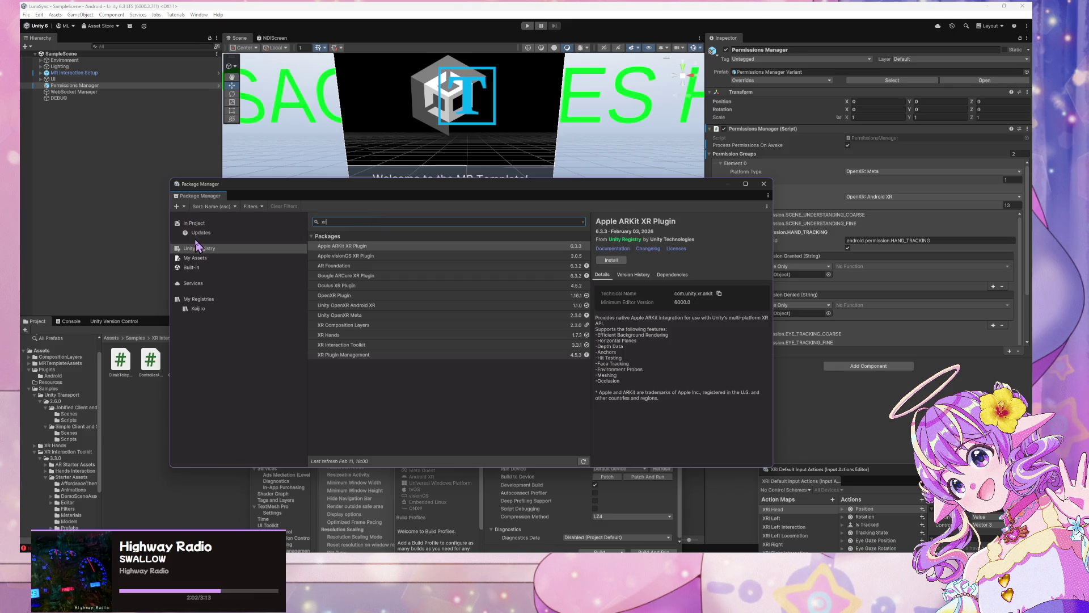
Step: Review AR Foundation, ARCore, OpenXR, XR Composition Layers and XR Hands package details
{"action": "left_click", "coordinate": [375, 269]}
{"action": "left_click", "coordinate": [379, 277]}
{"action": "left_click", "coordinate": [356, 295]}
{"action": "left_click", "coordinate": [388, 278]}
{"action": "left_click", "coordinate": [655, 264]}
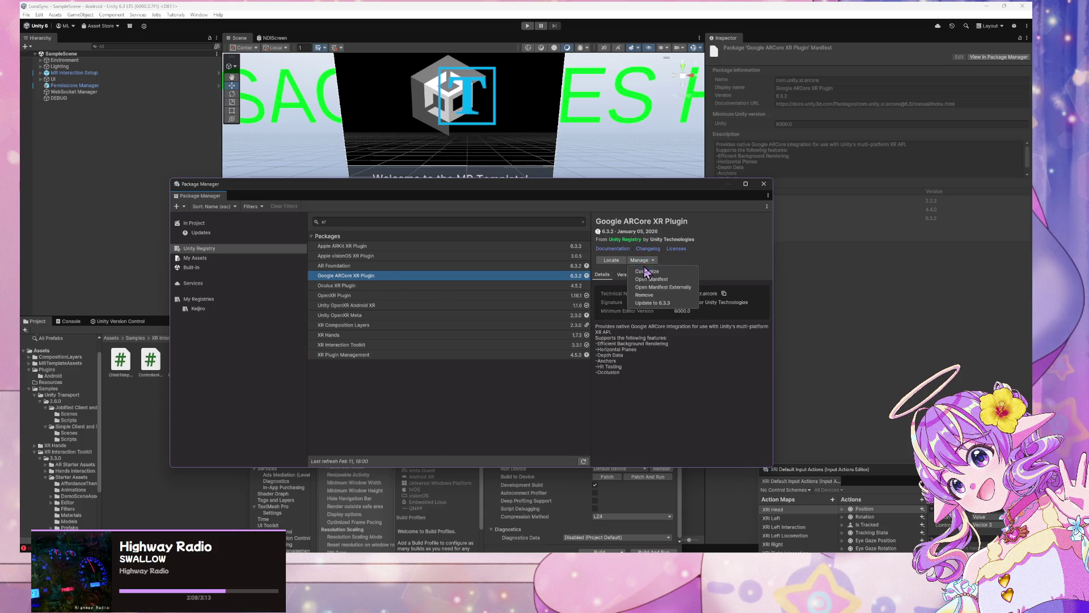
{"action": "left_click", "coordinate": [488, 417]}
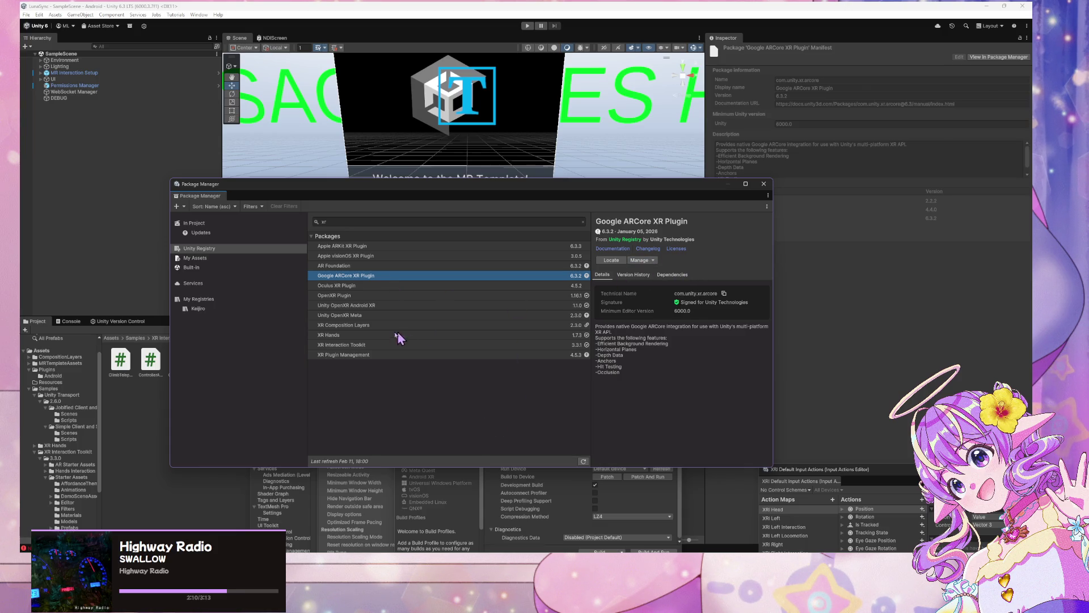
{"action": "left_click", "coordinate": [362, 326]}
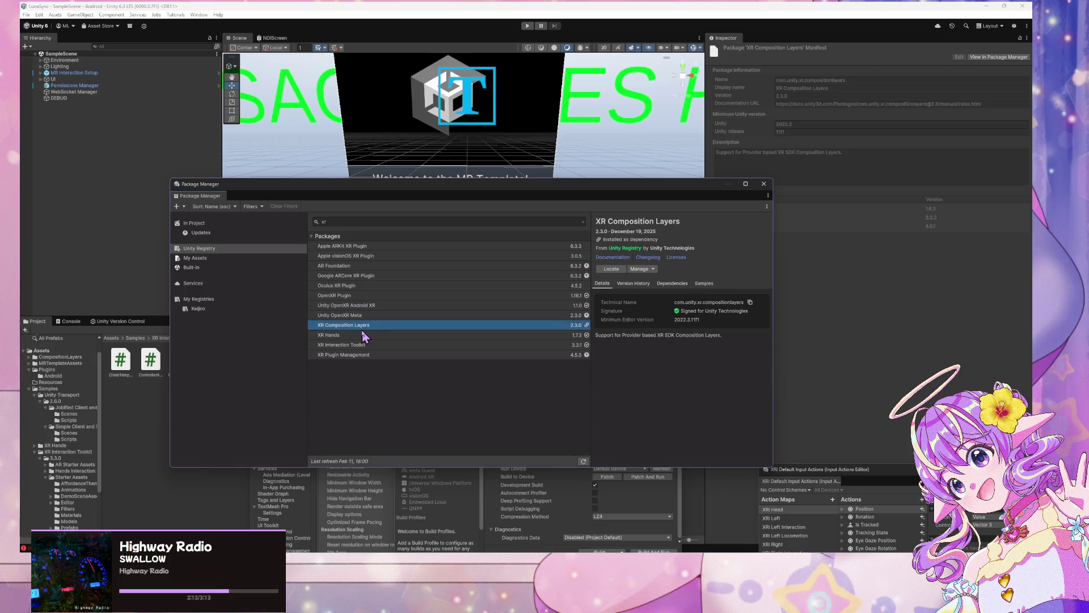
{"action": "left_click", "coordinate": [367, 336]}
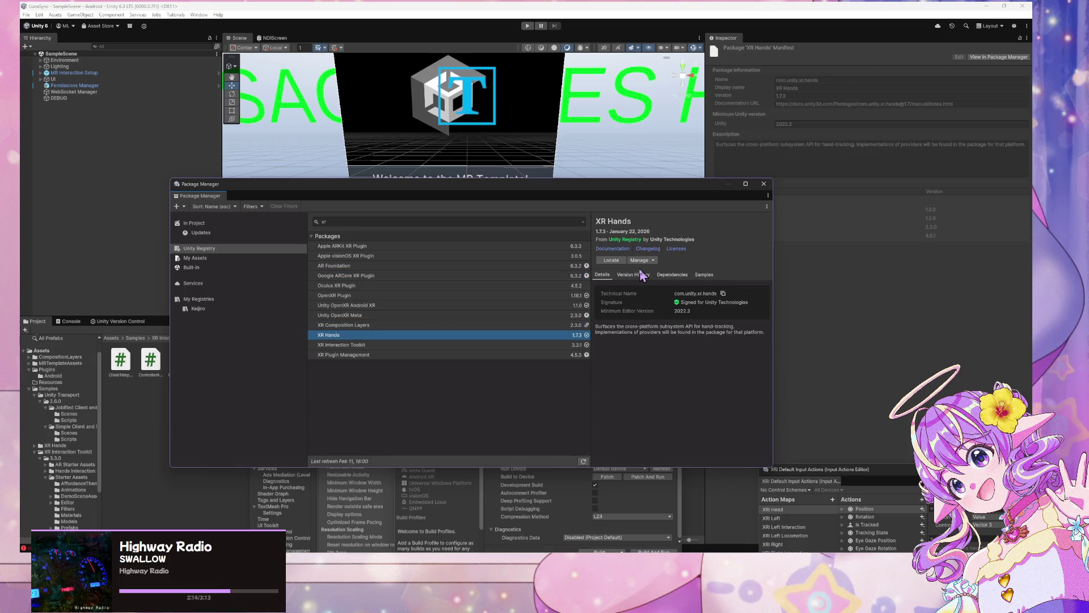
{"action": "left_click_drag", "start_coordinate": [420, 184], "coordinate": [666, 199]}
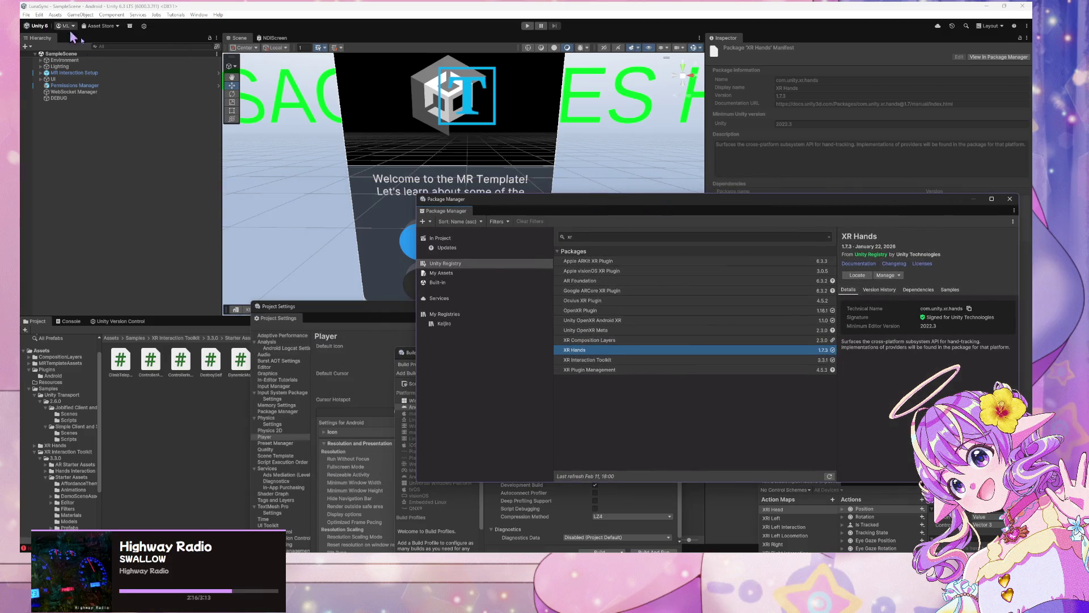
Step: Clear the Hierarchy's 'xr' filter so every scene object shows
{"action": "left_click", "coordinate": [117, 46]}
{"action": "type", "text": "r"}
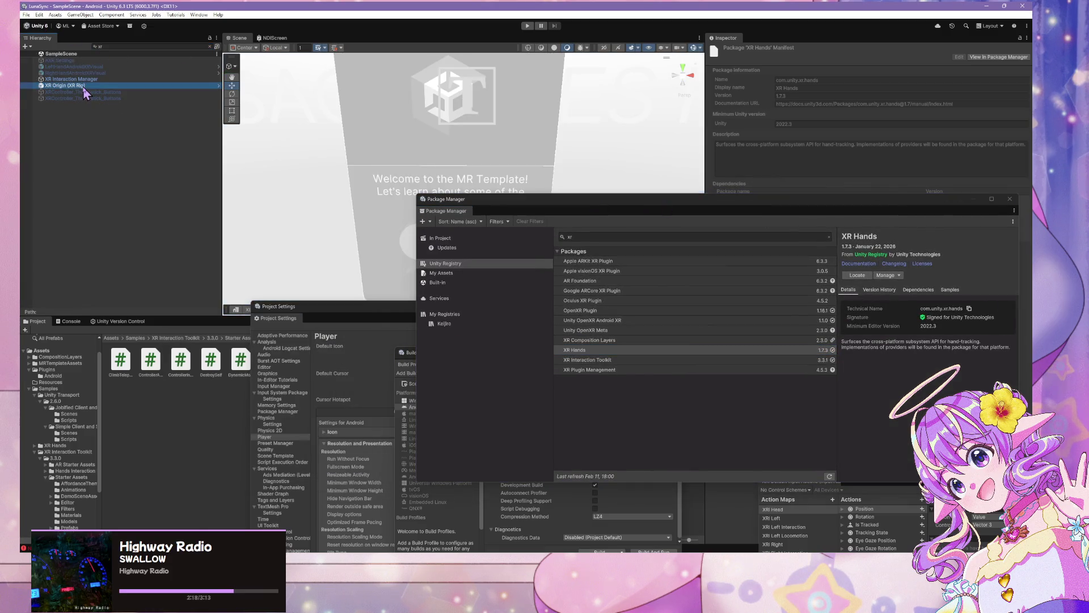
{"action": "left_click", "coordinate": [84, 80]}
{"action": "left_click_drag", "start_coordinate": [822, 205], "coordinate": [539, 340]}
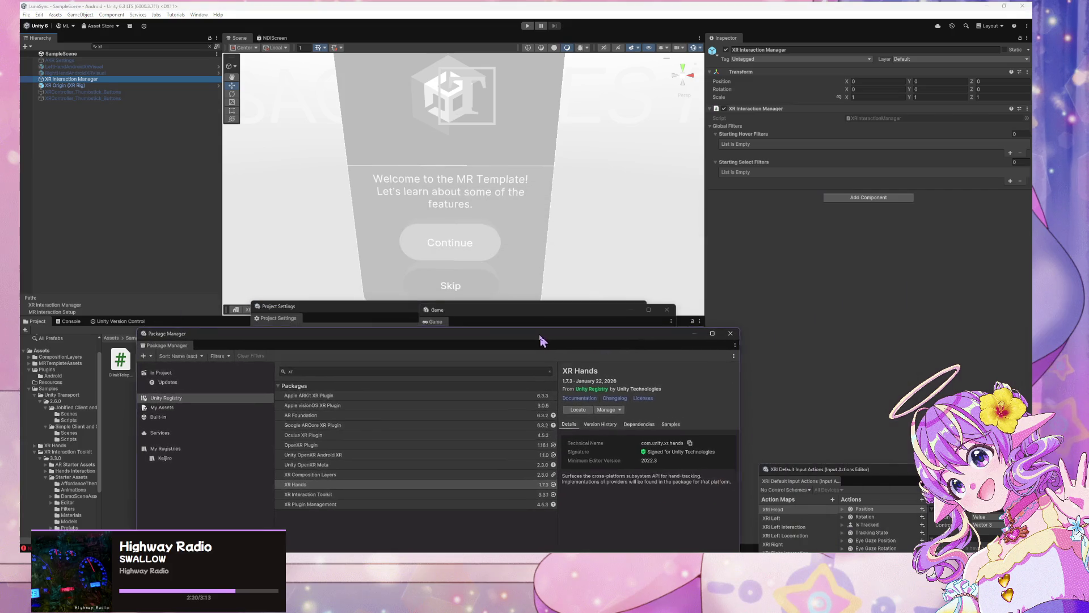
{"action": "left_click", "coordinate": [145, 46]}
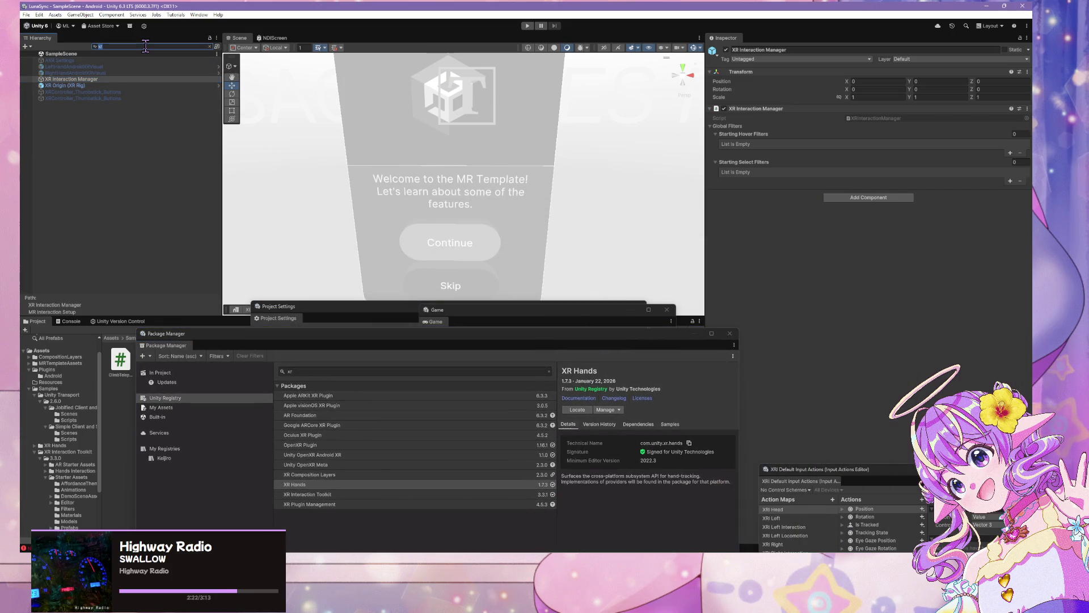
{"action": "key", "text": "BackSpace"}
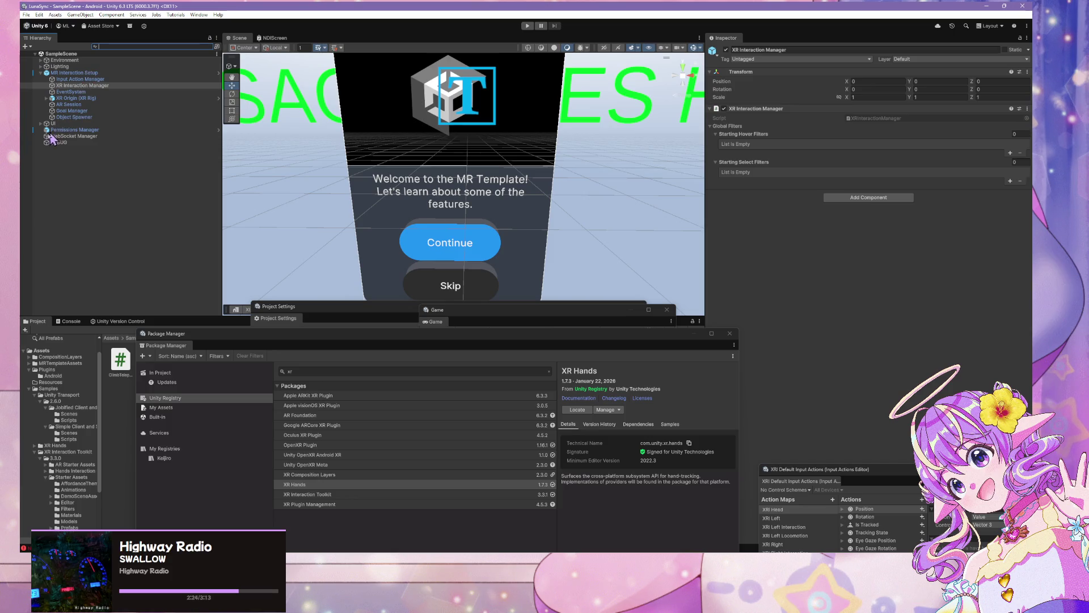
Step: Expand UI, Tap Tooltip and Spatial Panel Manipulator, and inspect Goal Manager and Object Spawner
{"action": "left_click", "coordinate": [41, 123]}
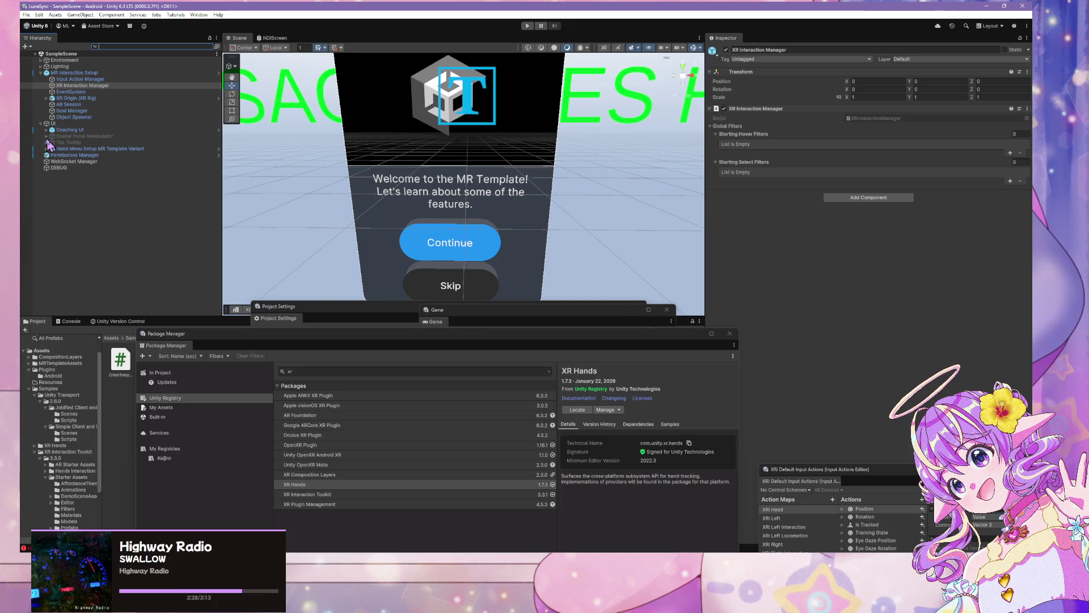
{"action": "left_click", "coordinate": [46, 142]}
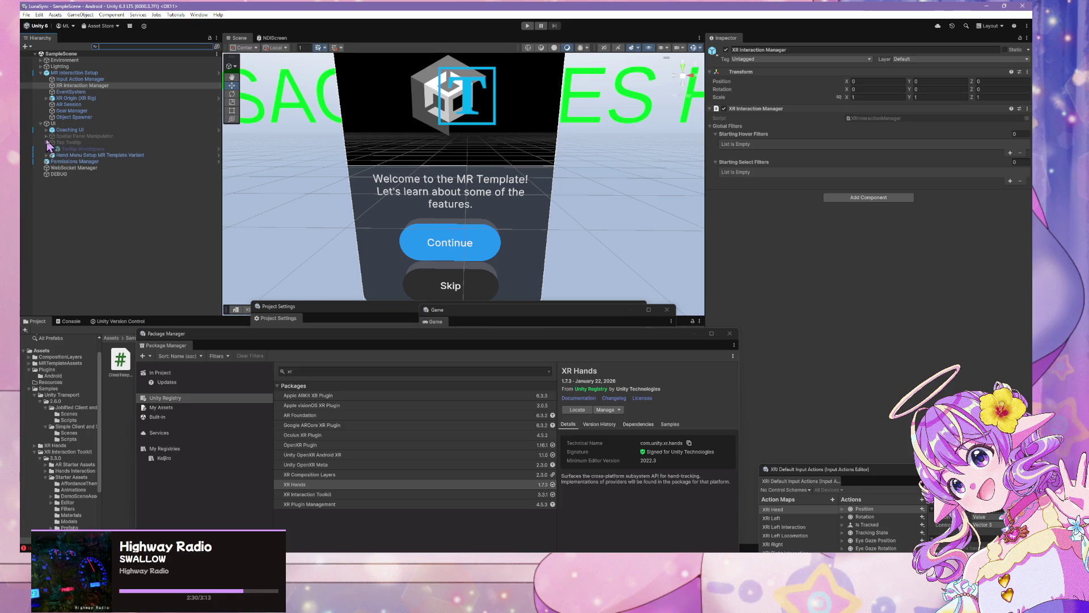
{"action": "left_click", "coordinate": [46, 136]}
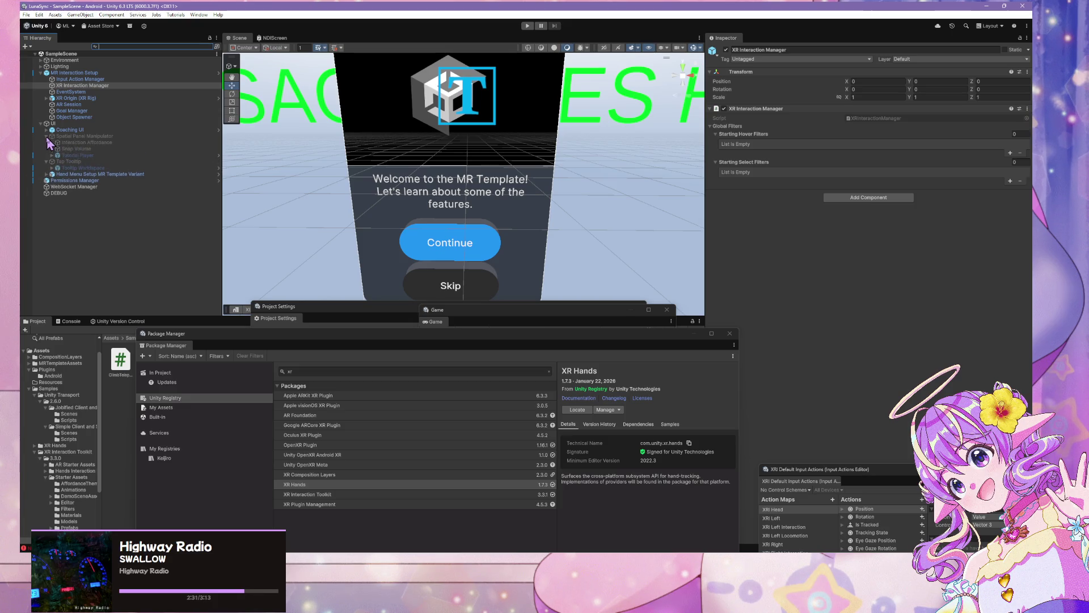
{"action": "left_click", "coordinate": [73, 110]}
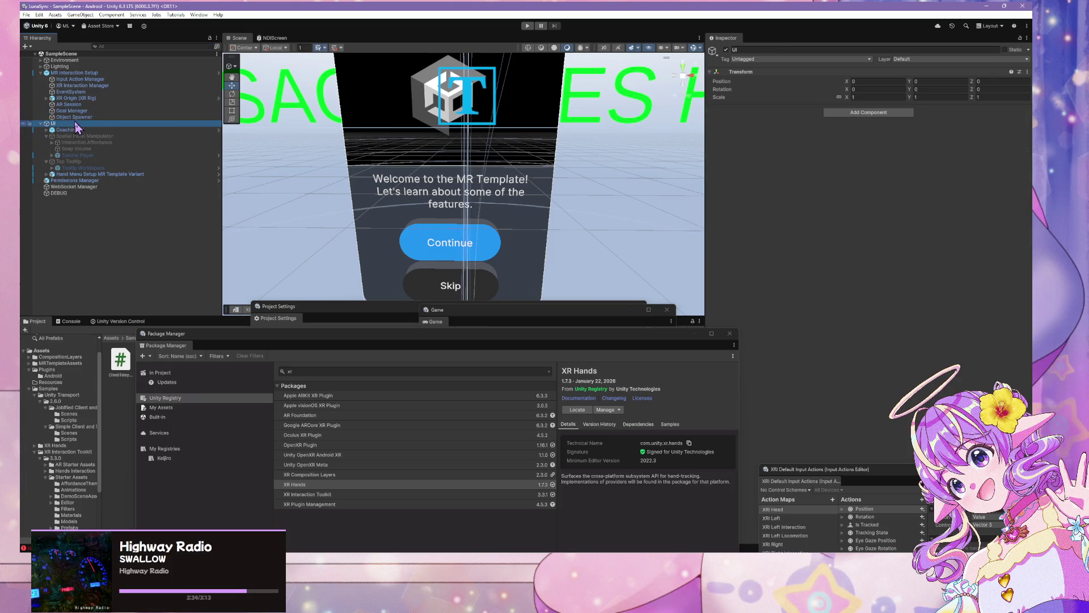
{"action": "left_click", "coordinate": [74, 117]}
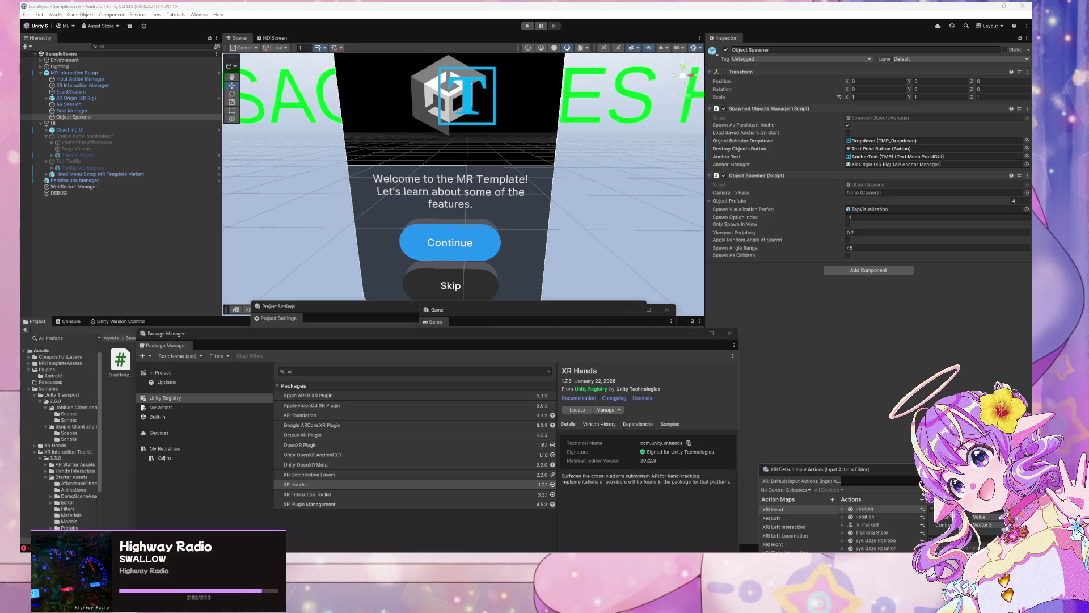
Step: Select EventSystem to view its XR UI Input Module, then move the Package Manager aside
{"action": "left_click", "coordinate": [96, 98]}
{"action": "left_click", "coordinate": [101, 85]}
{"action": "left_click", "coordinate": [101, 79]}
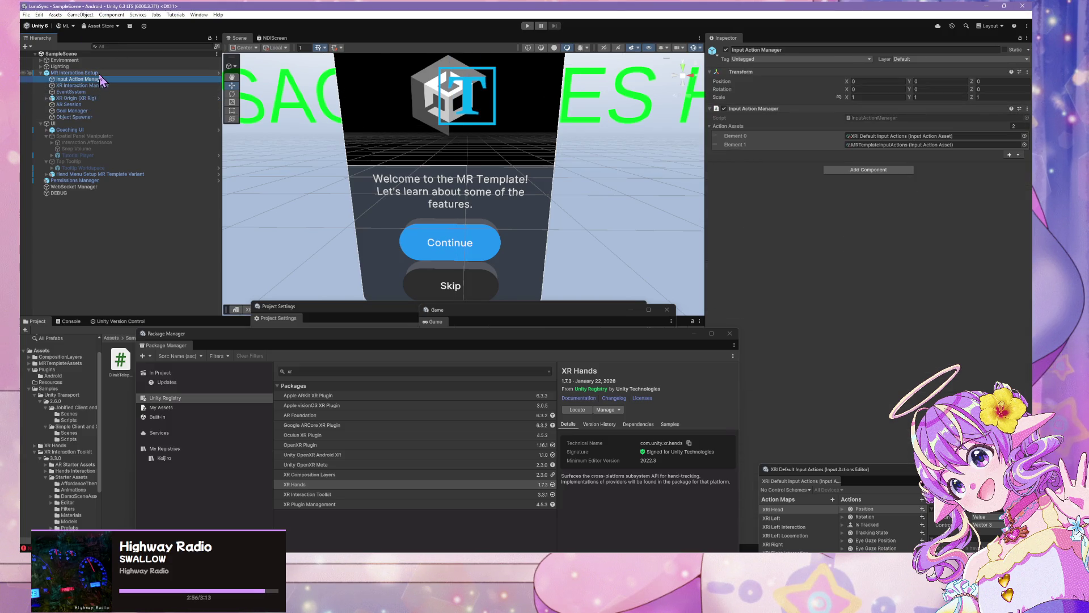
{"action": "left_click", "coordinate": [101, 85]}
{"action": "left_click", "coordinate": [100, 80]}
{"action": "left_click", "coordinate": [84, 92]}
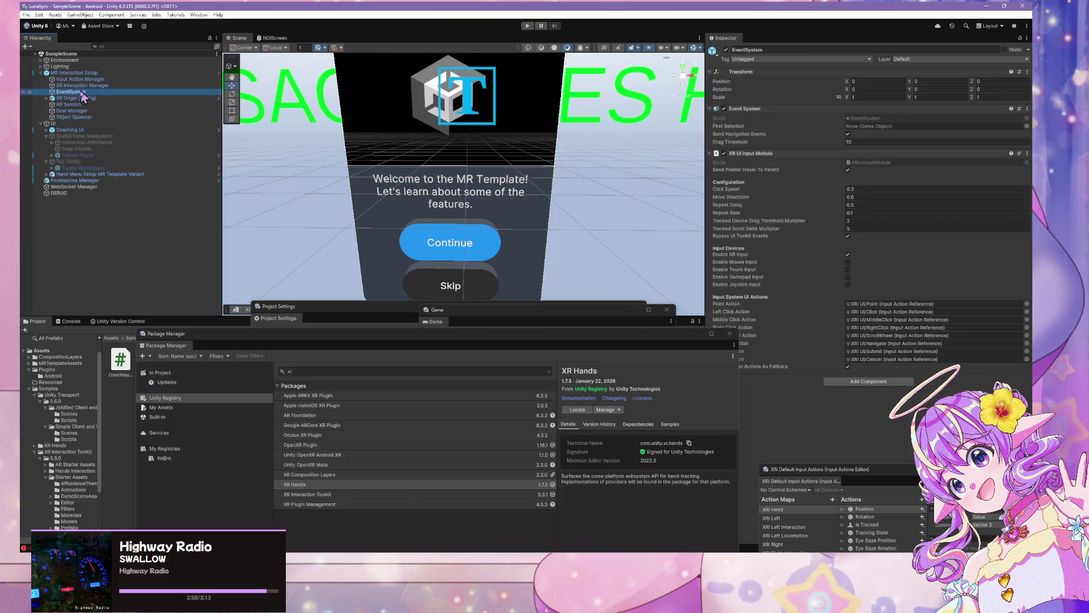
{"action": "left_click", "coordinate": [673, 346]}
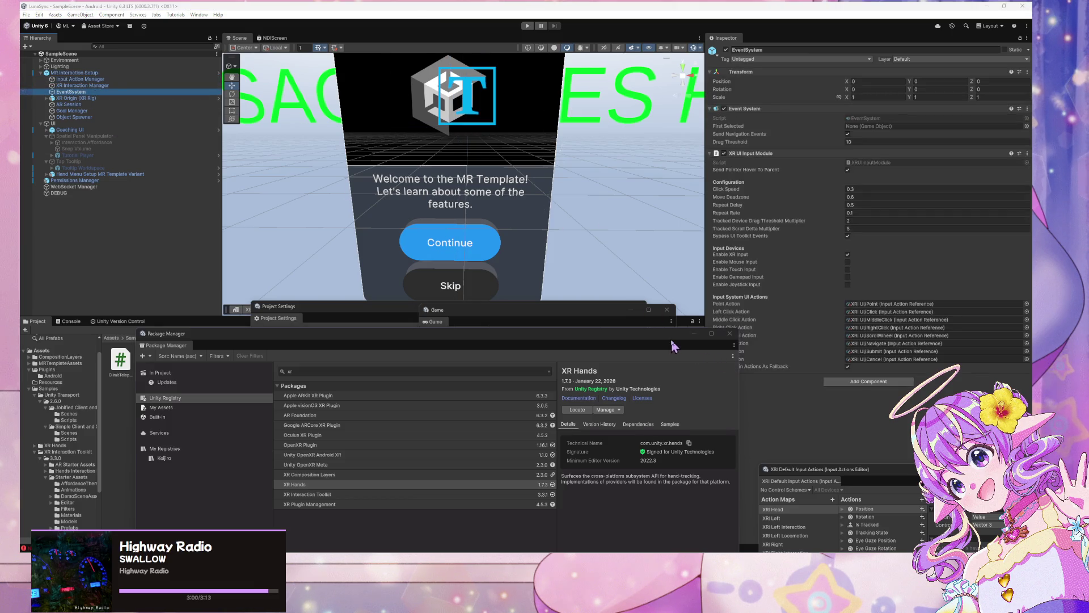
{"action": "left_click_drag", "start_coordinate": [673, 346], "coordinate": [578, 367]}
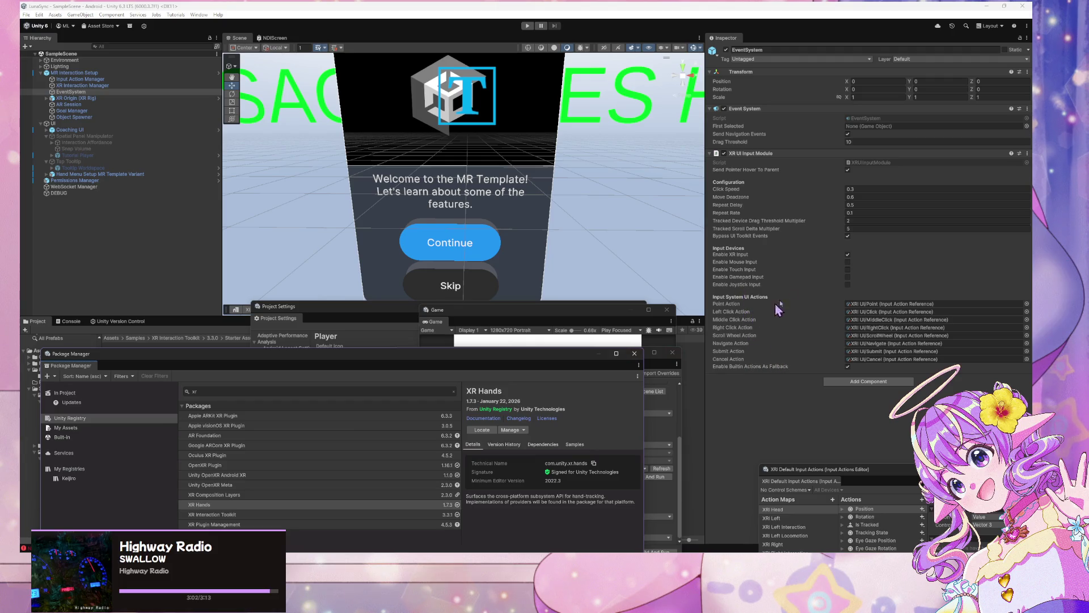
Step: Enable Mouse Input and Touch Input on the XR UI Input Module, then launch Patch And Run
{"action": "left_click", "coordinate": [847, 261]}
{"action": "left_click", "coordinate": [847, 269]}
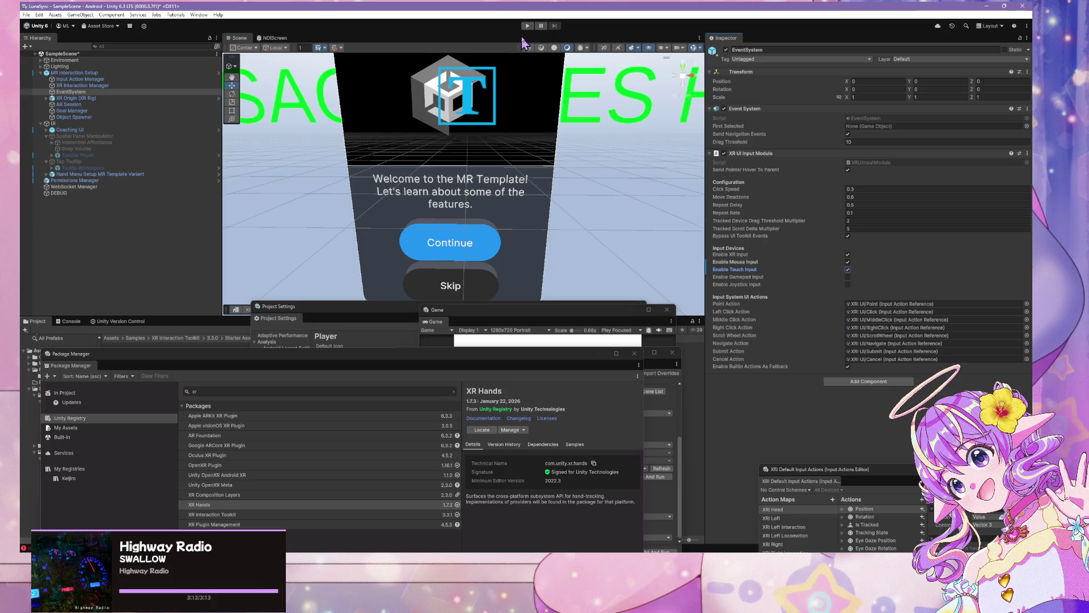
{"action": "left_click_drag", "start_coordinate": [471, 350], "coordinate": [616, 120]}
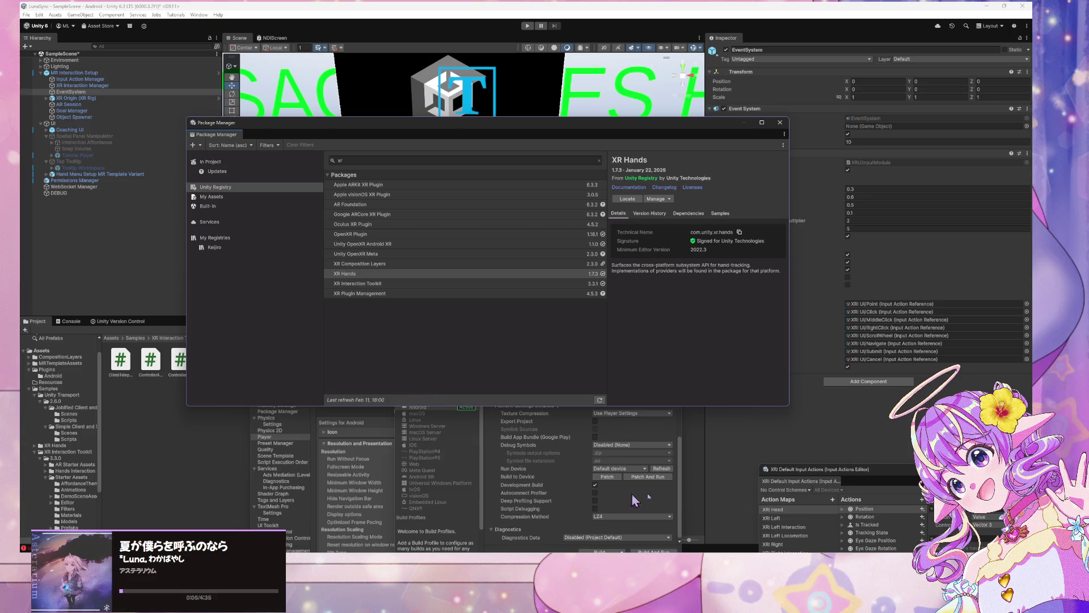
{"action": "left_click", "coordinate": [682, 489]}
Step: Confirm Patch And Run and save the modified SampleScene so the build deploys to the phone
{"action": "left_click", "coordinate": [647, 477]}
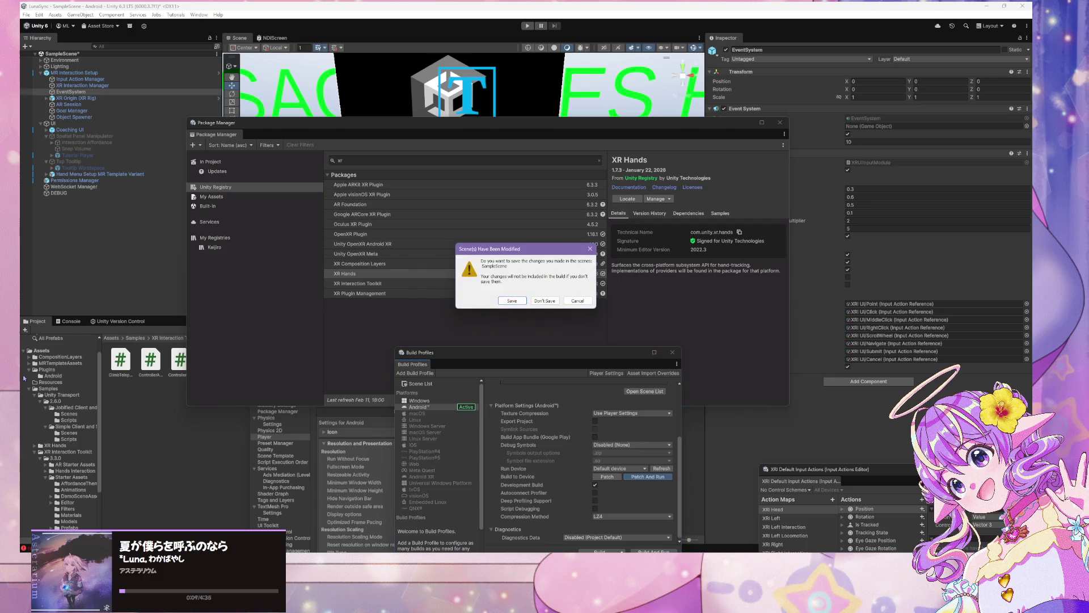
{"action": "left_click", "coordinate": [511, 301]}
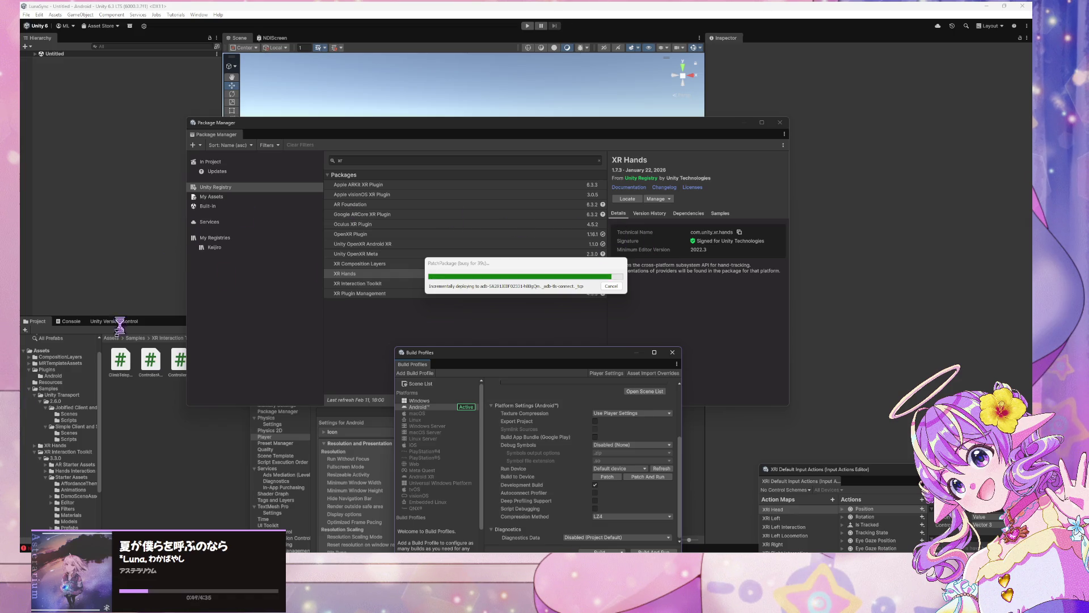
Step: Zoom out on the Warudo avatar view, then bring forward the Warudo Editor showing the Screen asset
{"action": "key", "text": "alt+Tab"}
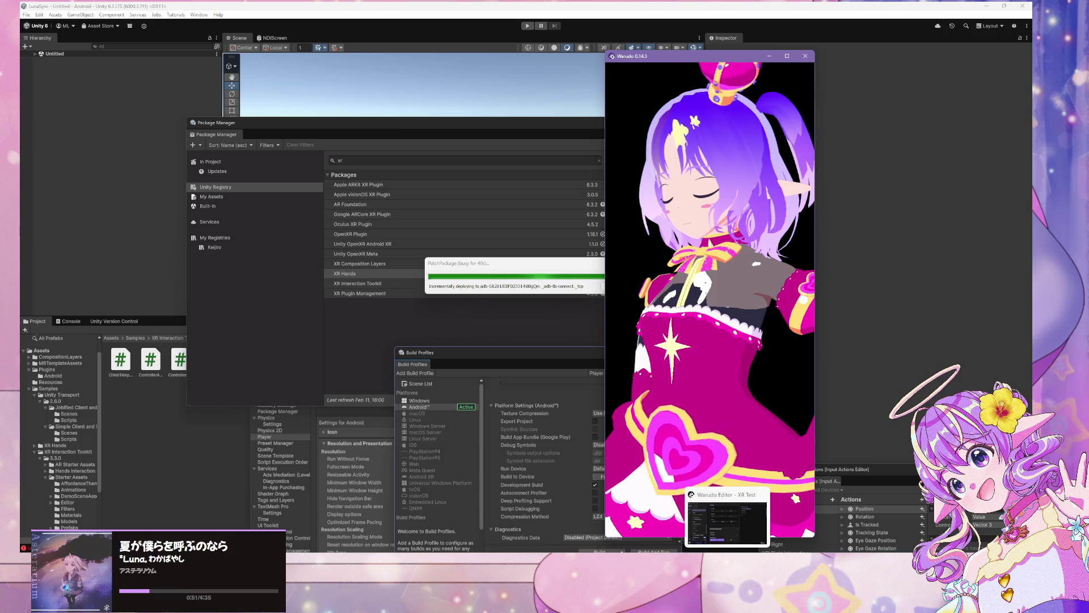
{"action": "scroll", "coordinate": [723, 376], "scroll_direction": "down", "scroll_amount": 5}
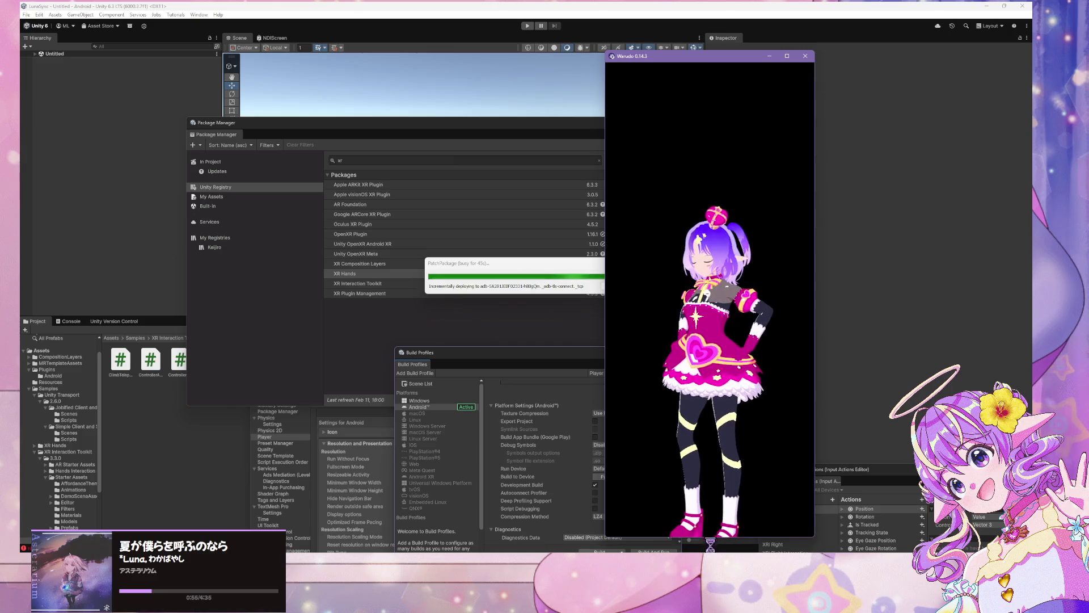
{"action": "key", "text": "alt+Tab"}
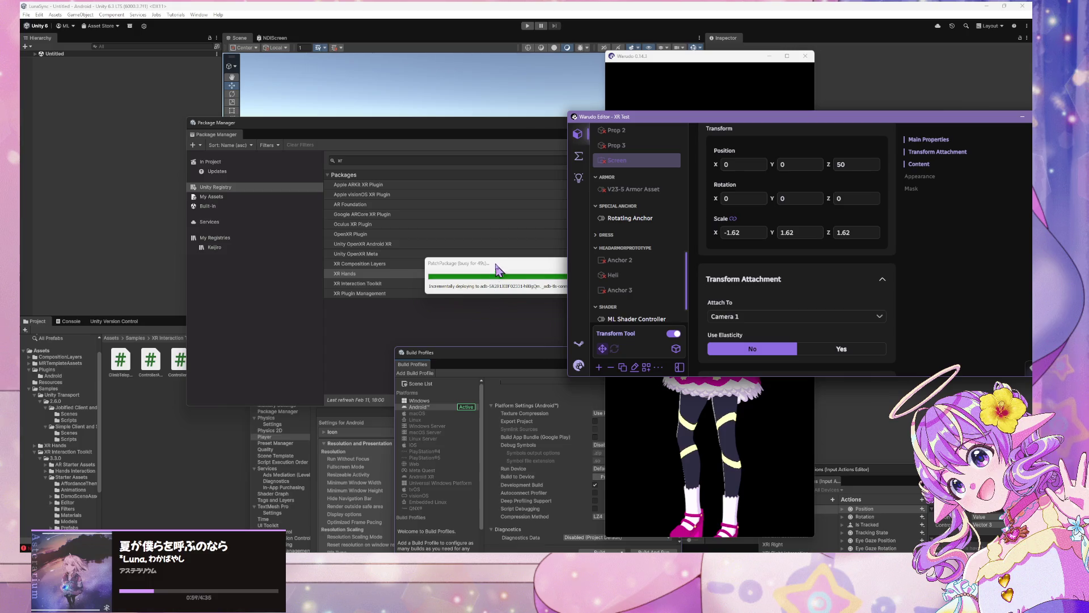
{"action": "left_click_drag", "start_coordinate": [501, 266], "coordinate": [452, 187]}
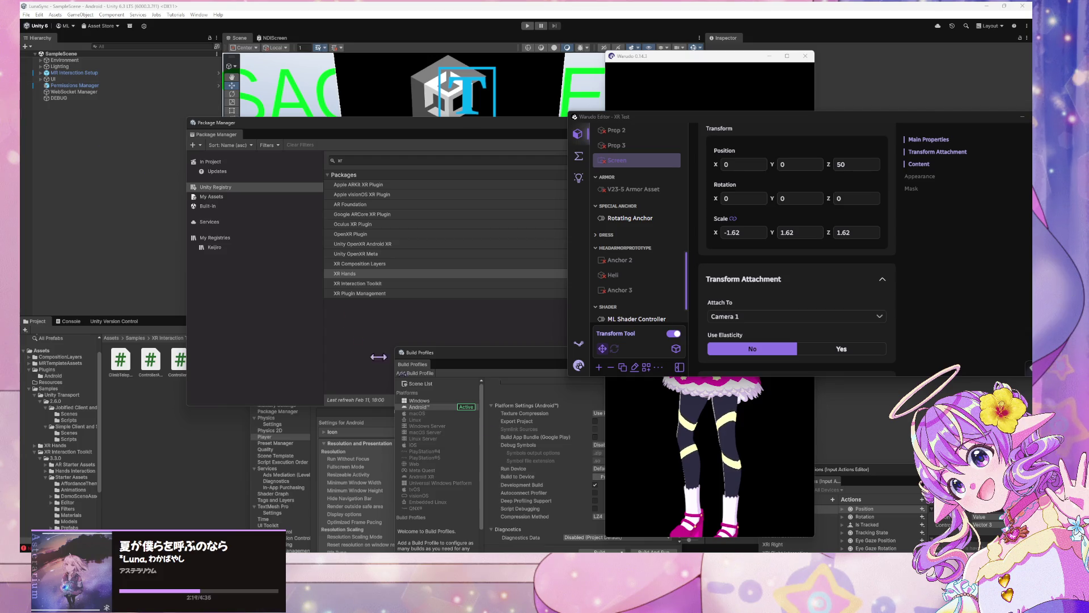
Step: Set the Warudo Screen prop's Enabled to Yes, then refocus Unity's Build Profiles
{"action": "scroll", "coordinate": [654, 219], "scroll_direction": "down", "scroll_amount": 2}
{"action": "scroll", "coordinate": [654, 219], "scroll_direction": "up", "scroll_amount": 3}
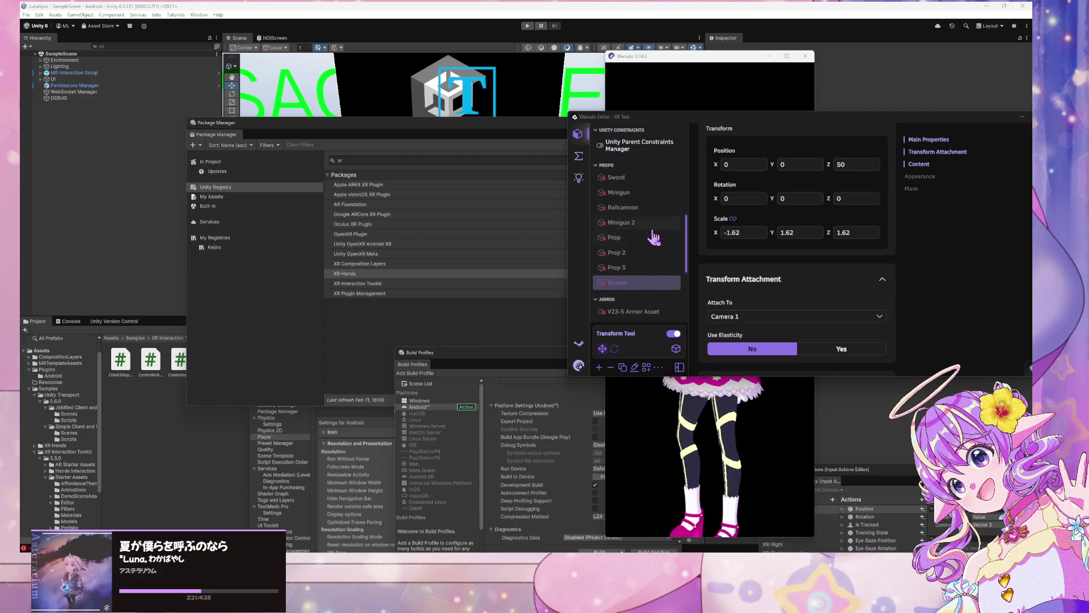
{"action": "scroll", "coordinate": [794, 265], "scroll_direction": "up", "scroll_amount": 2}
{"action": "left_click", "coordinate": [842, 187]}
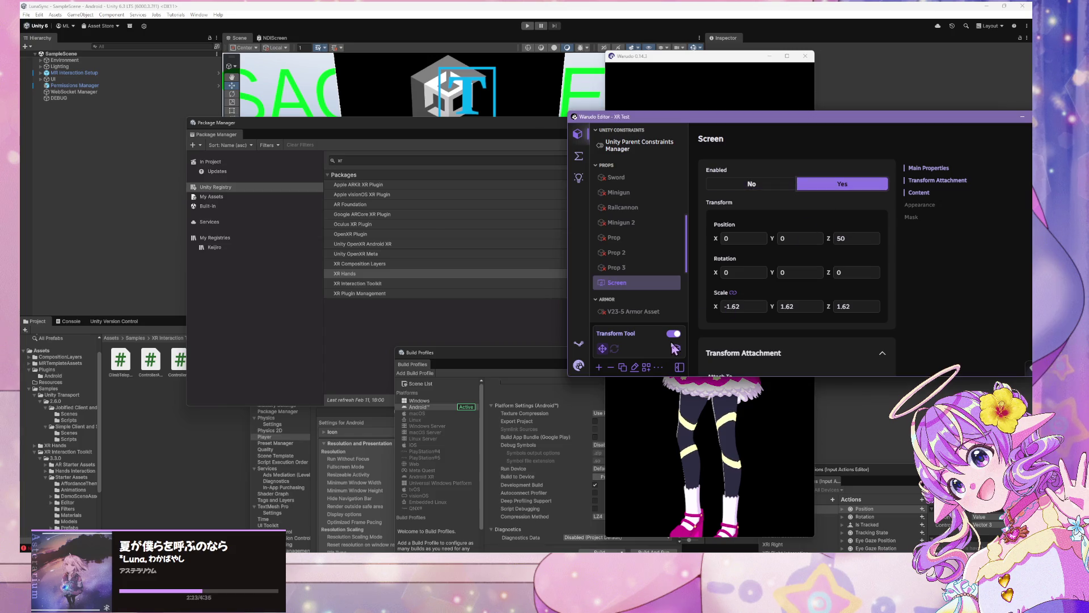
{"action": "left_click", "coordinate": [536, 358]}
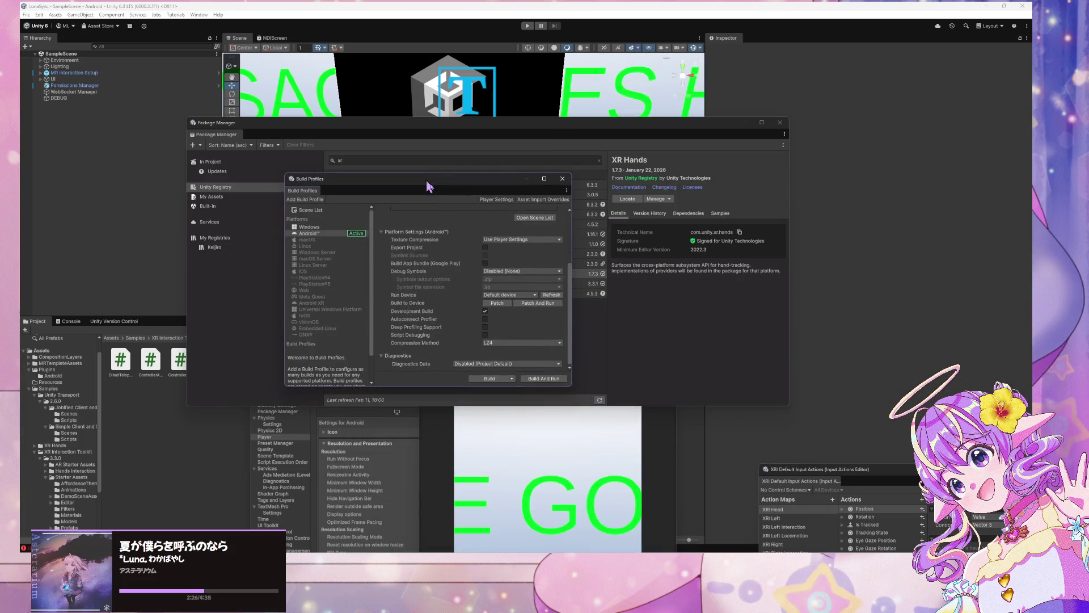
Step: Start another Patch And Run build and switch to the Hand tracking documentation page
{"action": "left_click", "coordinate": [552, 304]}
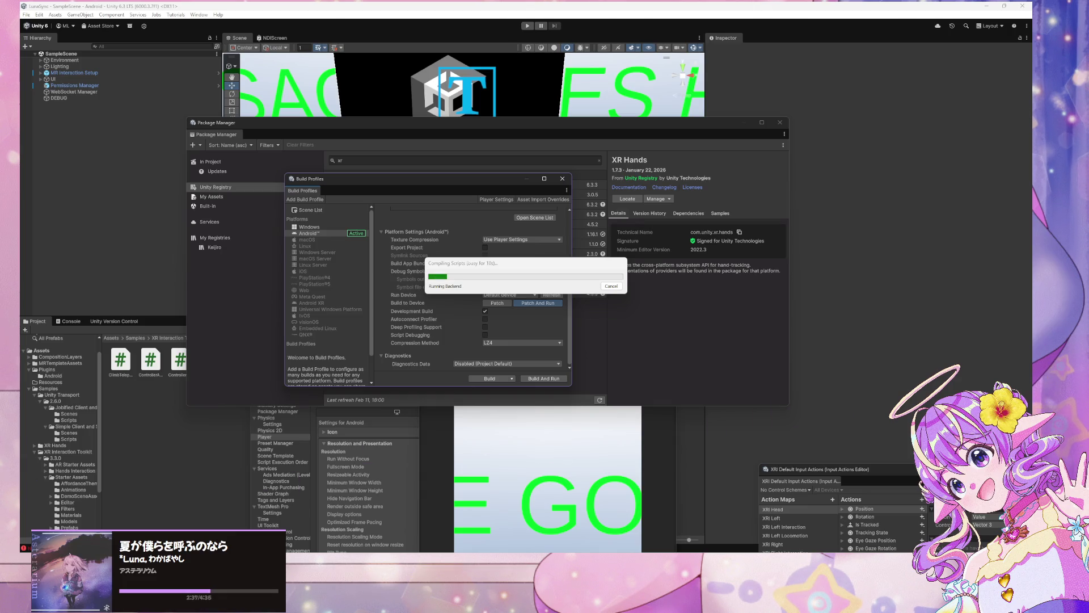
{"action": "key", "text": "alt+Tab"}
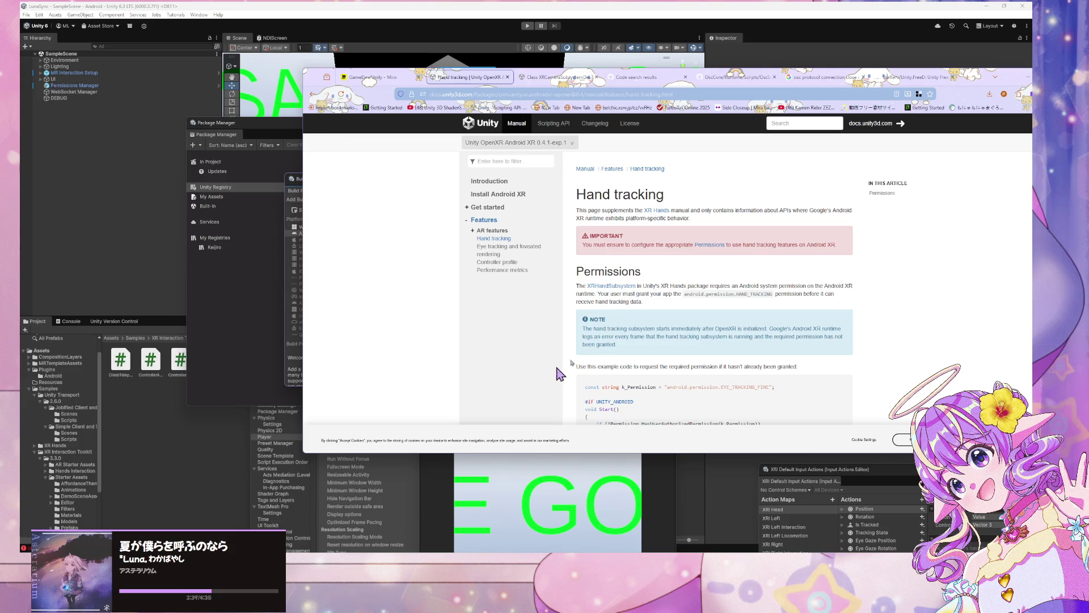
Step: Switch to the GameDev/Unity Miro board tab
{"action": "left_click", "coordinate": [386, 79]}
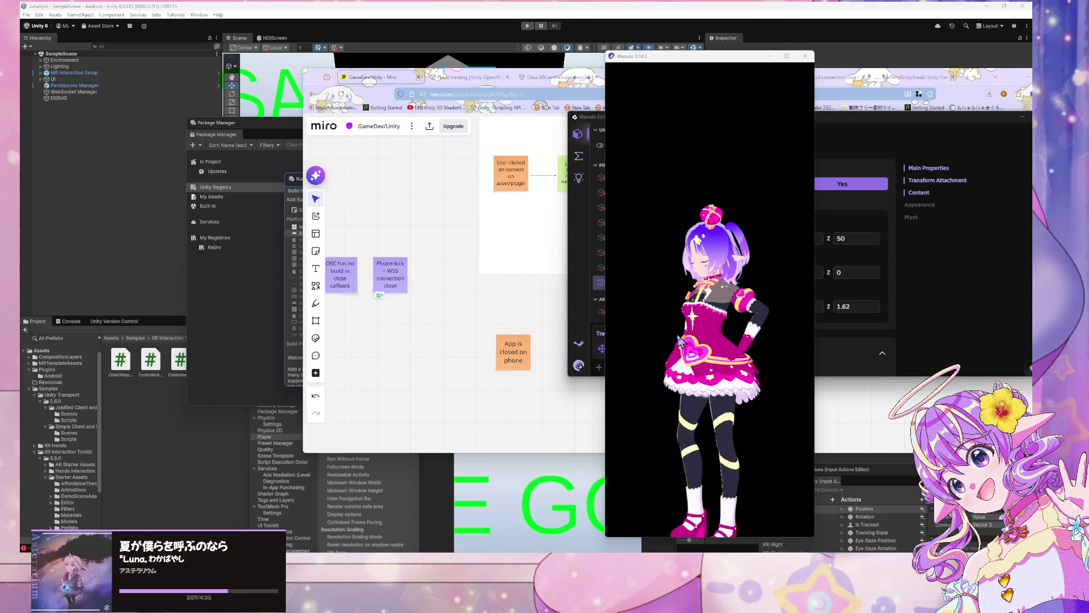
Step: Bring the Warudo Editor forward and open the LunaSync Retriever asset's settings
{"action": "left_click", "coordinate": [687, 348]}
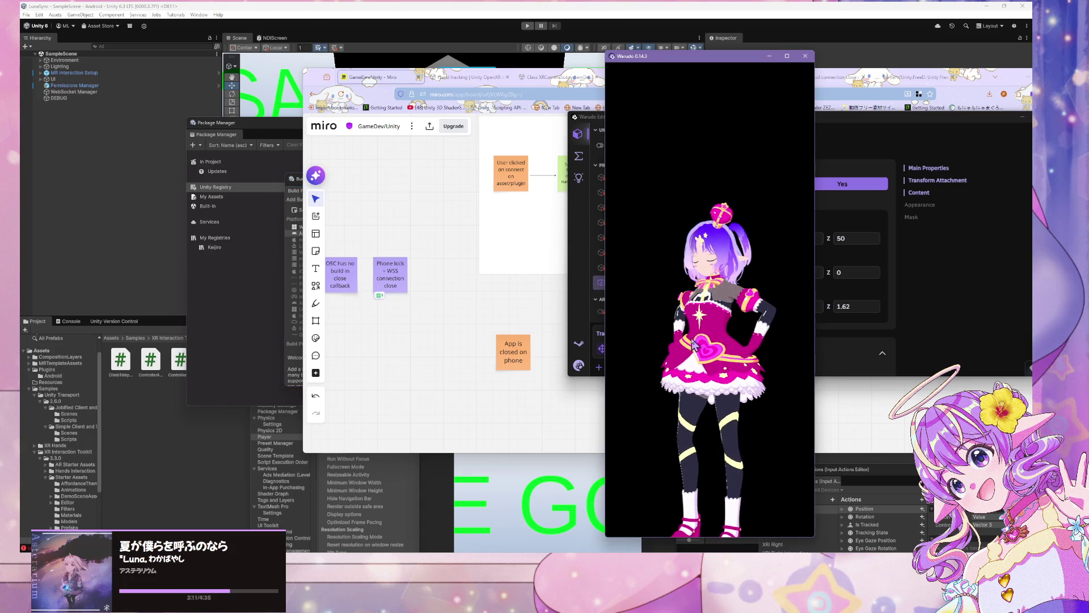
{"action": "left_click", "coordinate": [842, 220]}
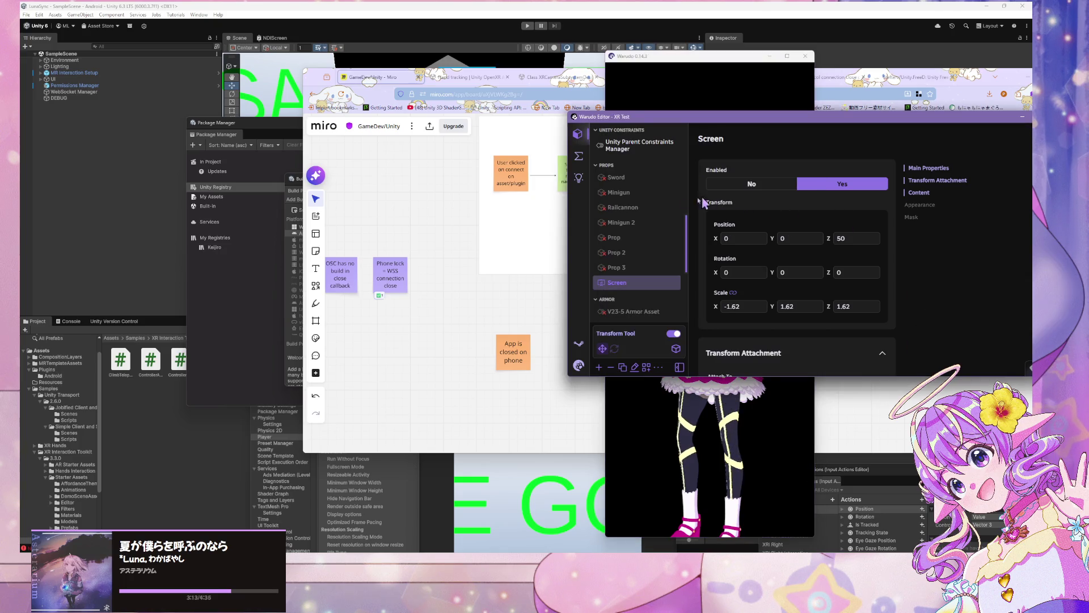
{"action": "scroll", "coordinate": [629, 213], "scroll_direction": "up", "scroll_amount": 3}
{"action": "scroll", "coordinate": [604, 168], "scroll_direction": "up", "scroll_amount": 5}
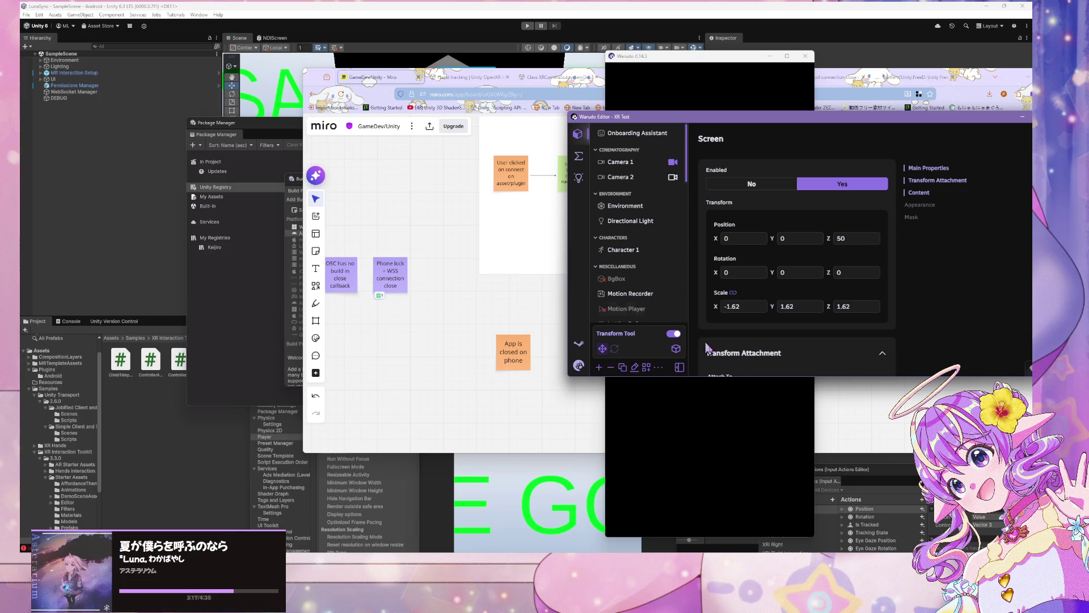
{"action": "left_click", "coordinate": [735, 411]}
{"action": "left_click", "coordinate": [935, 330]}
{"action": "scroll", "coordinate": [661, 238], "scroll_direction": "down", "scroll_amount": 6}
{"action": "left_click", "coordinate": [653, 313]}
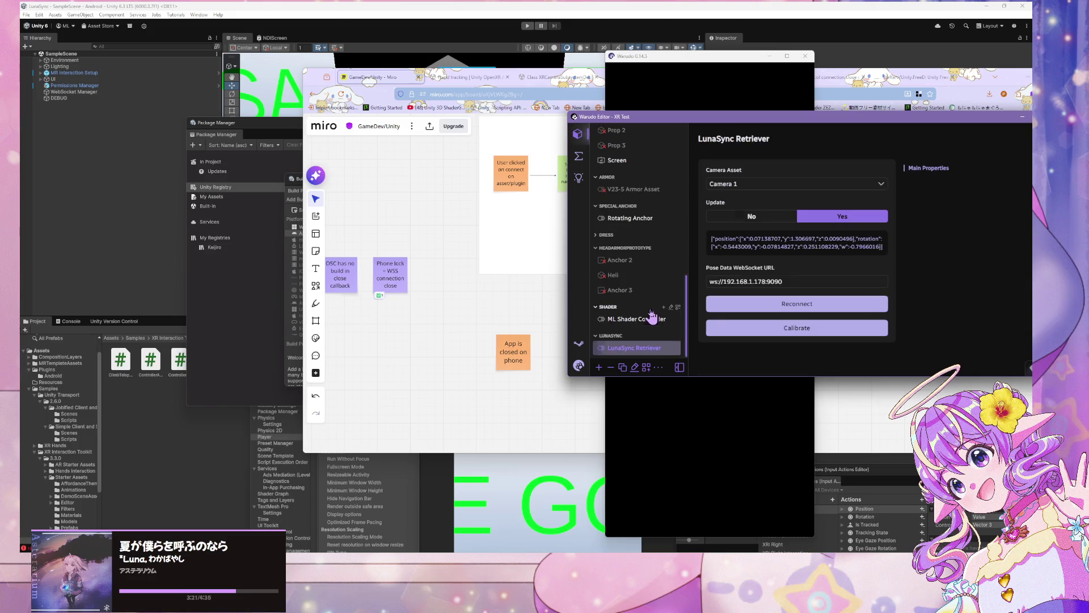
Step: Select the Screen asset and scroll its properties down to the Content section's NDI Source
{"action": "scroll", "coordinate": [648, 250], "scroll_direction": "up", "scroll_amount": 6}
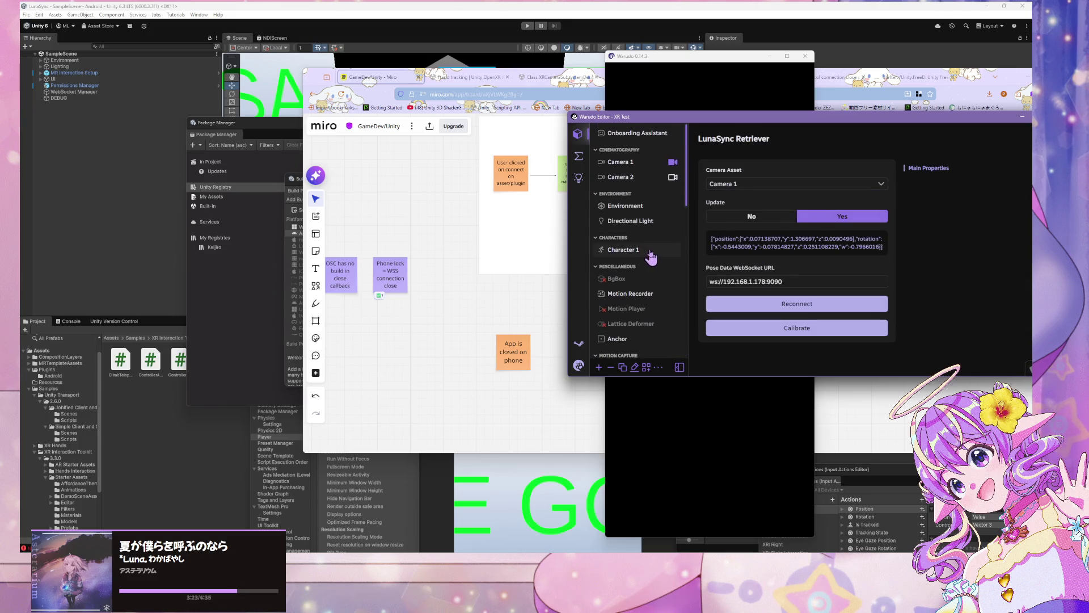
{"action": "scroll", "coordinate": [645, 182], "scroll_direction": "down", "scroll_amount": 3}
{"action": "scroll", "coordinate": [640, 243], "scroll_direction": "up", "scroll_amount": 3}
{"action": "scroll", "coordinate": [626, 276], "scroll_direction": "down", "scroll_amount": 6}
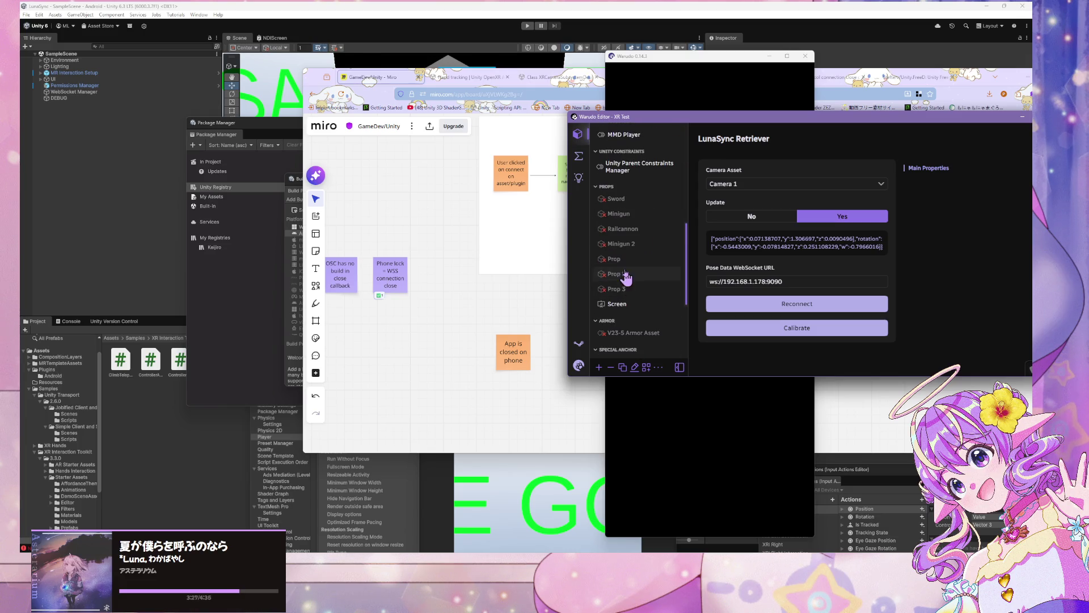
{"action": "left_click", "coordinate": [624, 305]}
{"action": "scroll", "coordinate": [763, 261], "scroll_direction": "down", "scroll_amount": 5}
{"action": "scroll", "coordinate": [766, 283], "scroll_direction": "down", "scroll_amount": 2}
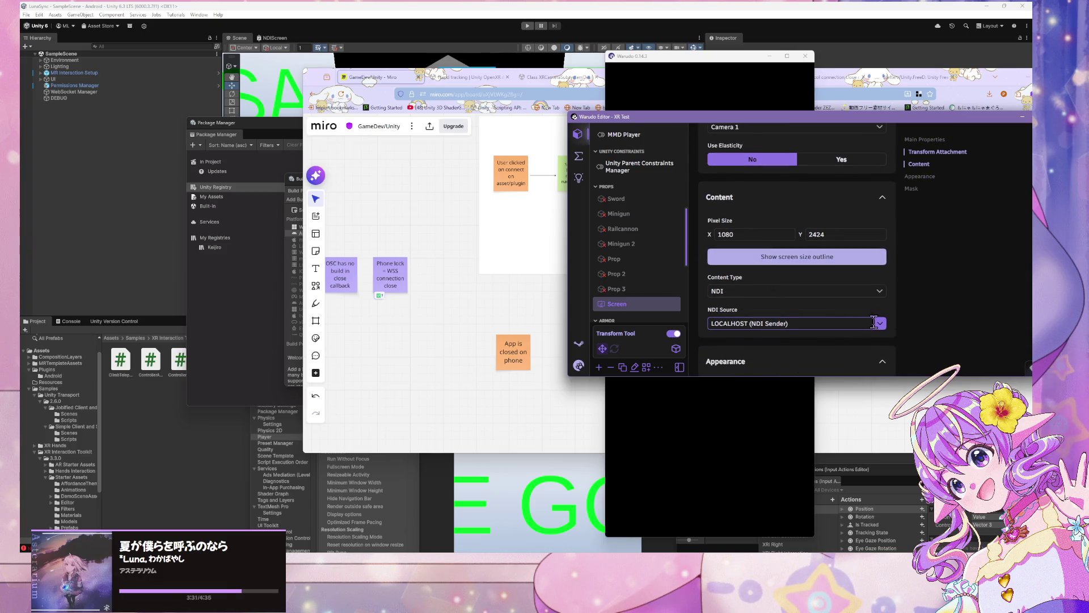
Step: Set the Screen's NDI Source to LOCALHOST (LunaSync NDI Sender) and shift the Warudo view left
{"action": "left_click", "coordinate": [810, 324]}
{"action": "left_click", "coordinate": [819, 289]}
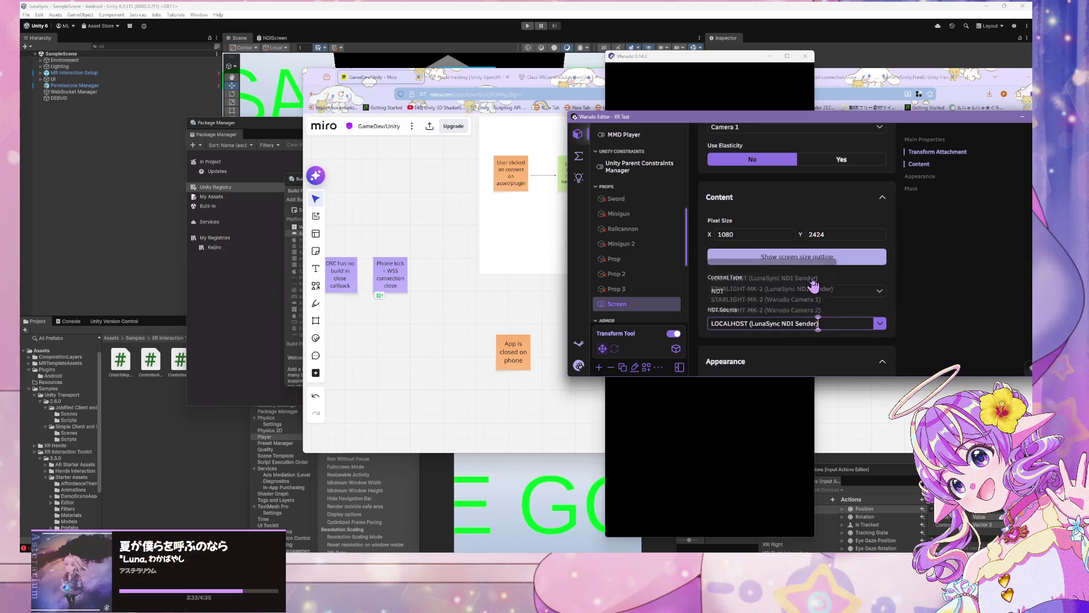
{"action": "left_click", "coordinate": [782, 415]}
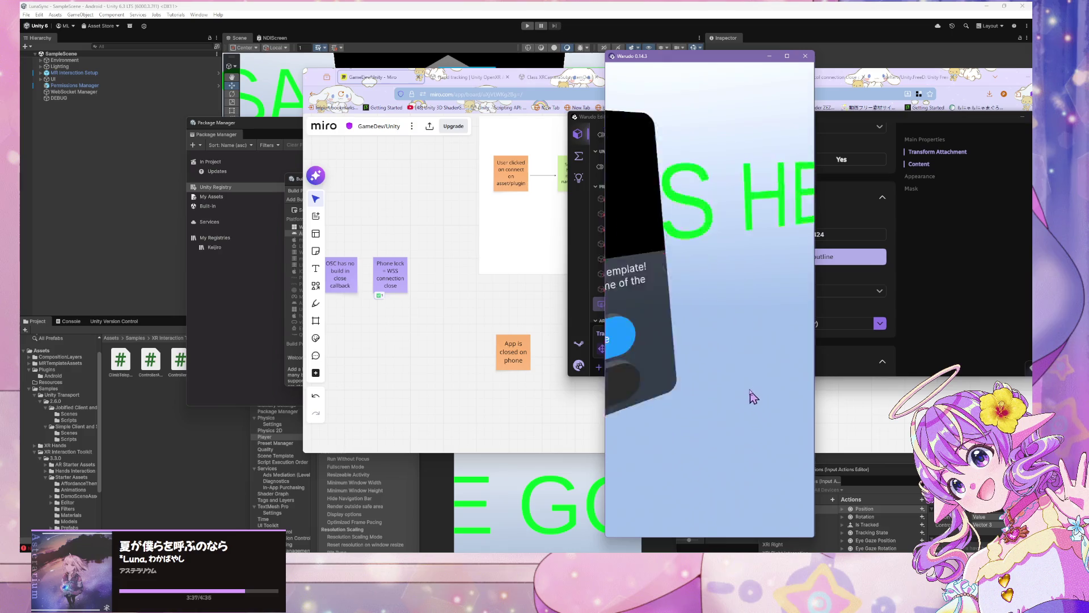
{"action": "left_click_drag", "start_coordinate": [681, 58], "coordinate": [543, 60]}
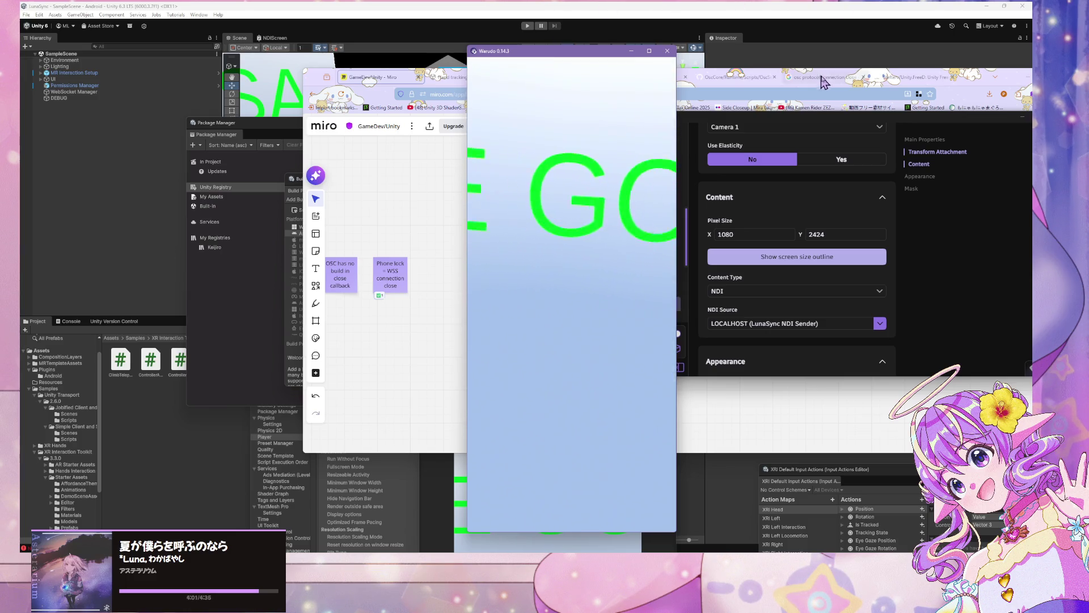
Step: Select LunaSync Retriever in the Warudo Editor and reconnect it to the phone's pose WebSocket
{"action": "left_click", "coordinate": [961, 243]}
{"action": "scroll", "coordinate": [635, 255], "scroll_direction": "down", "scroll_amount": 5}
{"action": "left_click", "coordinate": [634, 347]}
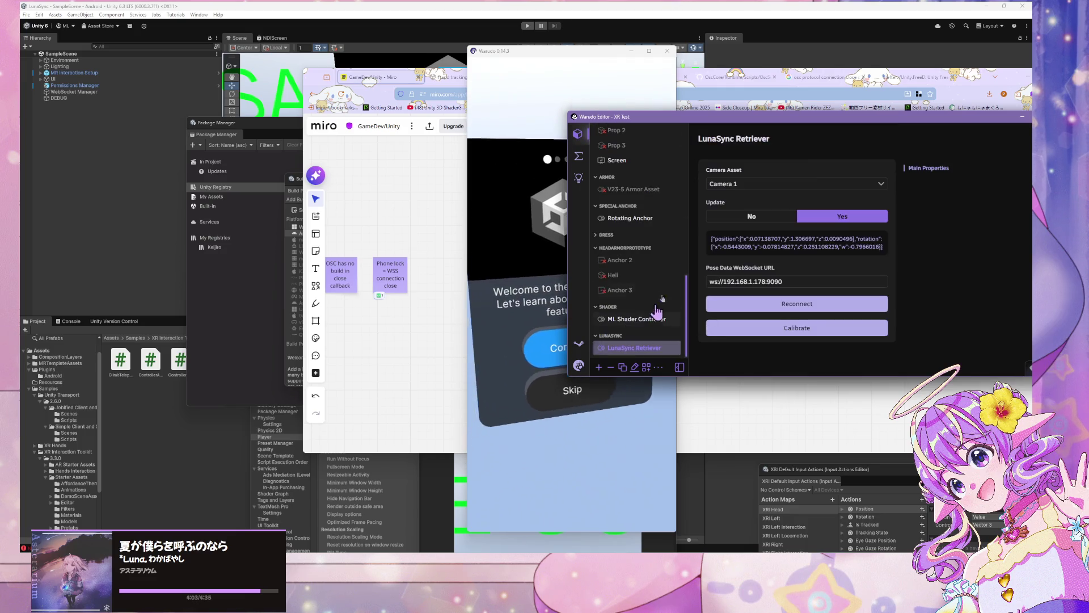
{"action": "left_click", "coordinate": [796, 304]}
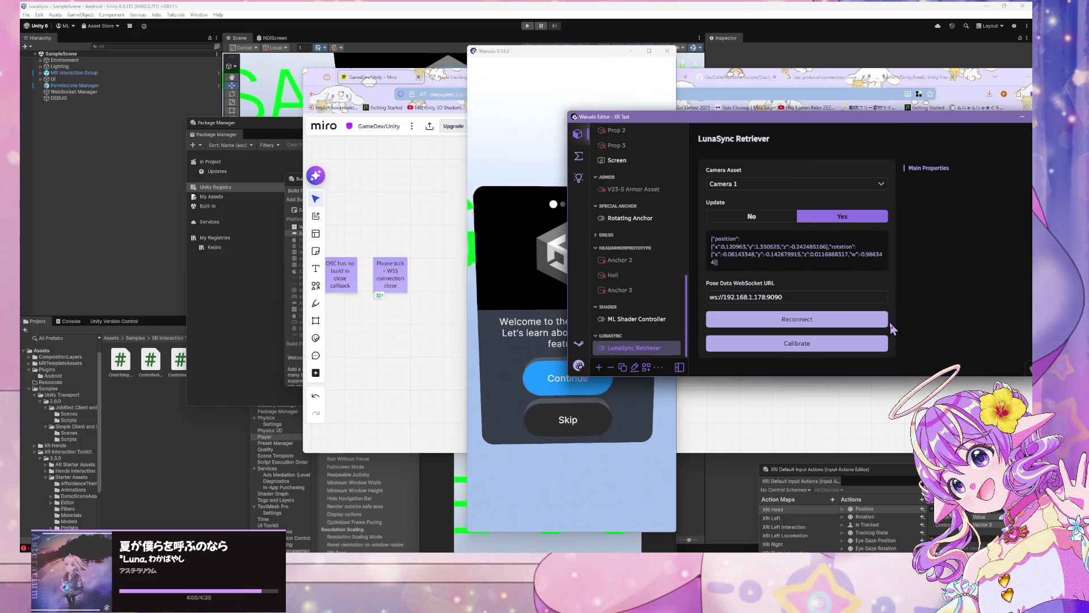
{"action": "left_click", "coordinate": [558, 400]}
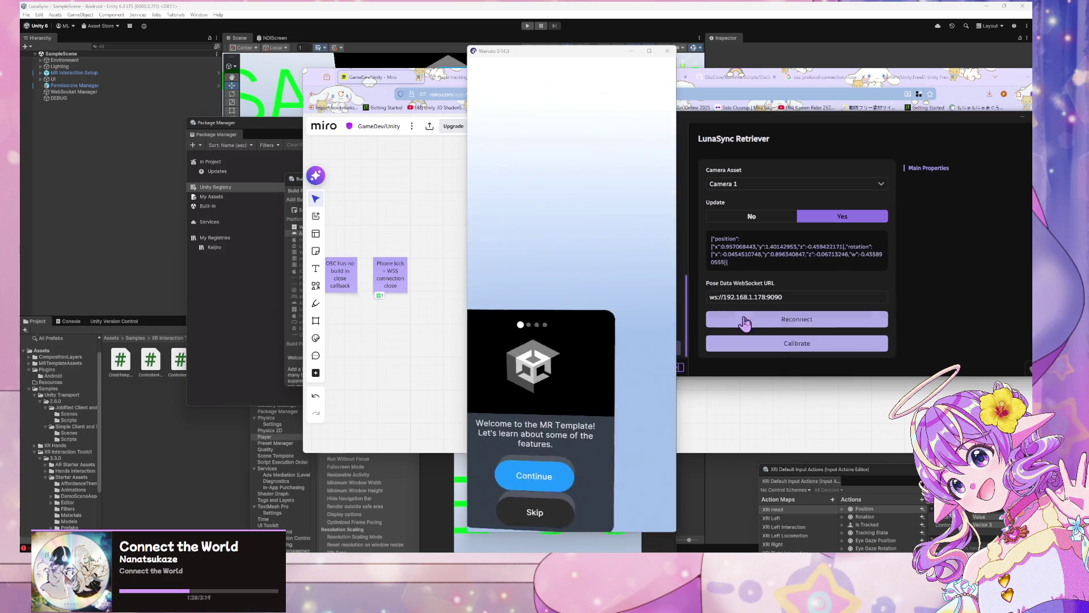
Step: Make the Warudo 0.14.3 view active to watch live pose updates, then return to Unity's build
{"action": "left_click", "coordinate": [745, 321]}
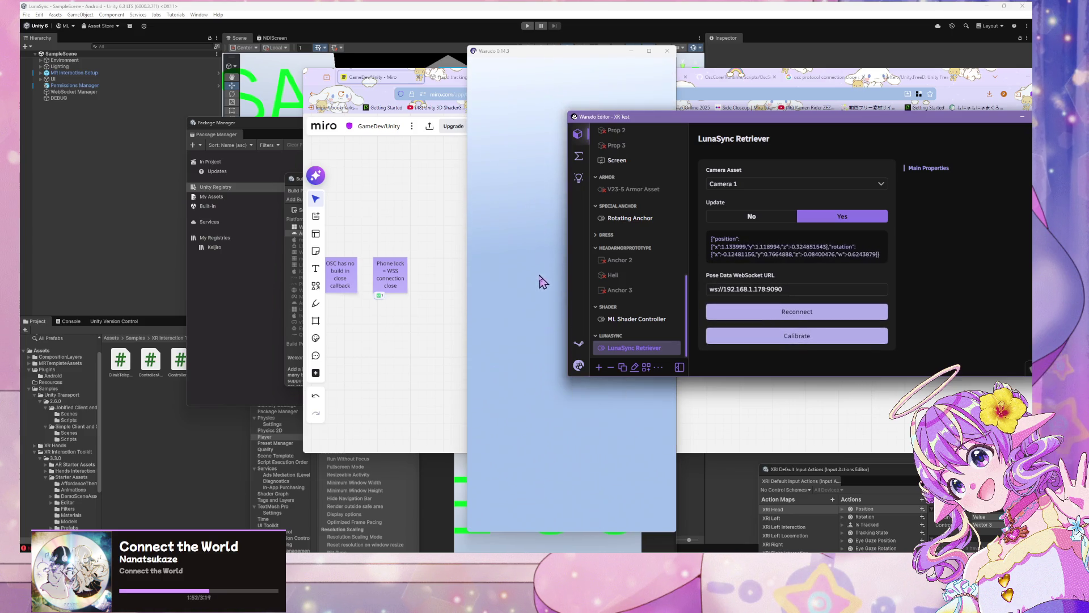
{"action": "left_click", "coordinate": [541, 282]}
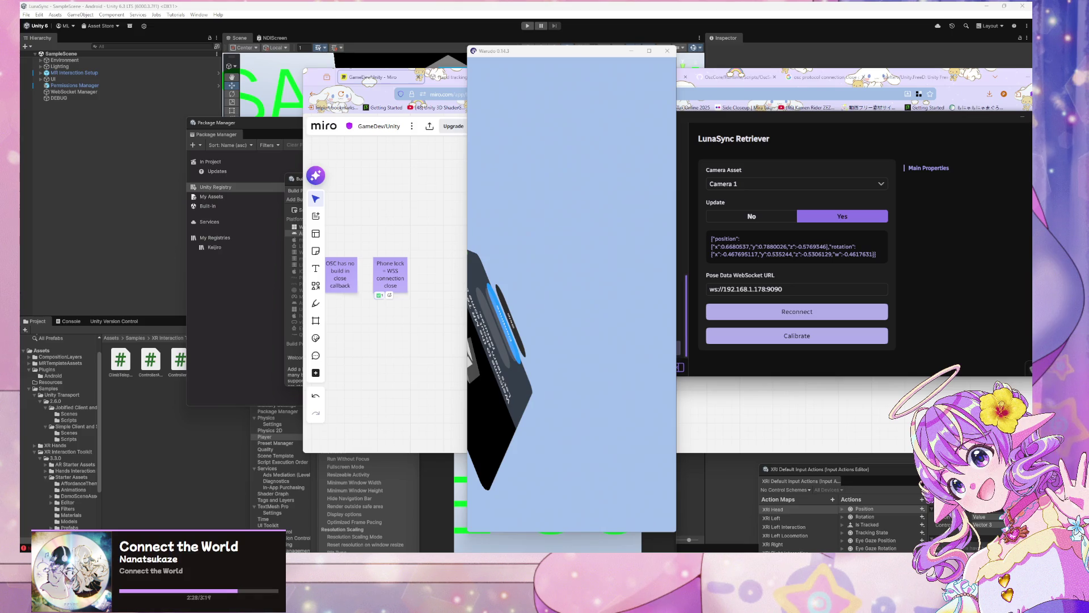
{"action": "left_click", "coordinate": [527, 274]}
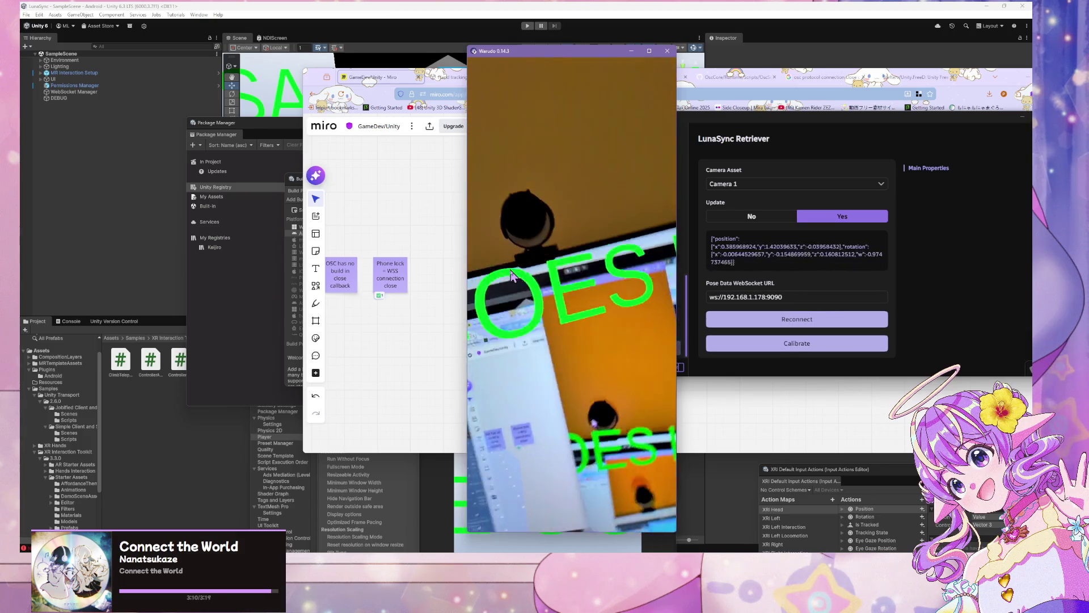
{"action": "key", "text": "ctrl+b"}
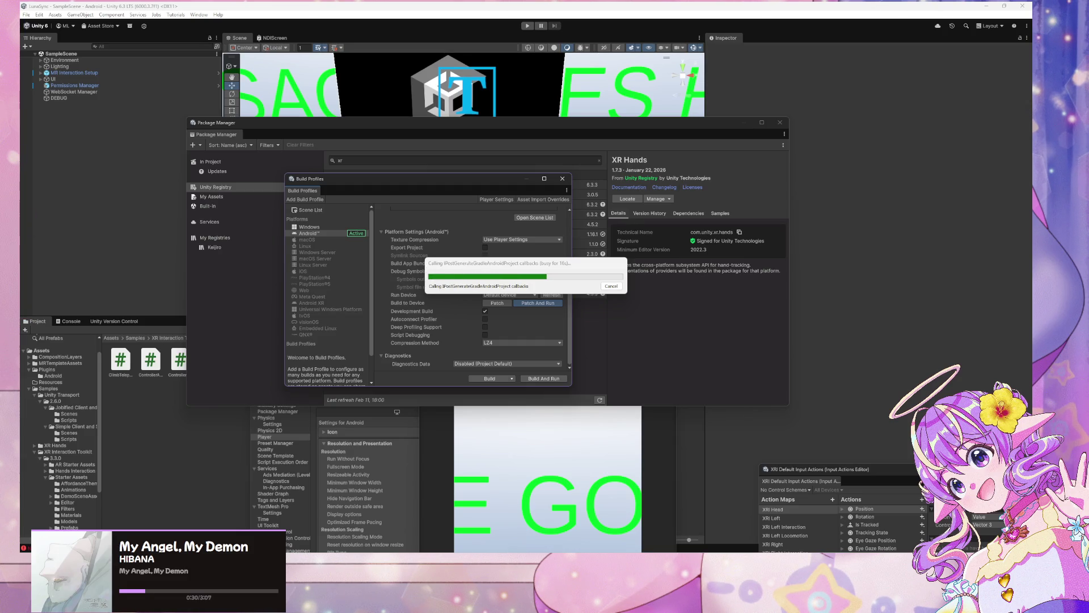
Step: Switch from Unity's build progress to the Miro GameDev/Unity planning board in the browser
{"action": "key", "text": "alt+Tab"}
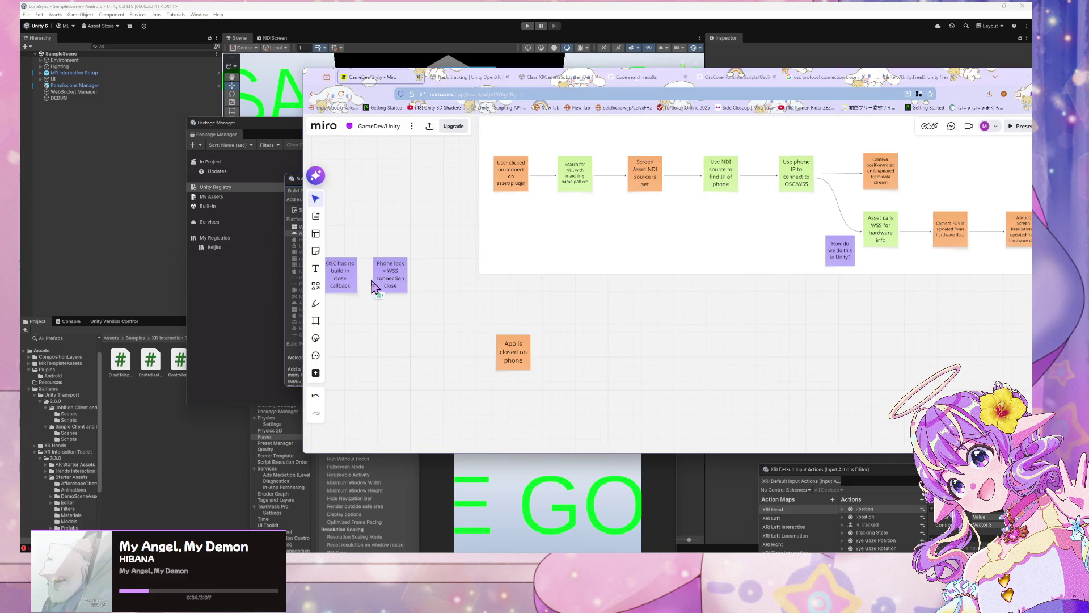
Step: Read the Hand tracking and XRCameraSubsystemDescriptor documentation pages, then go back to the Unity editor
{"action": "left_click", "coordinate": [469, 78]}
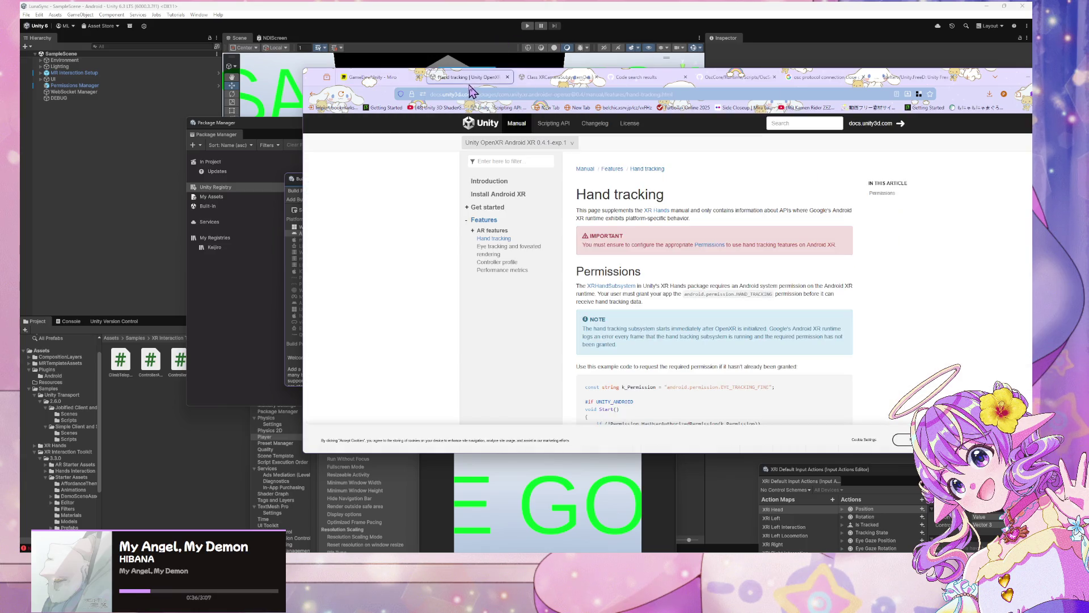
{"action": "left_click", "coordinate": [571, 78]}
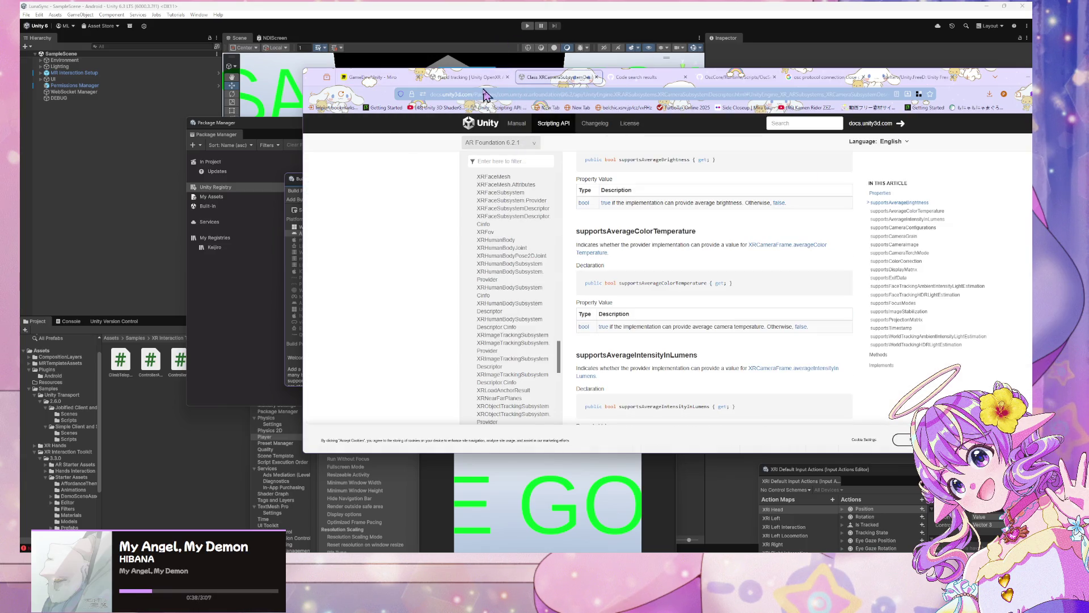
{"action": "scroll", "coordinate": [683, 245], "scroll_direction": "up", "scroll_amount": 8}
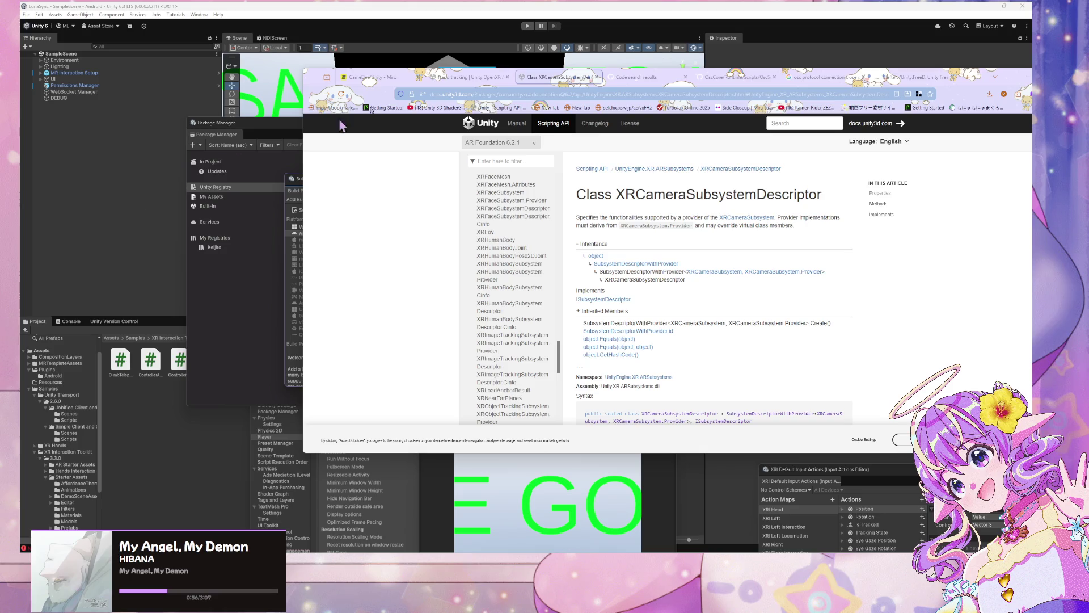
{"action": "left_click", "coordinate": [480, 89]}
{"action": "type", "text": "xr"}
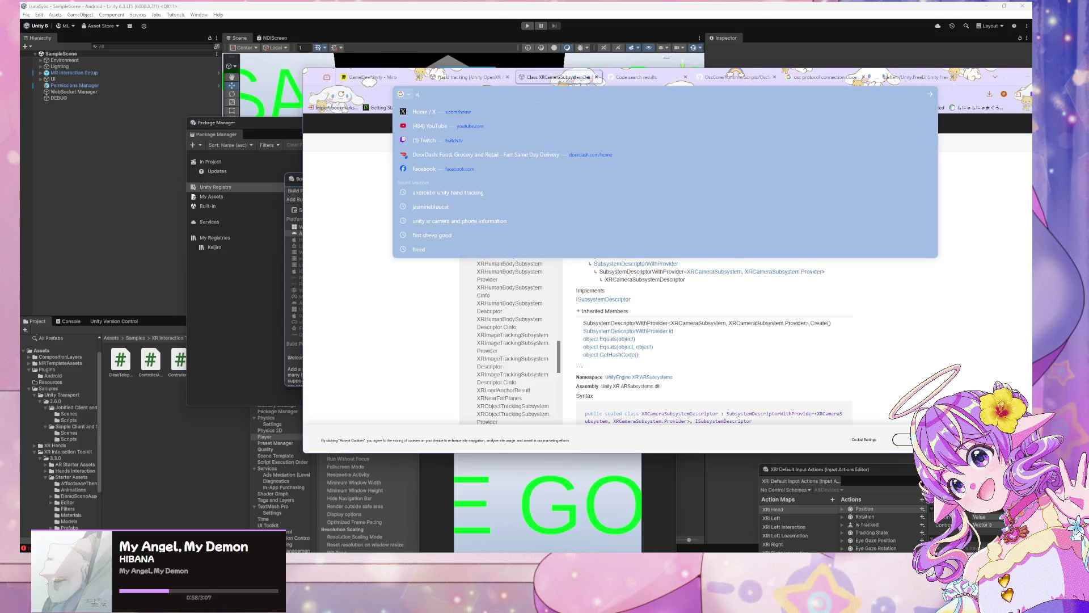
{"action": "left_click", "coordinate": [340, 201]}
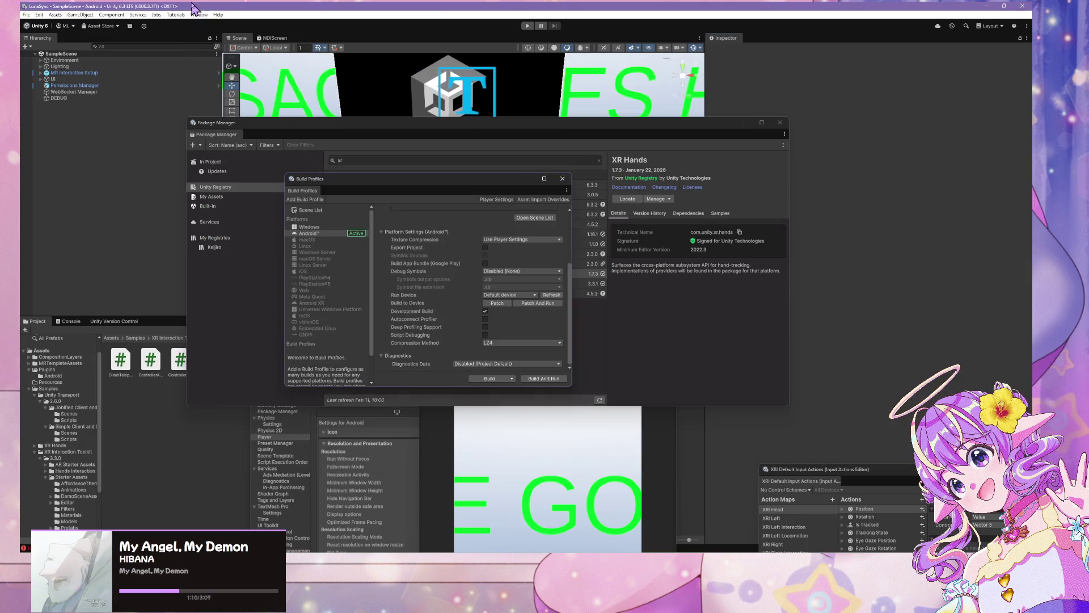
{"action": "left_click", "coordinate": [268, 103]}
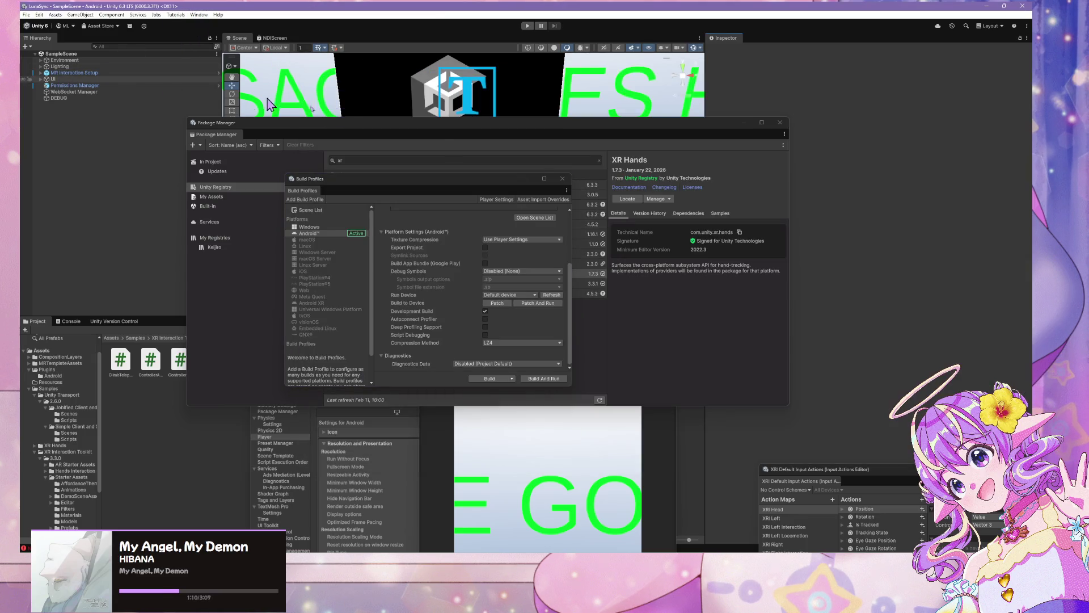
Step: Move Package Manager aside and expand MR Interaction Setup and XR Origin, inspecting children through Object Spawner
{"action": "mouse_move", "coordinate": [404, 118]}
{"action": "left_mouse_down"}
{"action": "mouse_move", "coordinate": [504, 165]}
{"action": "mouse_move", "coordinate": [454, 174]}
{"action": "left_mouse_up"}
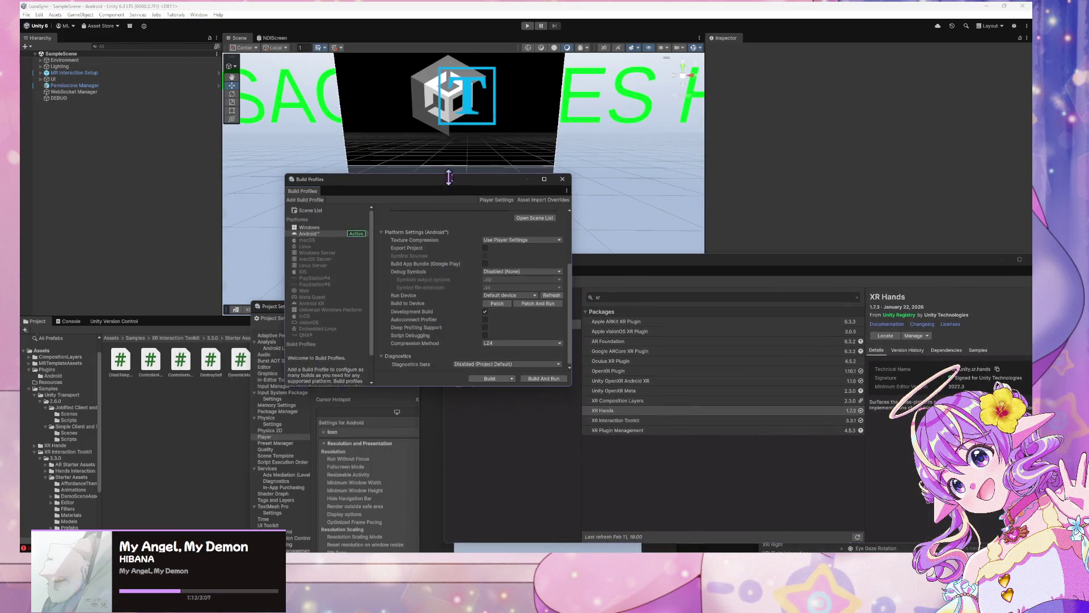
{"action": "left_click", "coordinate": [39, 74]}
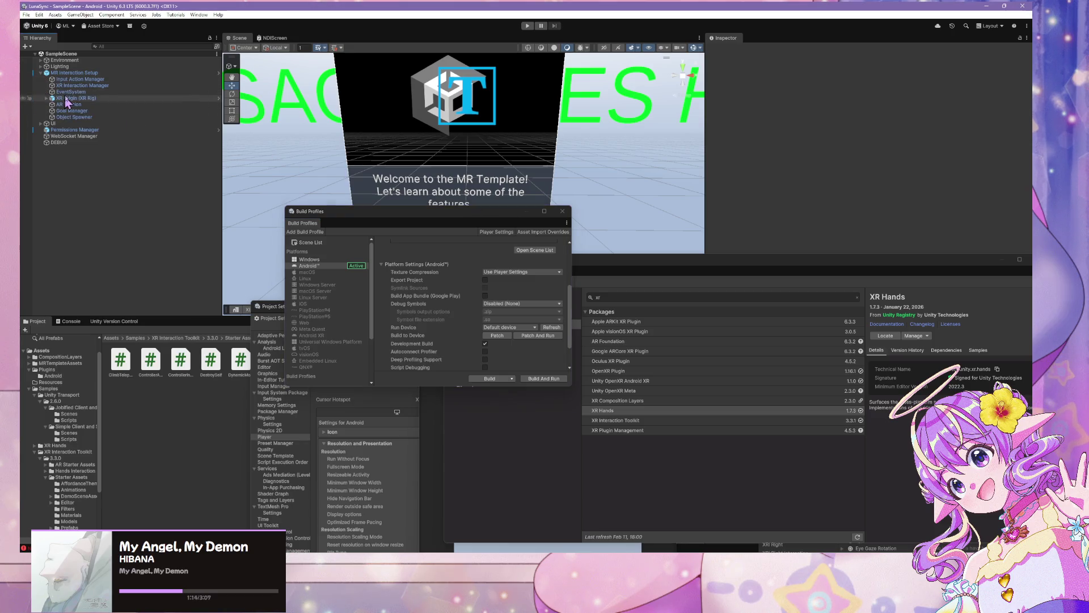
{"action": "left_click", "coordinate": [79, 85]}
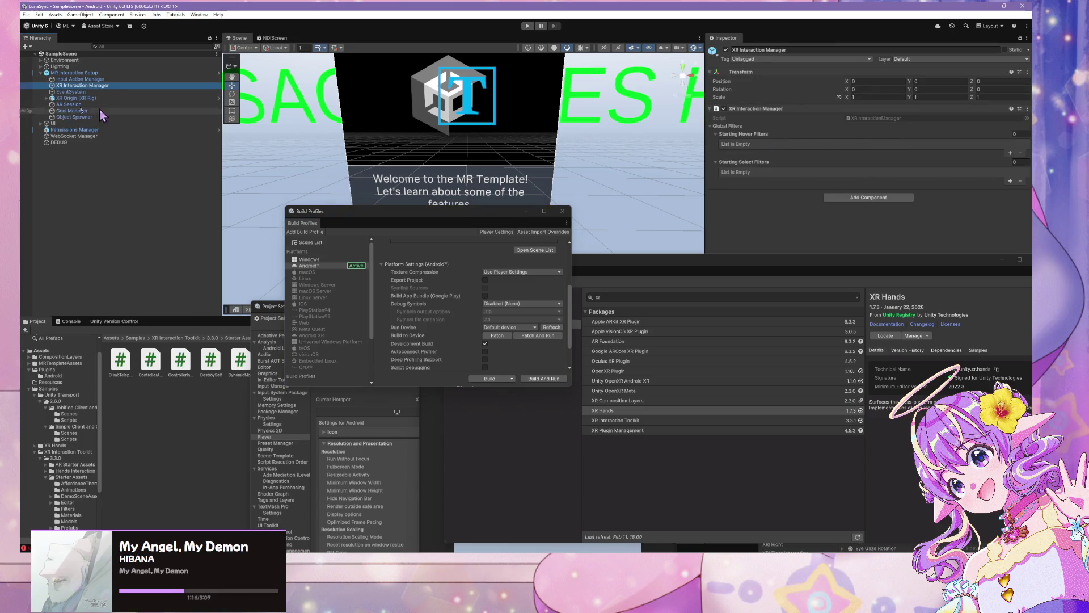
{"action": "left_click", "coordinate": [55, 91]}
{"action": "left_click", "coordinate": [47, 98]}
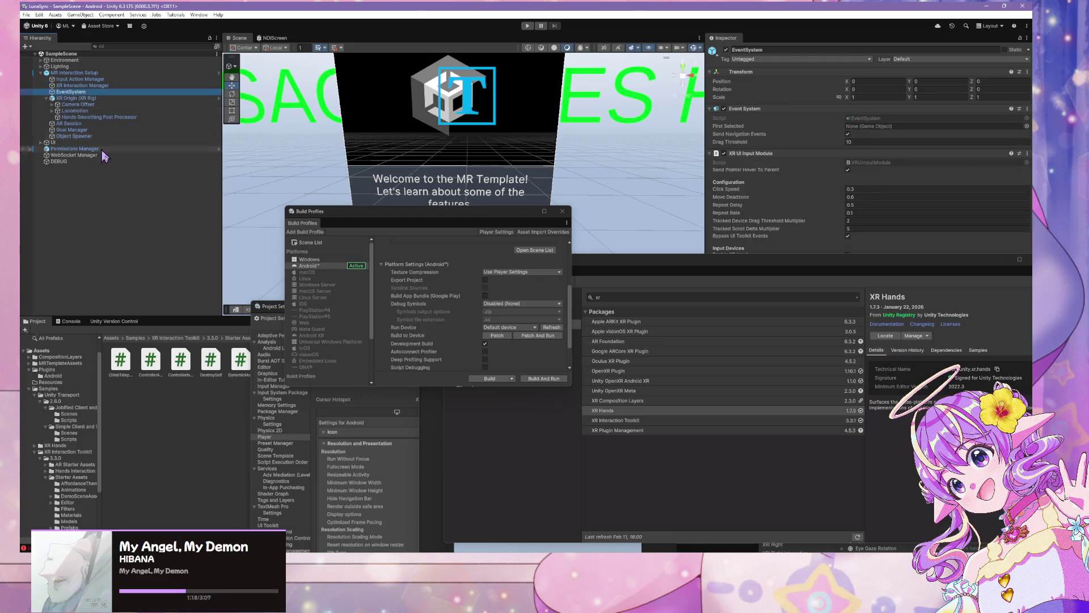
{"action": "left_click", "coordinate": [99, 106]}
{"action": "left_click", "coordinate": [89, 123]}
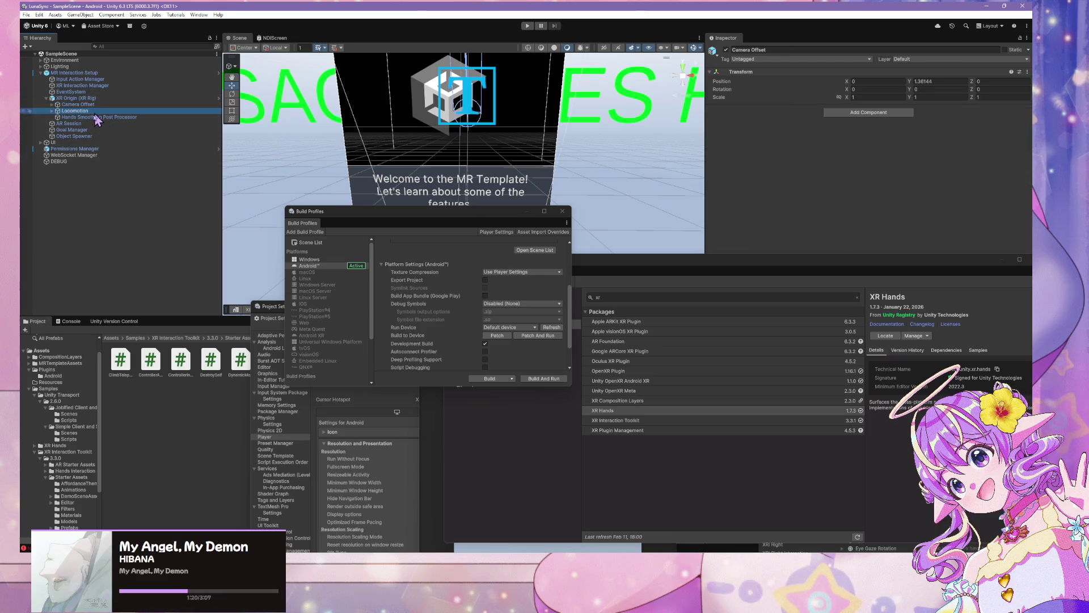
{"action": "left_click", "coordinate": [89, 130]}
{"action": "left_click", "coordinate": [89, 136]}
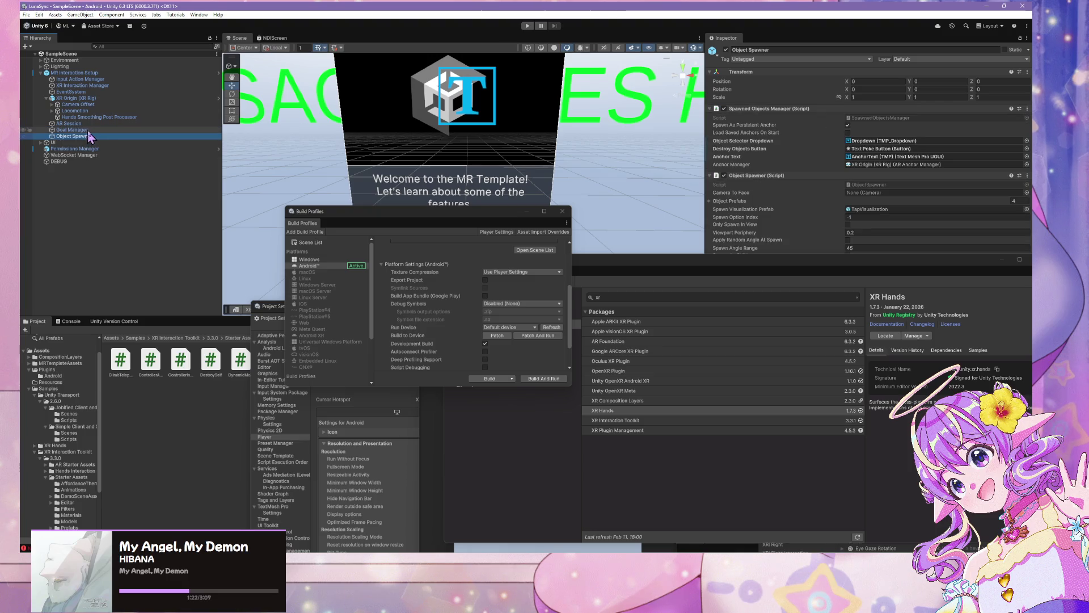
{"action": "left_click_drag", "start_coordinate": [730, 256], "coordinate": [693, 316]}
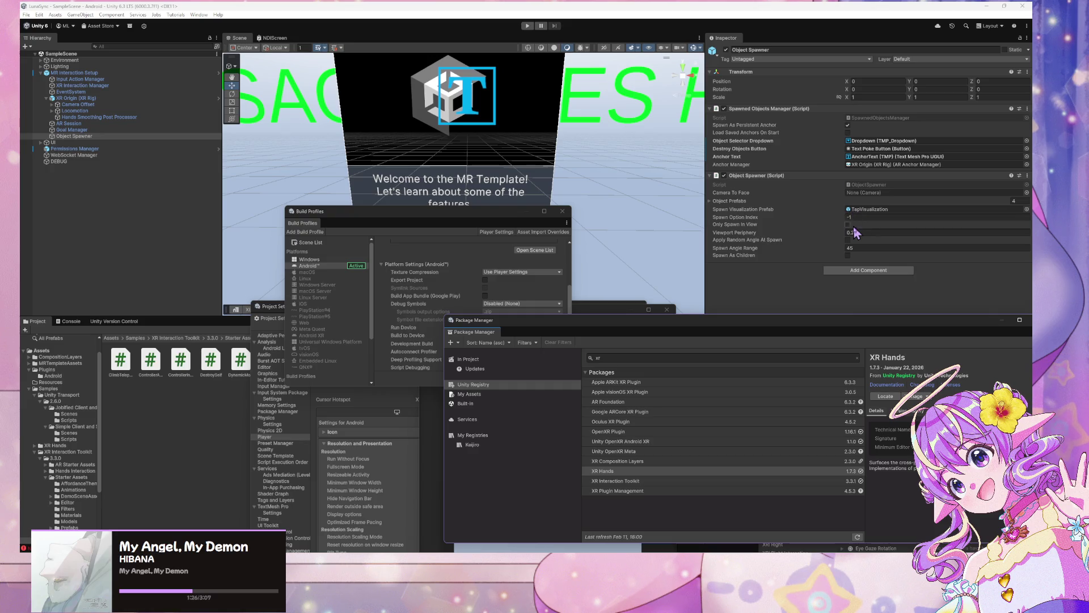
Step: Keep AR Session tracking at Position And Rotation, review hand smoothing, then return to the XRCameraSubsystemDescriptor docs
{"action": "left_click", "coordinate": [76, 129]}
{"action": "left_click", "coordinate": [75, 124]}
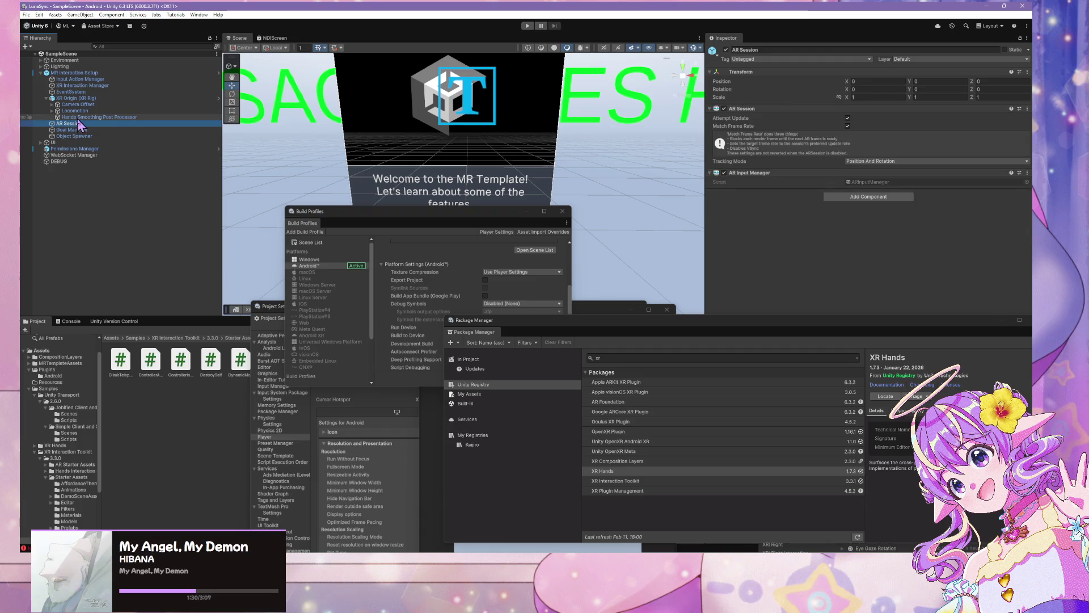
{"action": "left_click", "coordinate": [899, 162]}
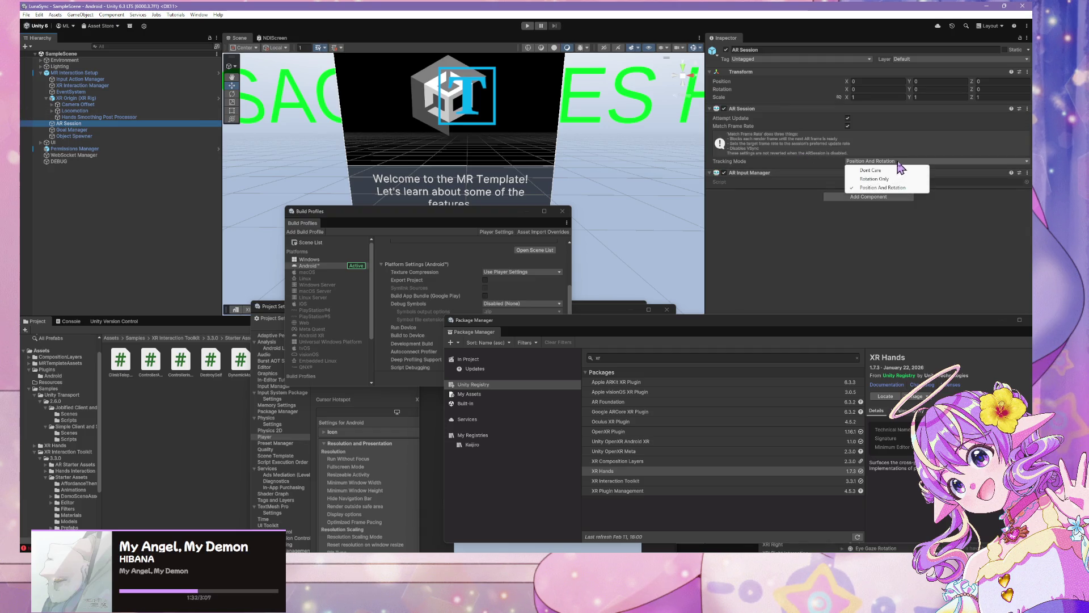
{"action": "left_click", "coordinate": [781, 209]}
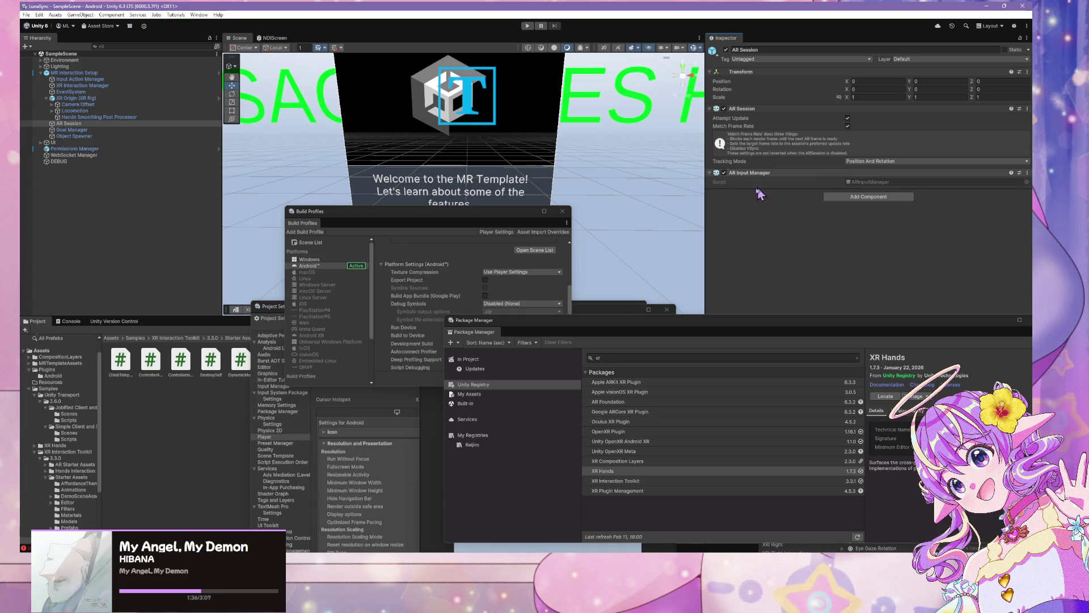
{"action": "left_click", "coordinate": [113, 117]}
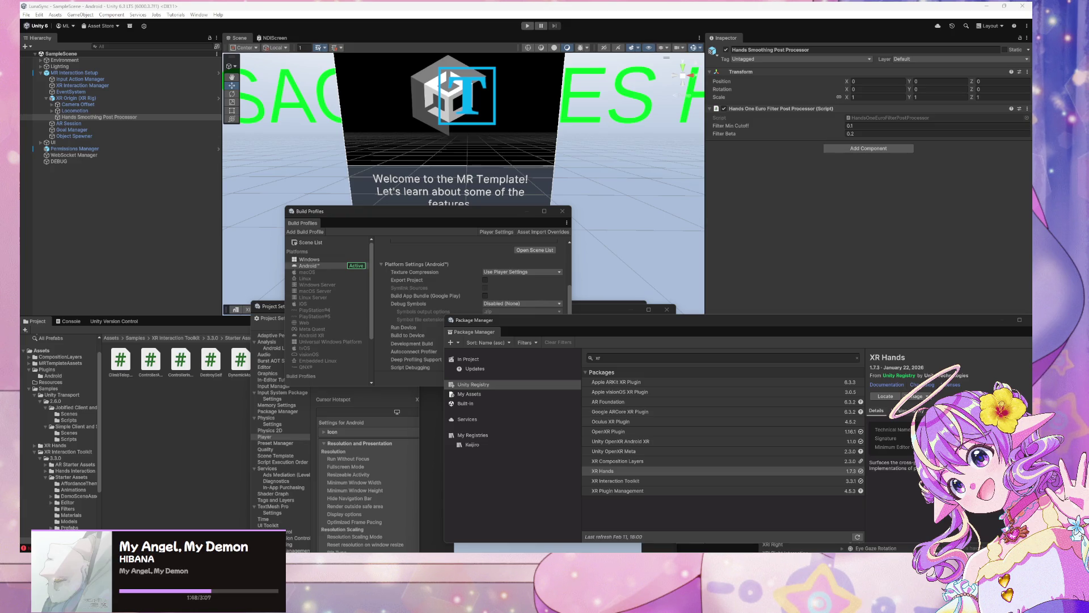
{"action": "key", "text": "alt+Tab"}
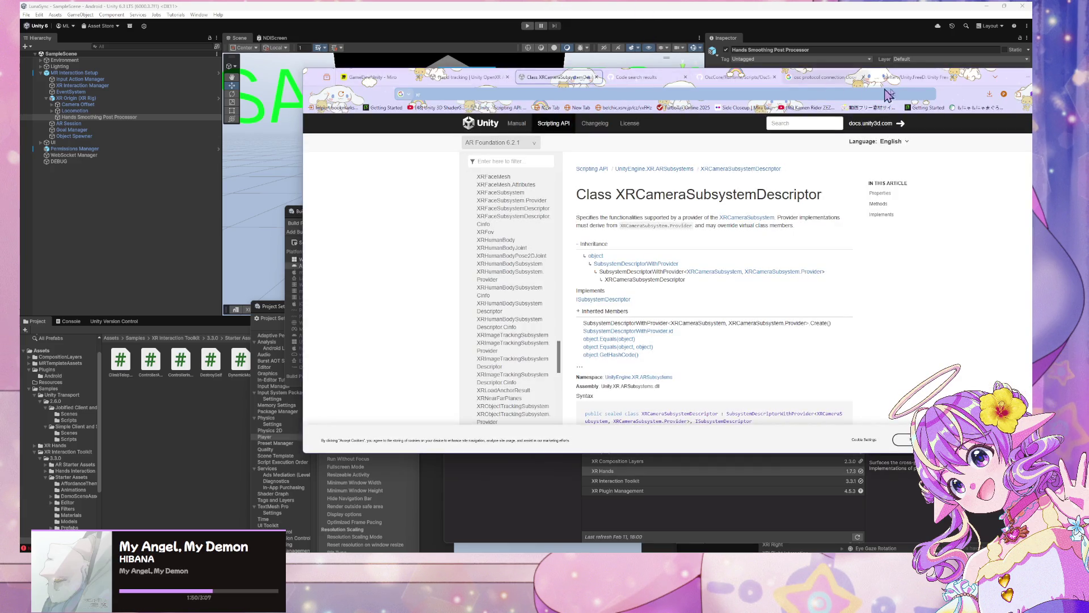
Step: Leave the documentation and return to the Unity editor
{"action": "key", "text": "alt+Tab"}
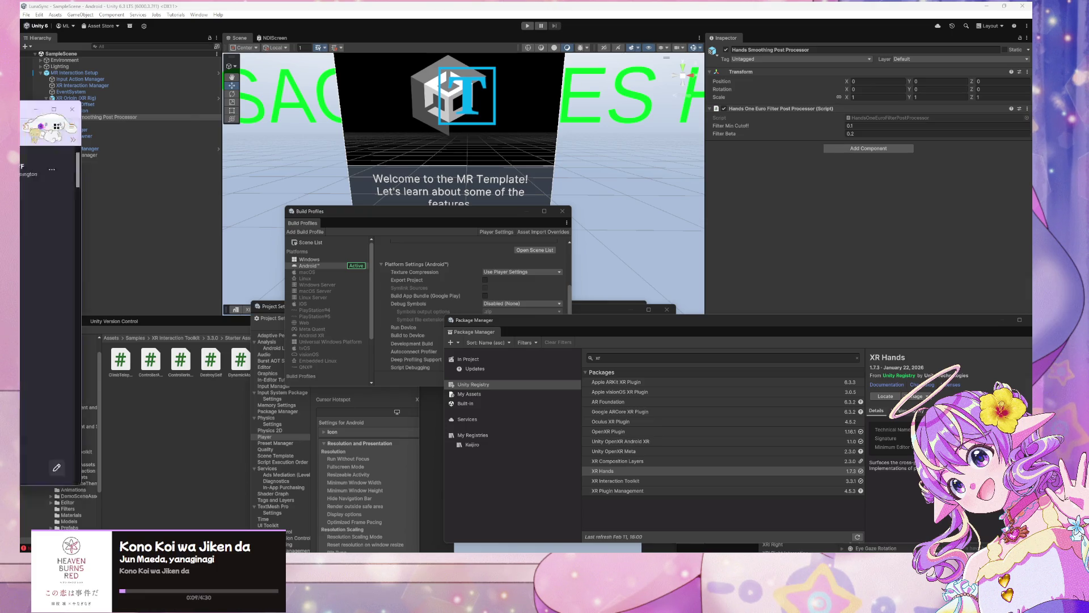
Step: Search Google in Firefox for 'xr hide camera unity' and scroll the results
{"action": "key", "text": "alt+Tab"}
{"action": "left_click_drag", "start_coordinate": [288, 213], "coordinate": [392, 316]}
{"action": "left_click", "coordinate": [430, 319]}
{"action": "type", "text": "xr turn off camera"}
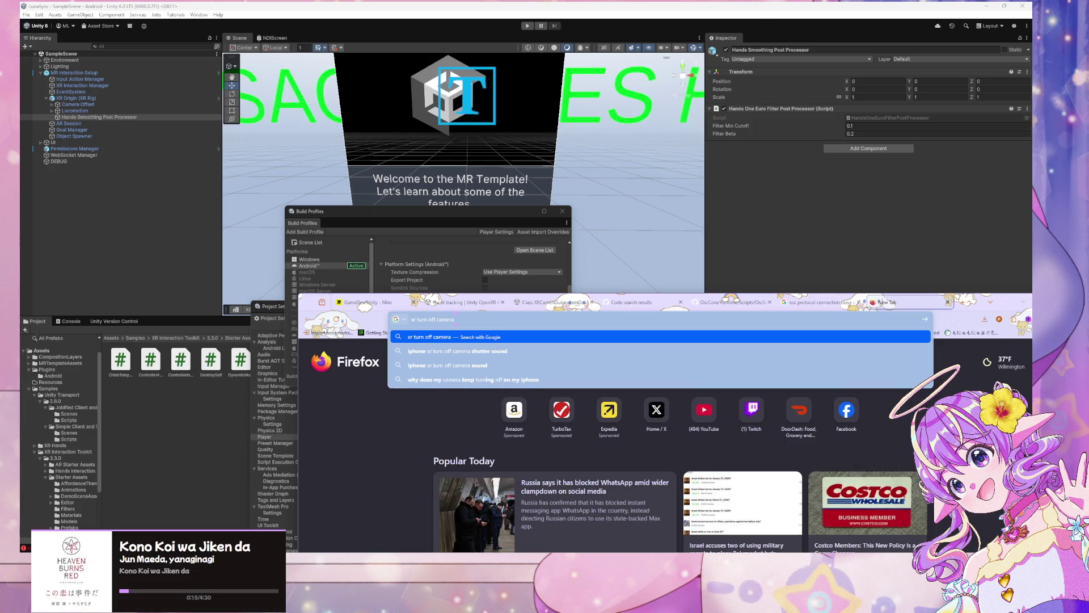
{"action": "type", "text": " unity"}
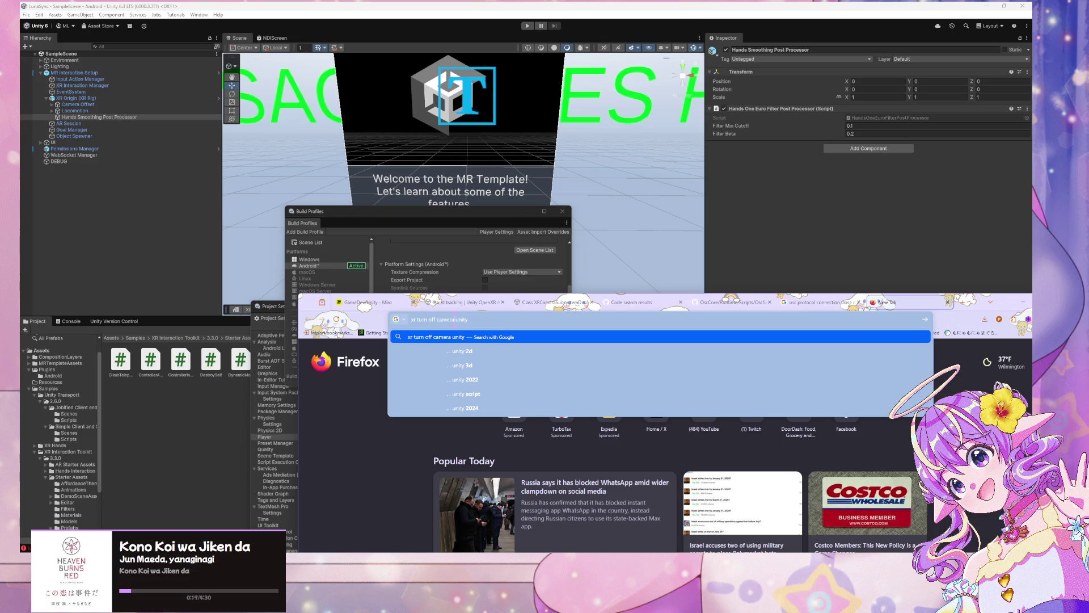
{"action": "key", "text": "BackSpace"}
{"action": "key", "text": "BackSpace"}
{"action": "key", "text": "BackSpace"}
{"action": "type", "text": "hiu"}
{"action": "key", "text": "BackSpace"}
{"action": "type", "text": "de"}
{"action": "key", "text": "Return"}
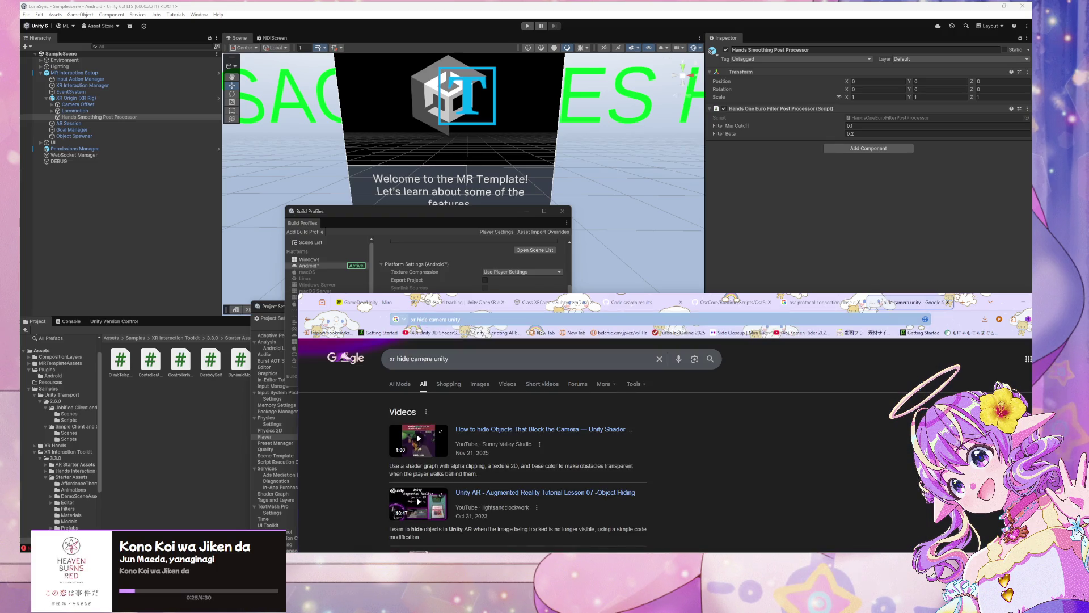
{"action": "scroll", "coordinate": [558, 521], "scroll_direction": "down", "scroll_amount": 5}
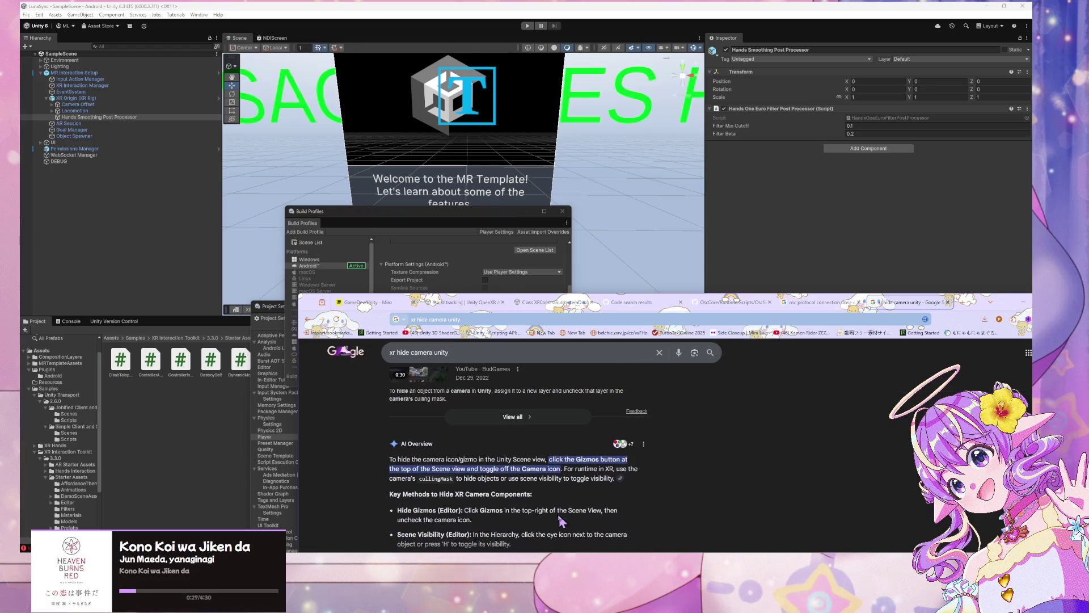
{"action": "scroll", "coordinate": [448, 475], "scroll_direction": "down", "scroll_amount": 1}
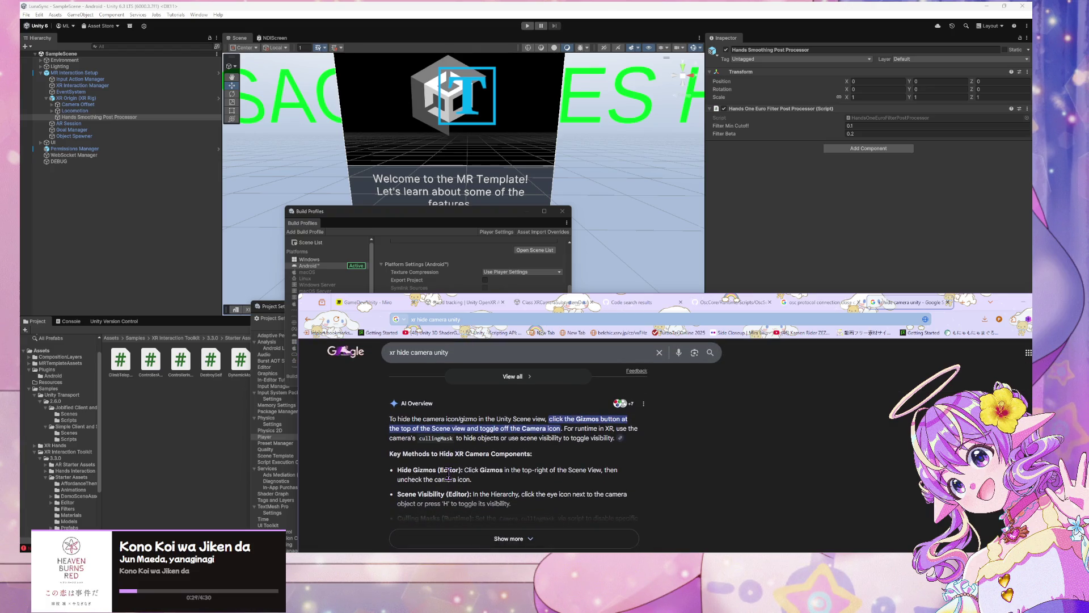
{"action": "scroll", "coordinate": [448, 474], "scroll_direction": "down", "scroll_amount": 3}
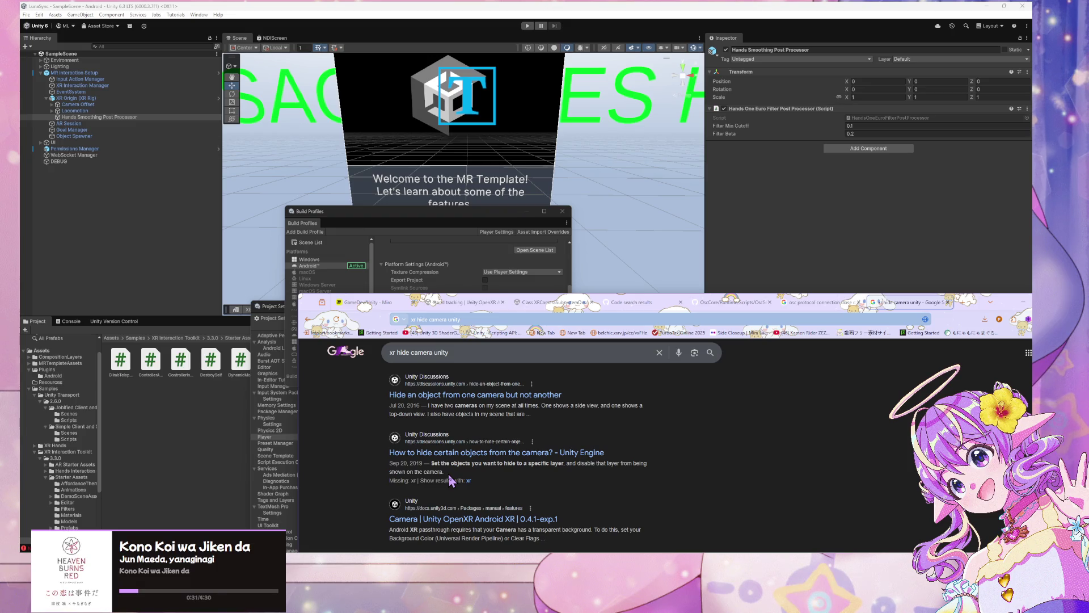
{"action": "scroll", "coordinate": [449, 475], "scroll_direction": "up", "scroll_amount": 10}
Step: Refine the search to 'hide xr device camera unity'
{"action": "double_click", "coordinate": [395, 358]}
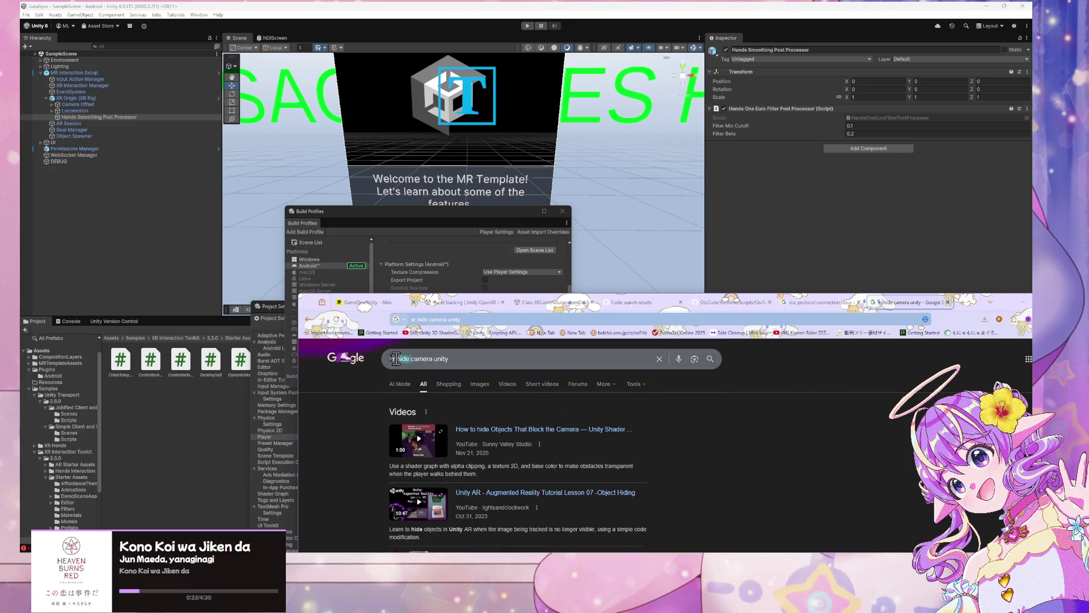
{"action": "key", "text": "BackSpace"}
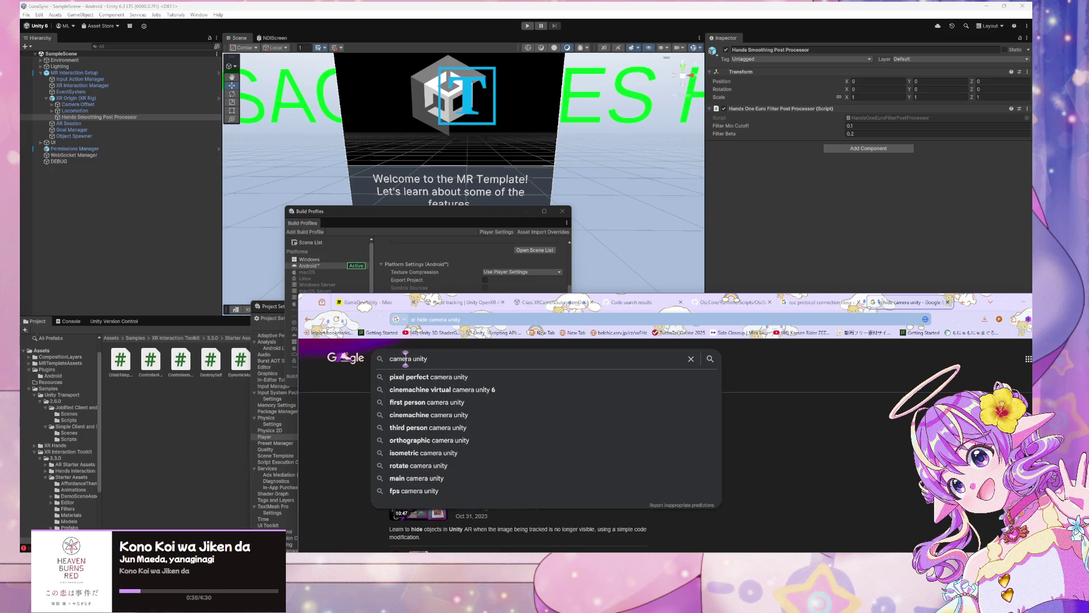
{"action": "double_click", "coordinate": [408, 359]}
{"action": "type", "text": "hide "}
{"action": "type", "text": "xr device "}
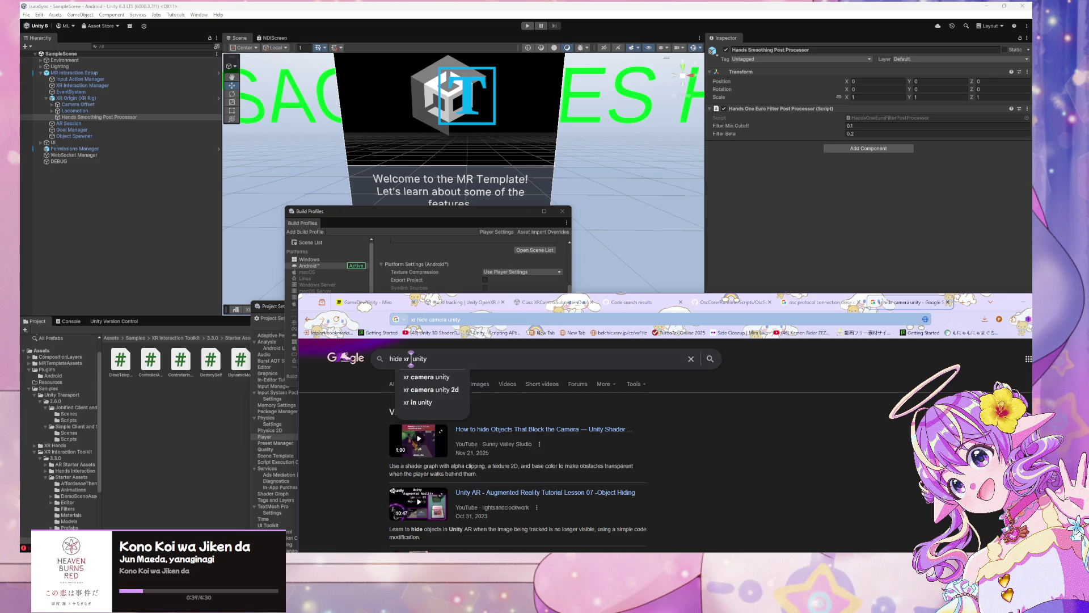
{"action": "type", "text": "camera"}
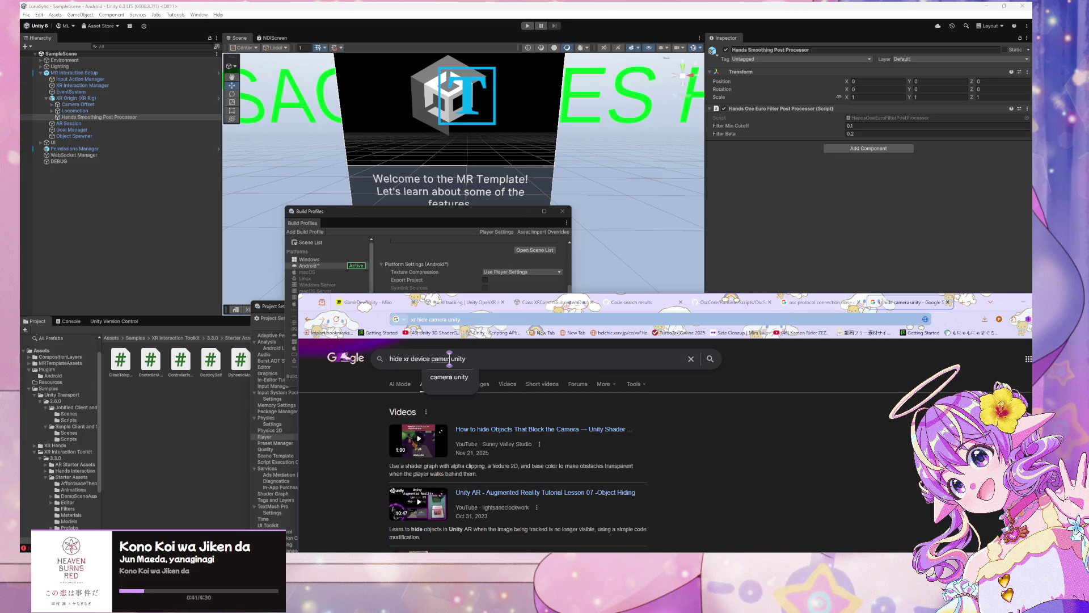
{"action": "key", "text": "Return"}
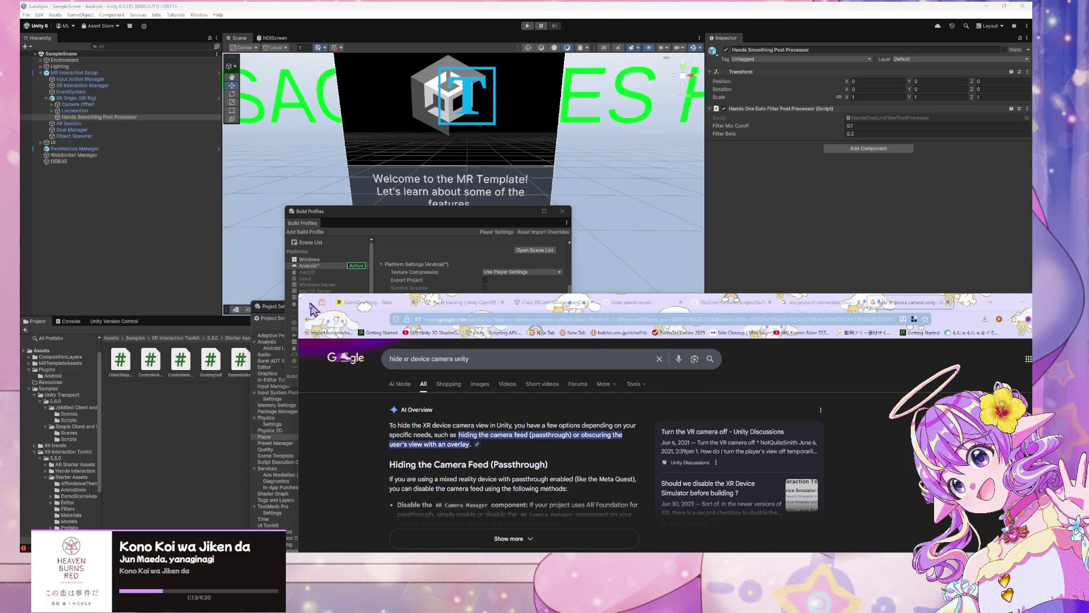
Step: Expand the AI Overview, highlight the advice on disabling AR Camera Manager, and return to Unity
{"action": "left_click_drag", "start_coordinate": [312, 309], "coordinate": [425, 77]}
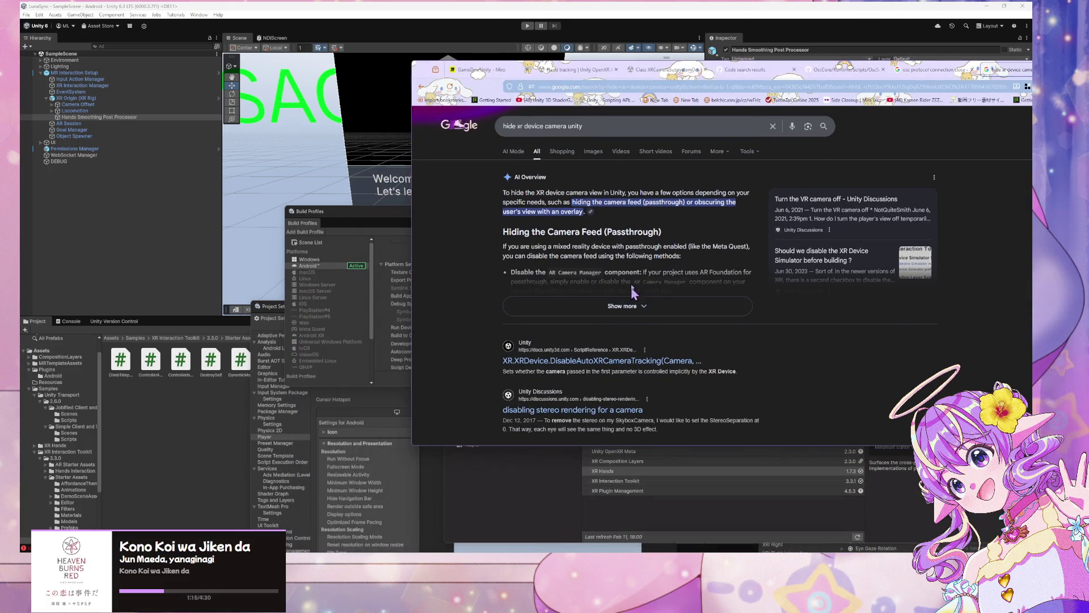
{"action": "scroll", "coordinate": [634, 292], "scroll_direction": "down", "scroll_amount": 1}
{"action": "left_click", "coordinate": [622, 265]}
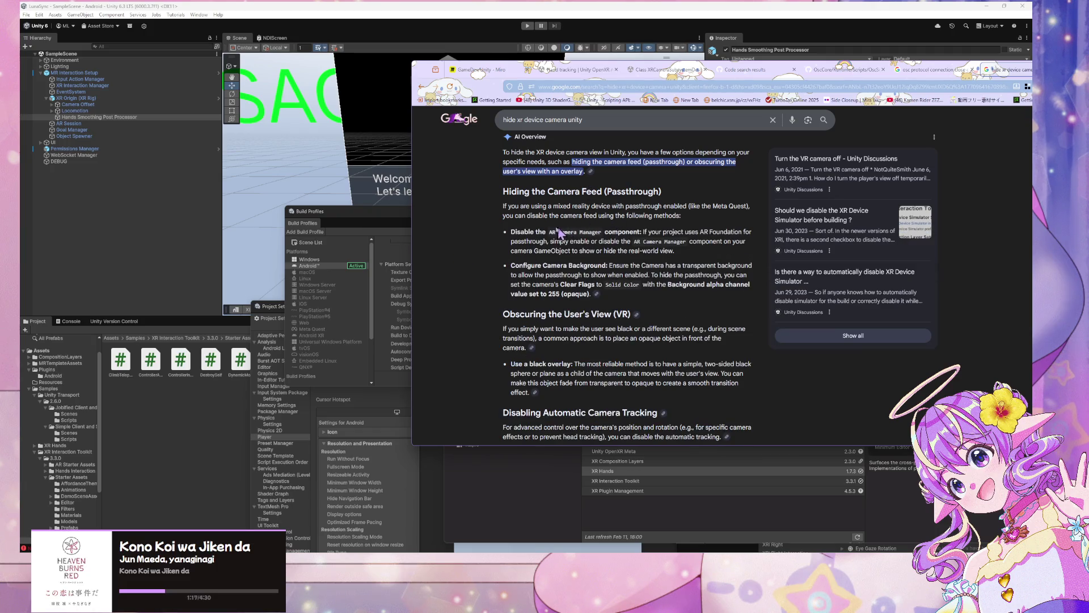
{"action": "left_click_drag", "start_coordinate": [548, 232], "coordinate": [686, 242]}
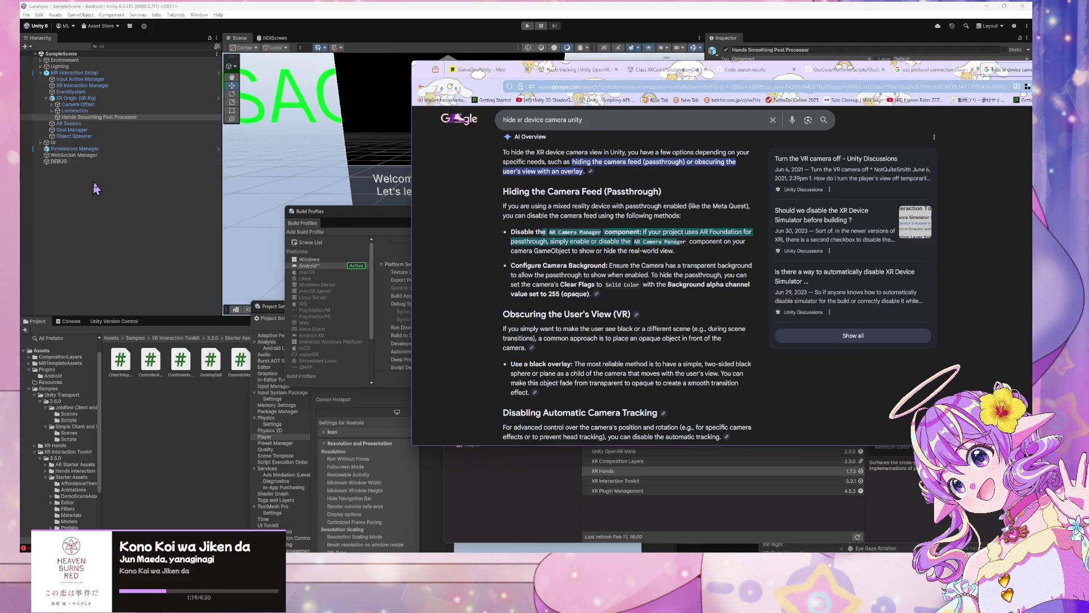
{"action": "left_click", "coordinate": [95, 188]}
{"action": "left_click", "coordinate": [73, 97]}
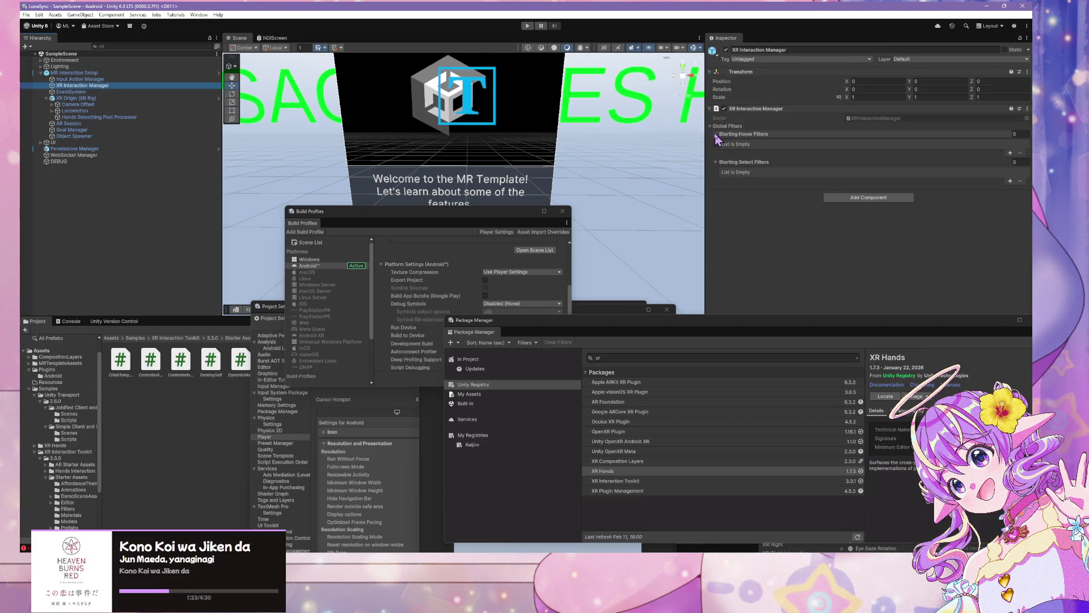
Step: Toggle the Starting Hover Filters list and expand the Environment and Lighting groups in Hierarchy
{"action": "left_click", "coordinate": [714, 136]}
{"action": "left_click", "coordinate": [713, 135]}
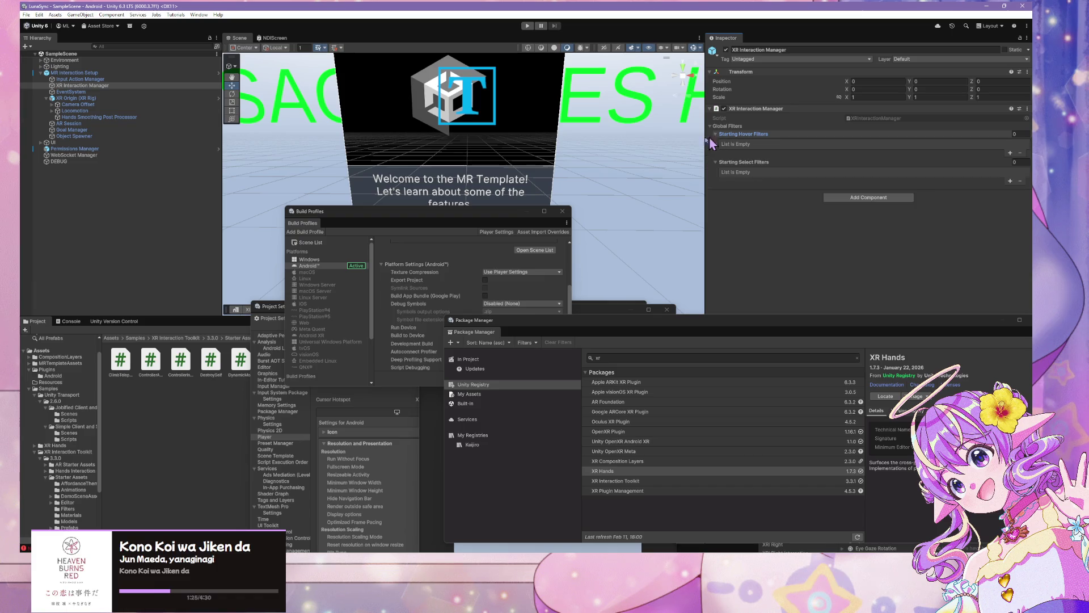
{"action": "left_click", "coordinate": [85, 73]}
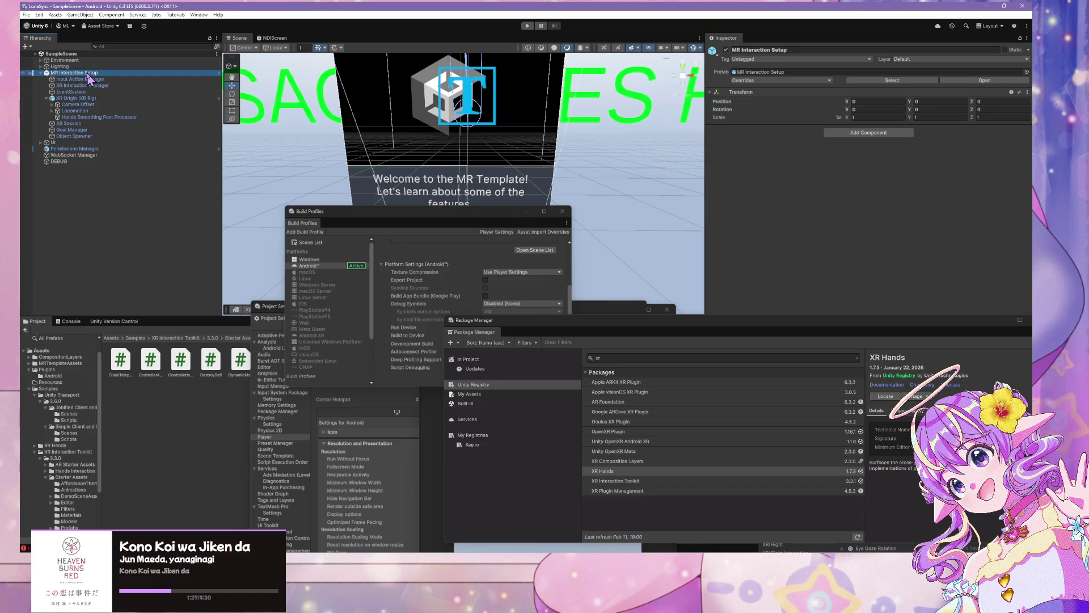
{"action": "left_click", "coordinate": [60, 67]}
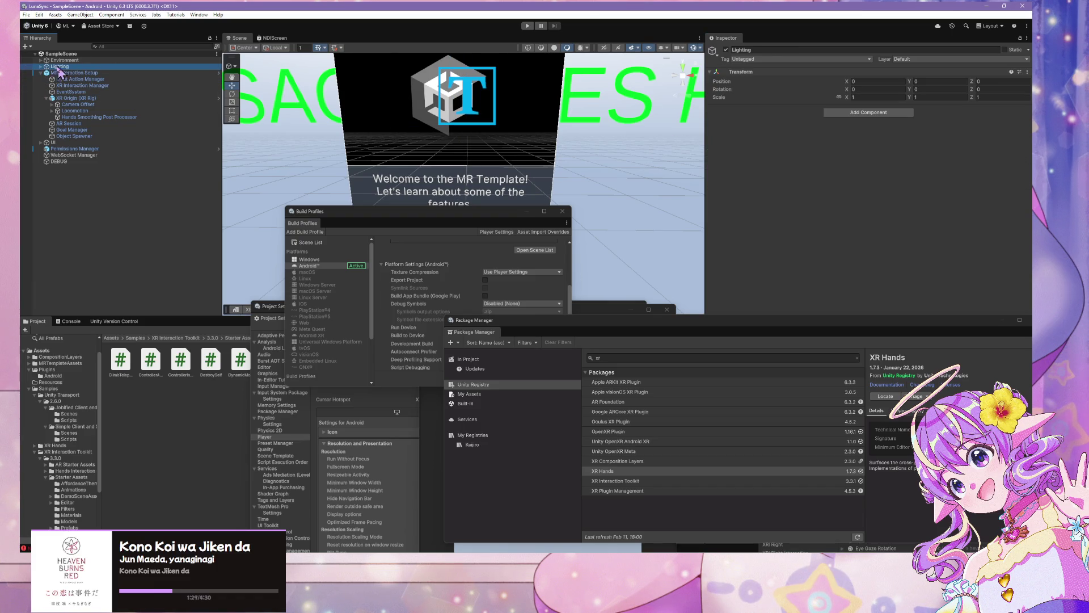
{"action": "left_click", "coordinate": [40, 61]}
{"action": "left_click", "coordinate": [65, 66]}
{"action": "left_click", "coordinate": [41, 73]}
Step: Step through MR Interaction Setup's children to XR Origin (XR Rig) and view its components
{"action": "left_click", "coordinate": [46, 86]}
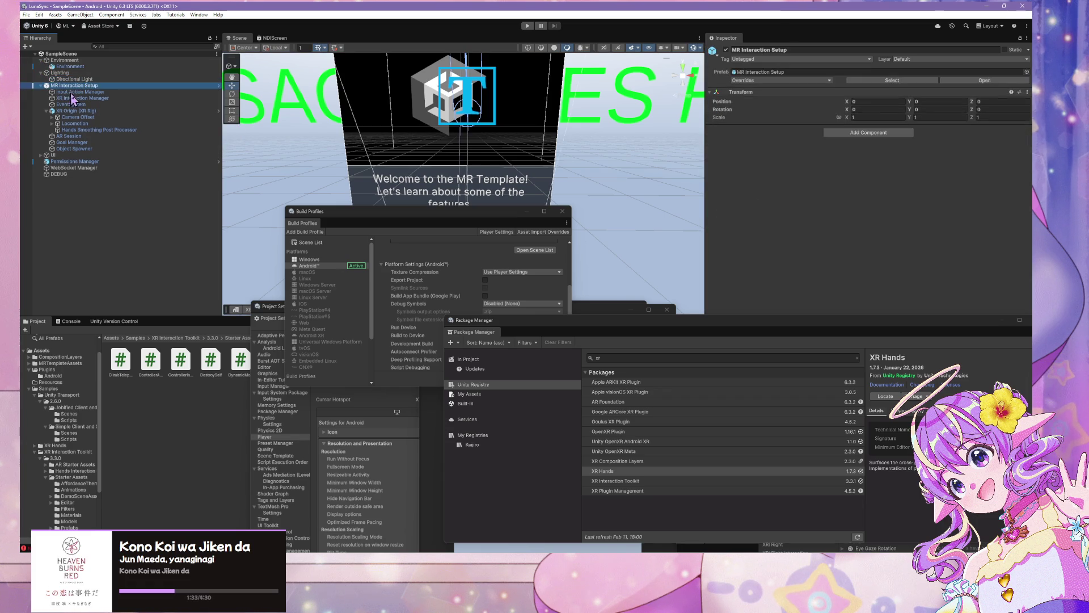
{"action": "key", "text": "Down"}
{"action": "key", "text": "Down"}
{"action": "key", "text": "Down"}
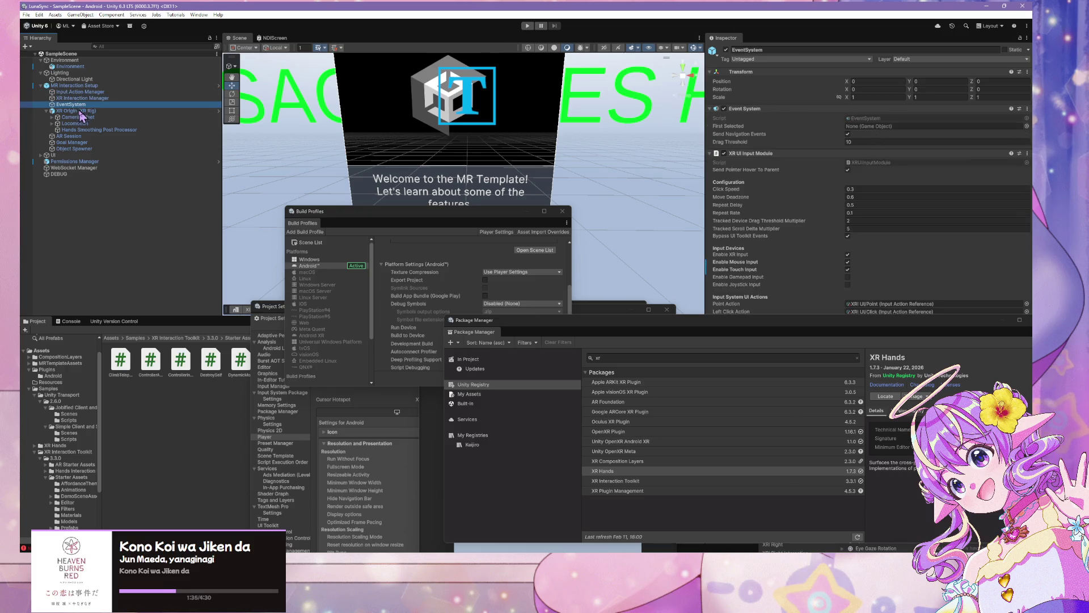
{"action": "key", "text": "Down"}
{"action": "key", "text": "Down"}
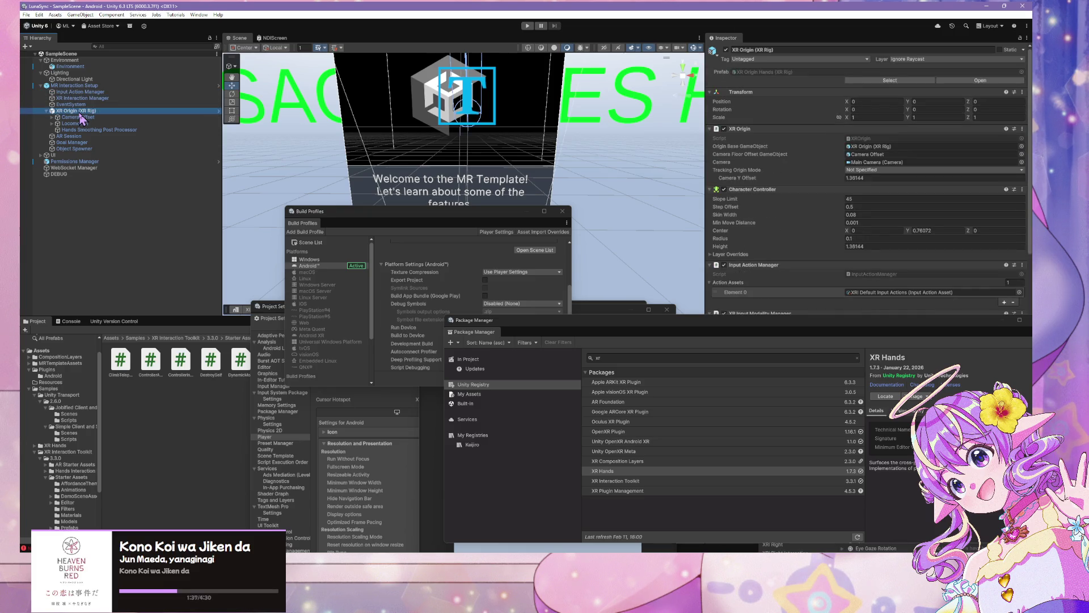
{"action": "key", "text": "Down"}
{"action": "key", "text": "Down"}
{"action": "key", "text": "Down"}
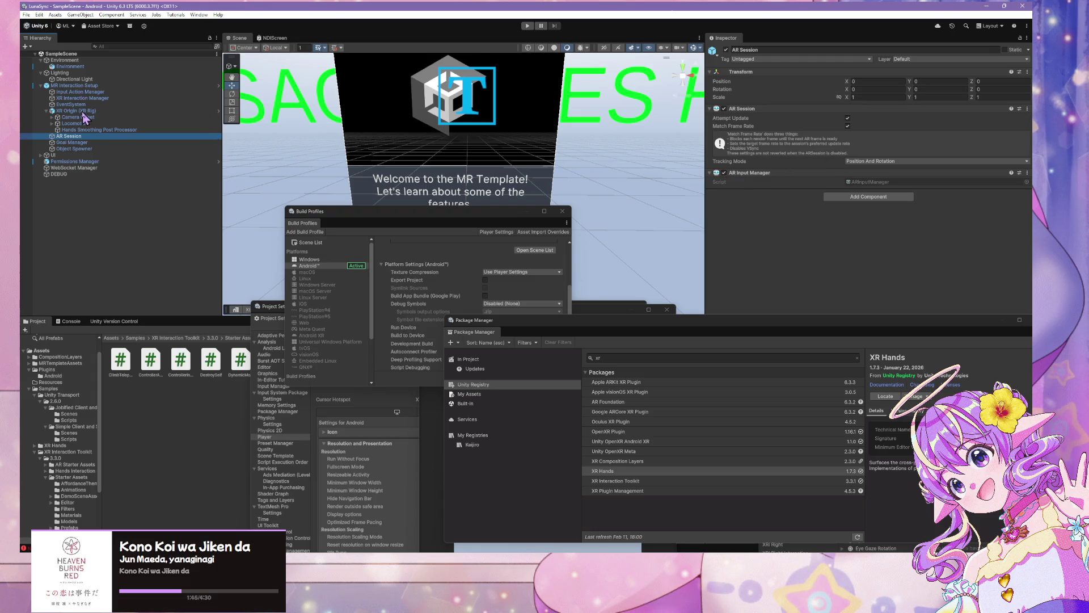
{"action": "left_click", "coordinate": [82, 111]}
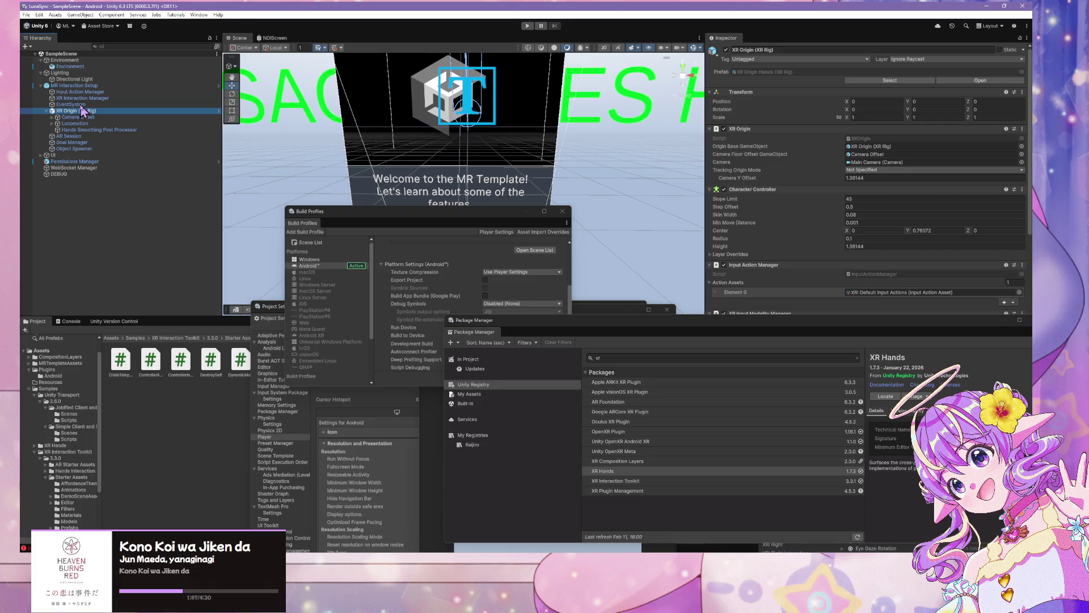
{"action": "mouse_move", "coordinate": [834, 332]}
{"action": "left_mouse_down"}
{"action": "mouse_move", "coordinate": [451, 320]}
{"action": "mouse_move", "coordinate": [427, 258]}
{"action": "left_mouse_up"}
{"action": "scroll", "coordinate": [867, 255], "scroll_direction": "down", "scroll_amount": 3}
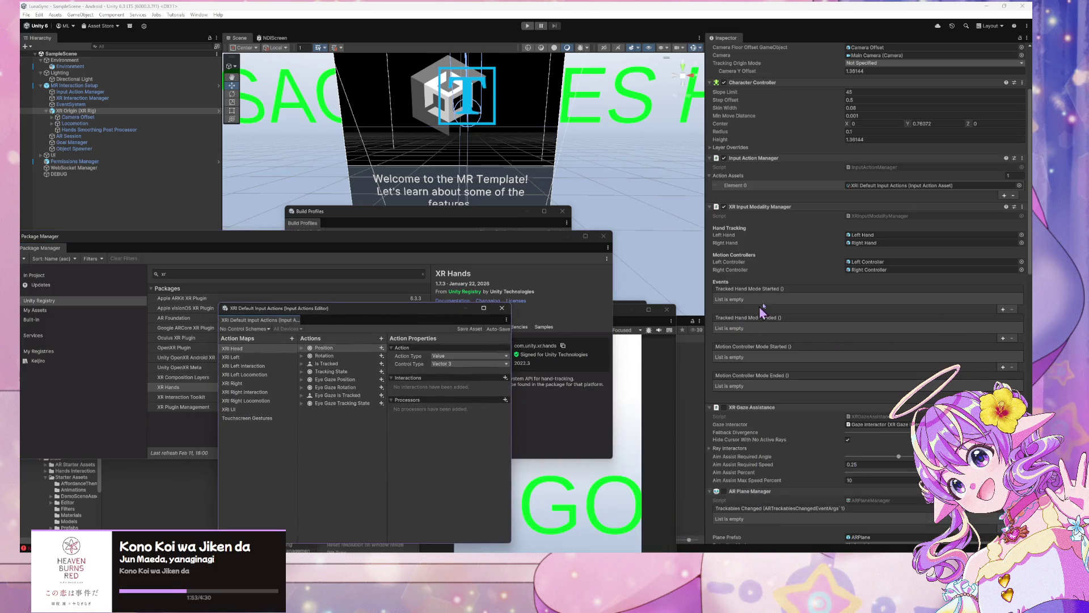
{"action": "scroll", "coordinate": [839, 301], "scroll_direction": "down", "scroll_amount": 4}
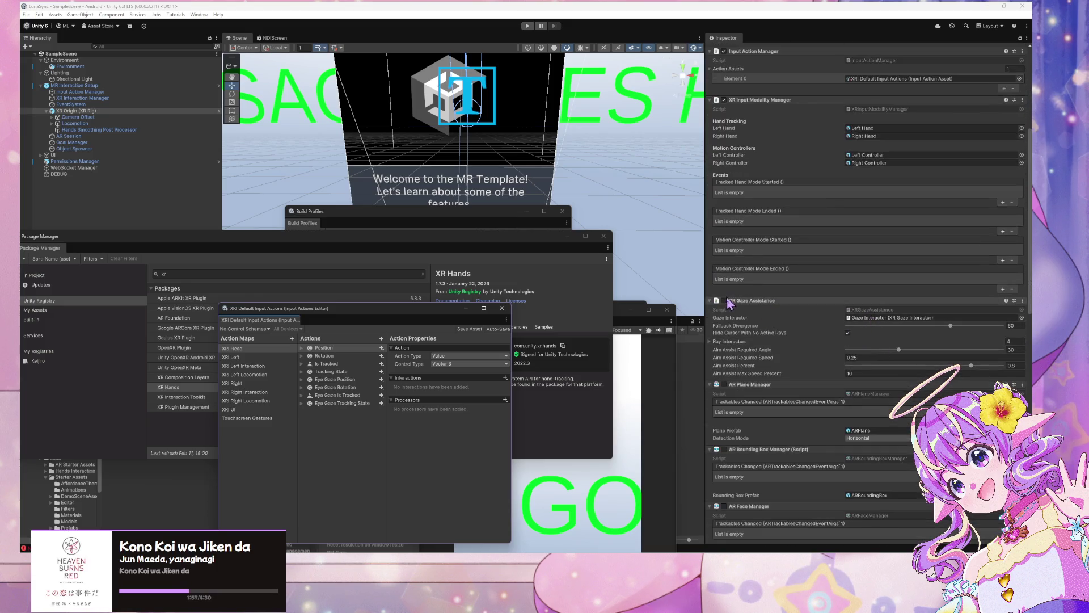
{"action": "scroll", "coordinate": [806, 320], "scroll_direction": "down", "scroll_amount": 3}
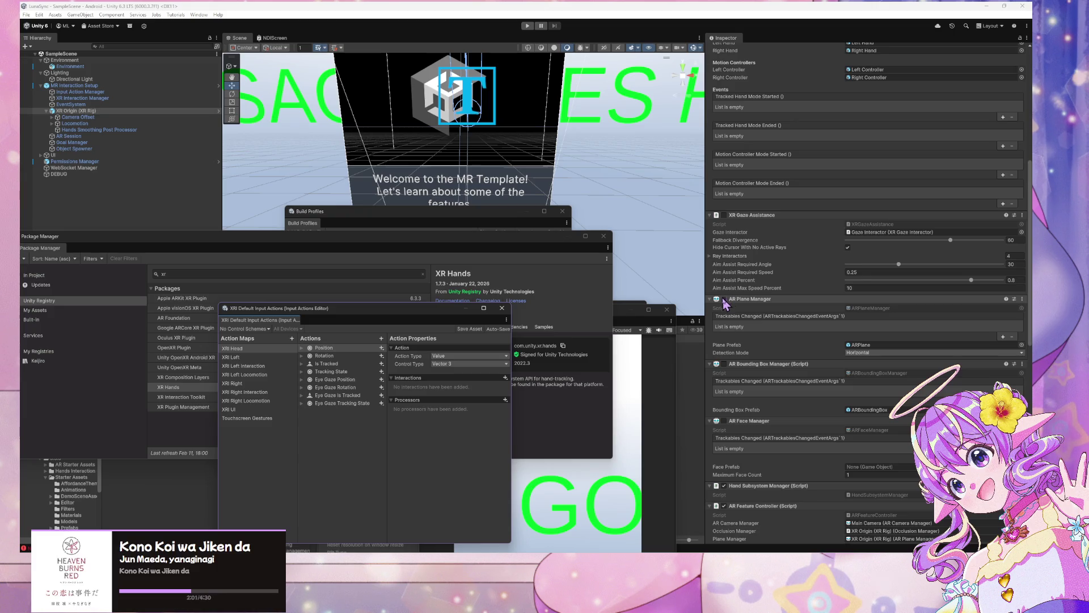
{"action": "scroll", "coordinate": [725, 304], "scroll_direction": "down", "scroll_amount": 5}
{"action": "scroll", "coordinate": [740, 340], "scroll_direction": "down", "scroll_amount": 4}
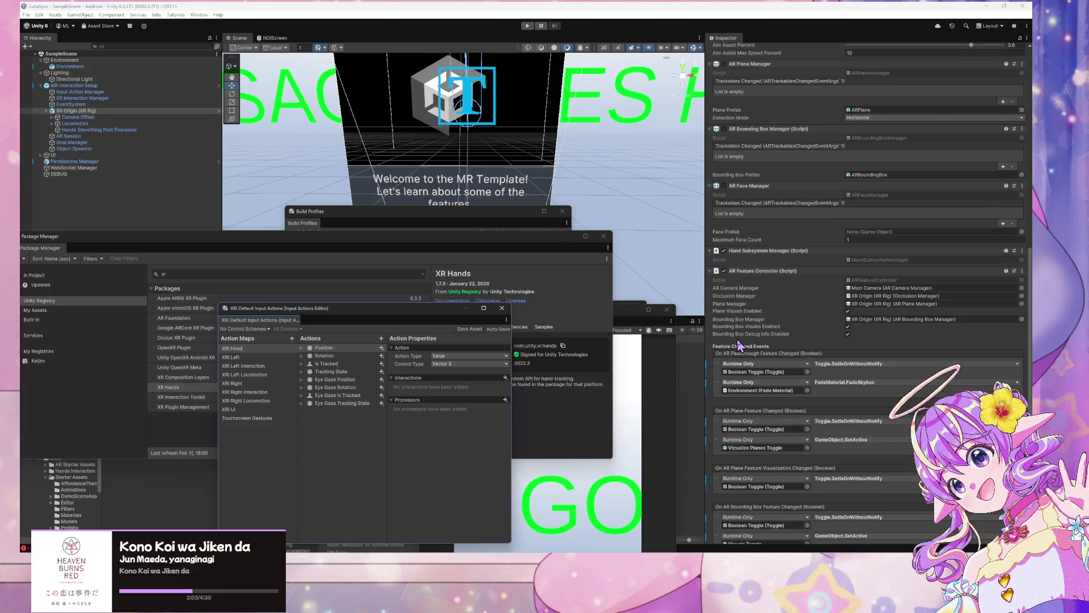
{"action": "scroll", "coordinate": [740, 343], "scroll_direction": "down", "scroll_amount": 10}
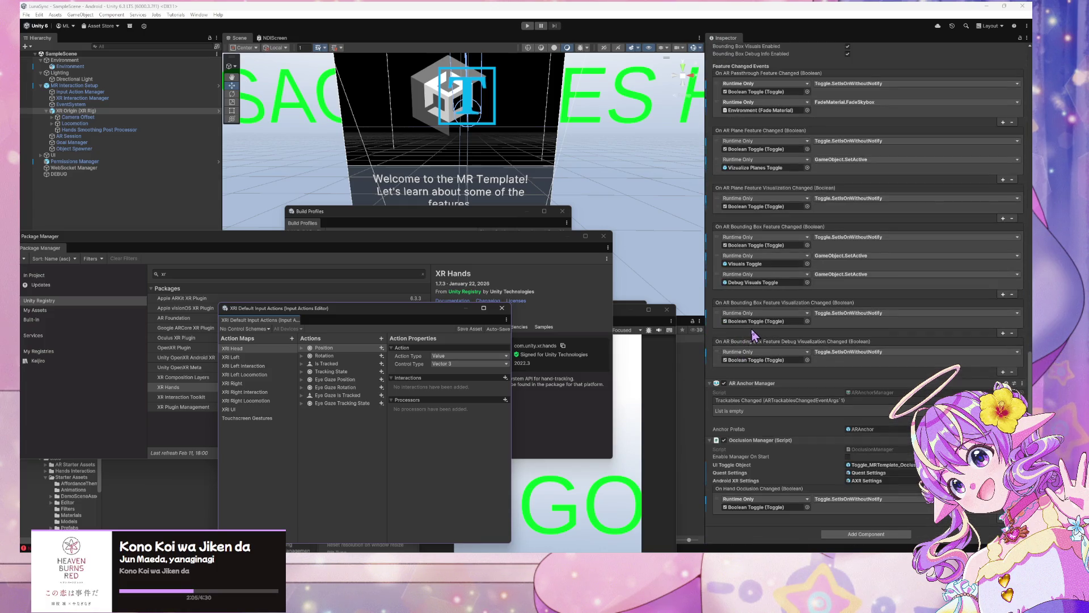
{"action": "scroll", "coordinate": [760, 335], "scroll_direction": "up", "scroll_amount": 11}
{"action": "scroll", "coordinate": [766, 333], "scroll_direction": "up", "scroll_amount": 6}
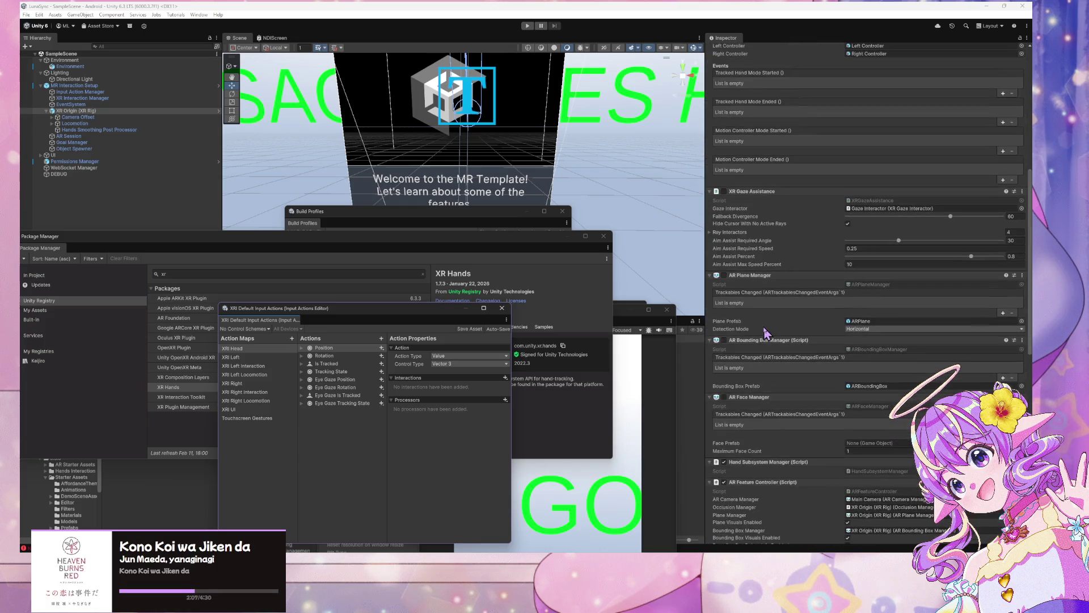
{"action": "scroll", "coordinate": [766, 331], "scroll_direction": "up", "scroll_amount": 2}
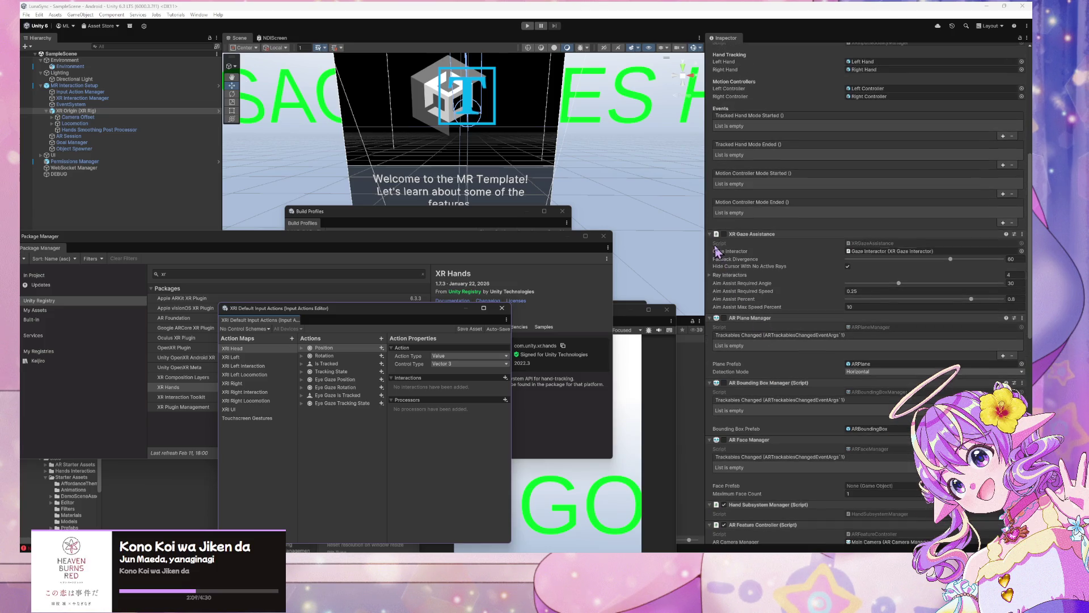
{"action": "scroll", "coordinate": [725, 243], "scroll_direction": "up", "scroll_amount": 4}
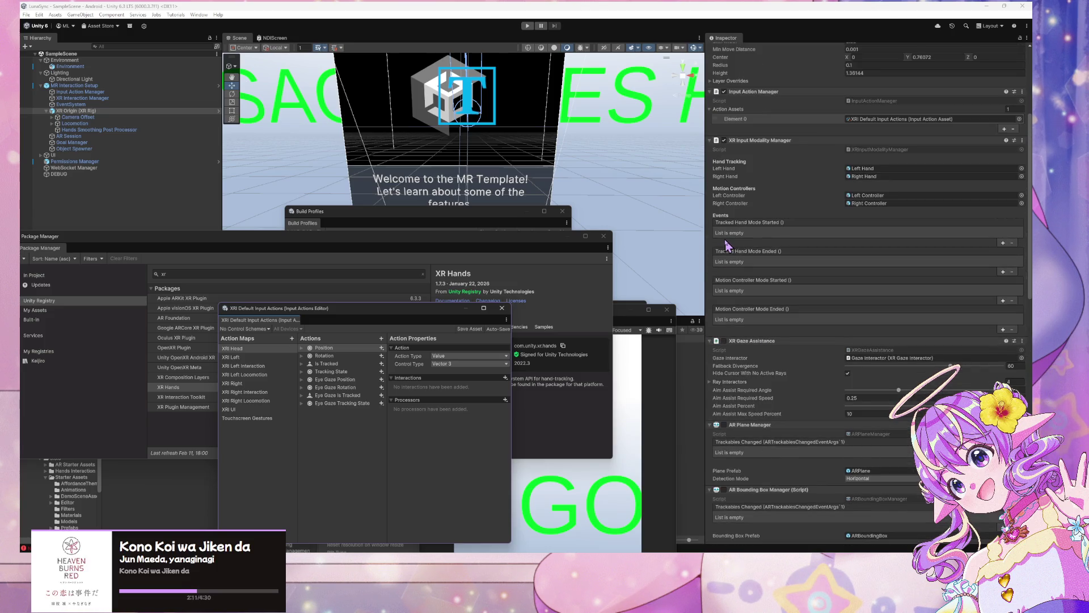
{"action": "left_click_drag", "start_coordinate": [401, 235], "coordinate": [402, 343]}
Step: Close Build Profiles and enter 'Pre-Config Change' as the Version Control check-in comment
{"action": "left_click", "coordinate": [486, 214]}
{"action": "left_click", "coordinate": [561, 212]}
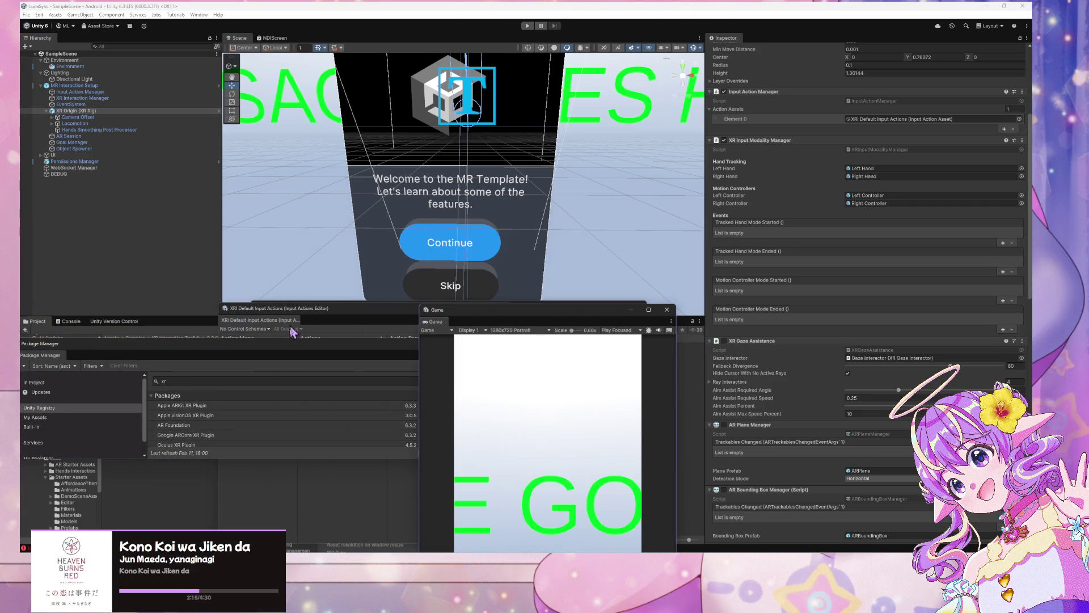
{"action": "left_click_drag", "start_coordinate": [152, 356], "coordinate": [370, 379]}
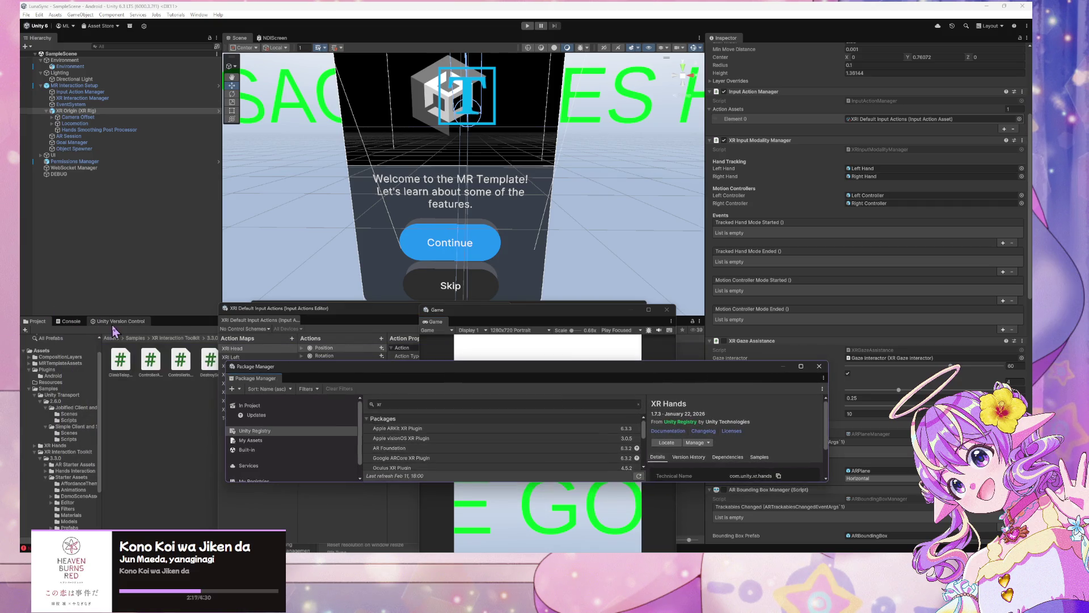
{"action": "left_click", "coordinate": [121, 321]}
{"action": "left_click", "coordinate": [81, 510]}
{"action": "type", "text": "Pre-Config Chage"}
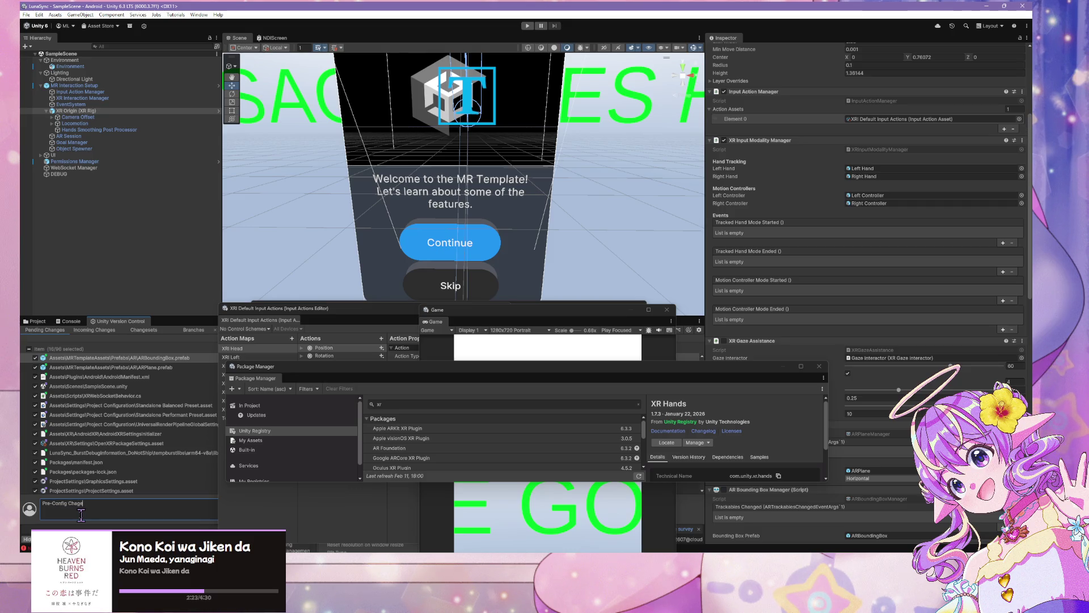
{"action": "key", "text": "BackSpace"}
{"action": "key", "text": "BackSpace"}
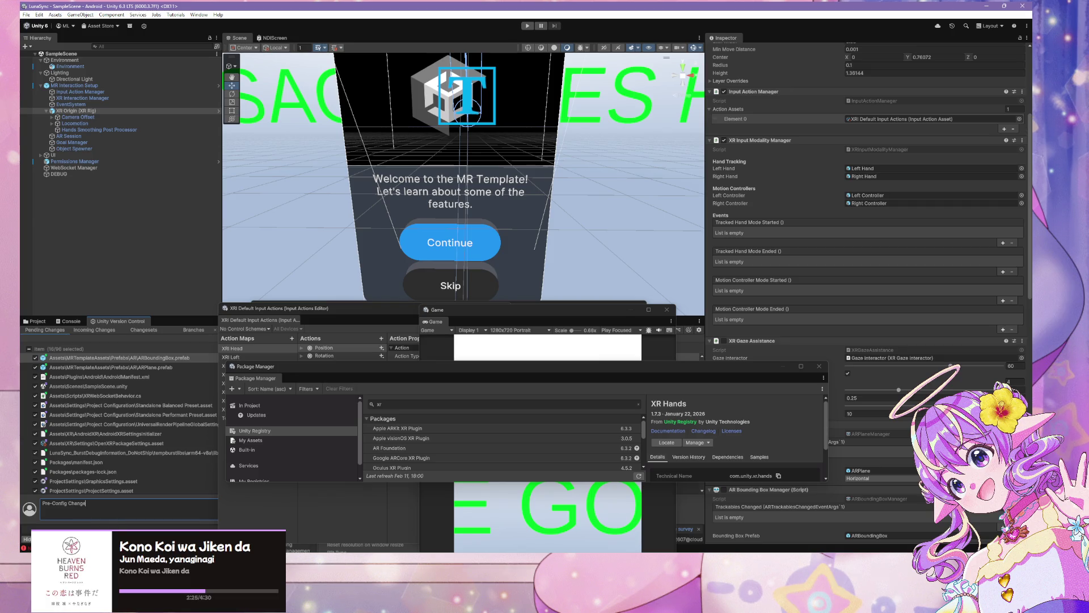
{"action": "left_click_drag", "start_coordinate": [346, 309], "coordinate": [773, 180]}
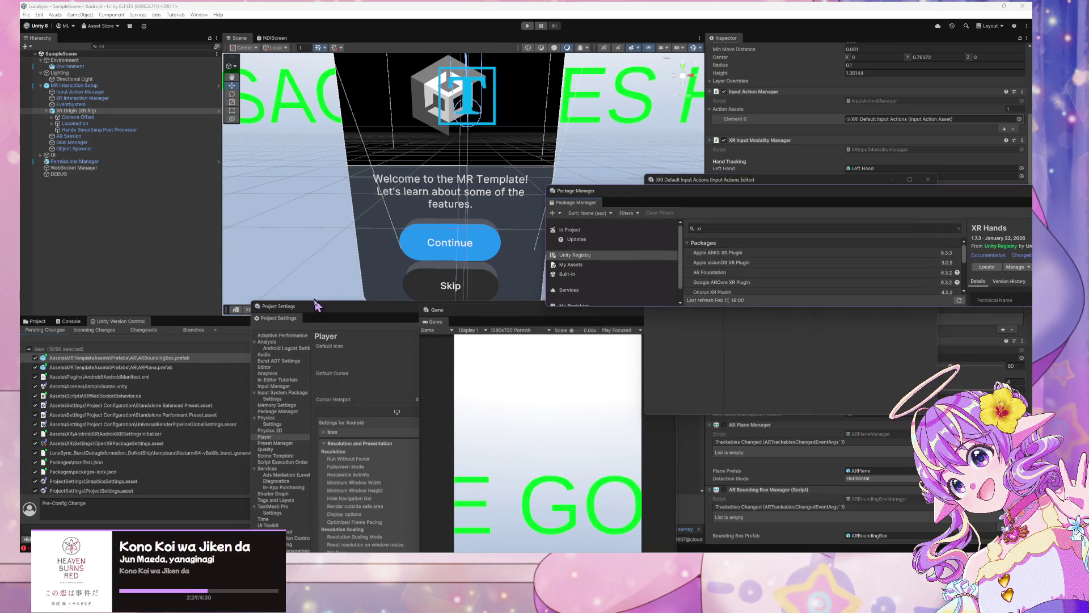
Step: Check in the pending changes and rearrange the Project Settings, Package Manager and input actions windows
{"action": "mouse_move", "coordinate": [396, 212]}
{"action": "left_mouse_down"}
{"action": "mouse_move", "coordinate": [612, 70]}
{"action": "mouse_move", "coordinate": [635, 91]}
{"action": "left_mouse_up"}
{"action": "left_click", "coordinate": [295, 509]}
{"action": "mouse_move", "coordinate": [598, 74]}
{"action": "left_mouse_down"}
{"action": "mouse_move", "coordinate": [598, 148]}
{"action": "mouse_move", "coordinate": [116, 289]}
{"action": "left_mouse_up"}
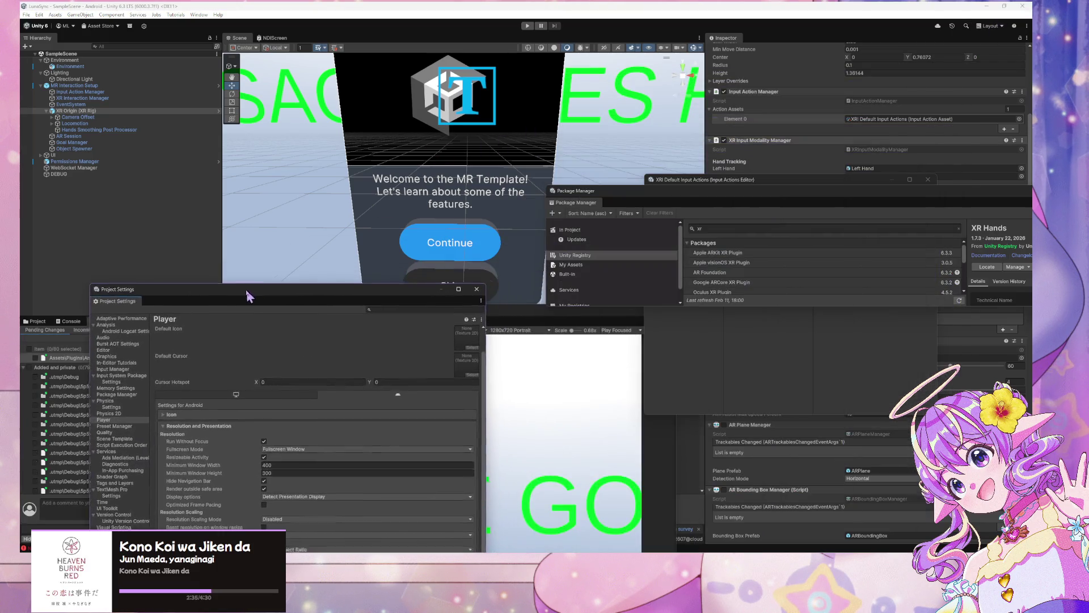
{"action": "left_click_drag", "start_coordinate": [678, 193], "coordinate": [106, 249]}
{"action": "left_click_drag", "start_coordinate": [821, 183], "coordinate": [296, 243]}
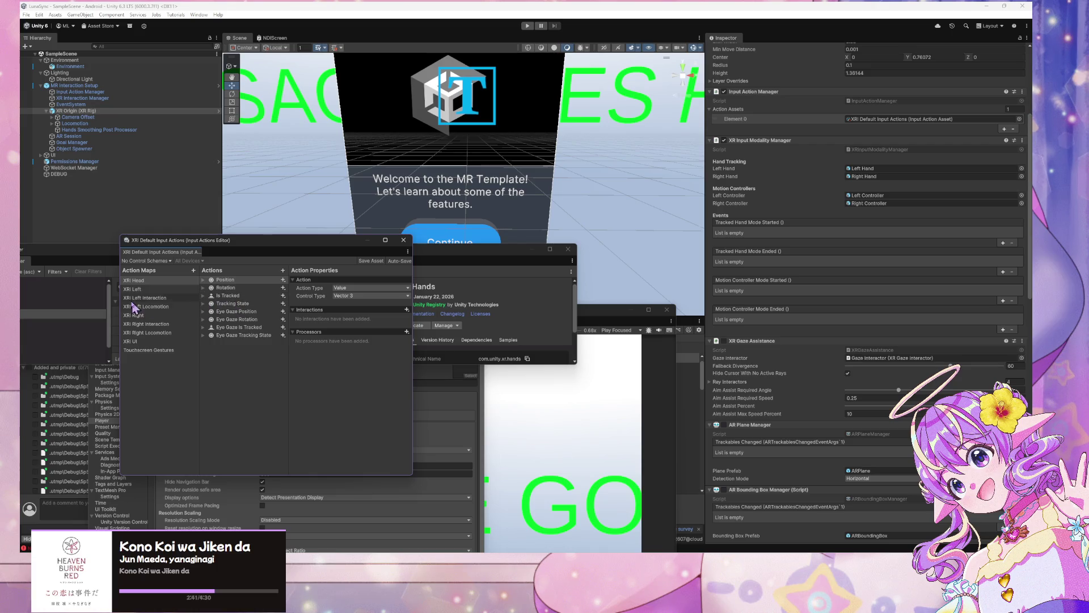
Step: Browse the XRI Right Interaction and Left Locomotion action maps, then step through XR Origin's children
{"action": "left_click", "coordinate": [174, 325]}
{"action": "double_click", "coordinate": [175, 308]}
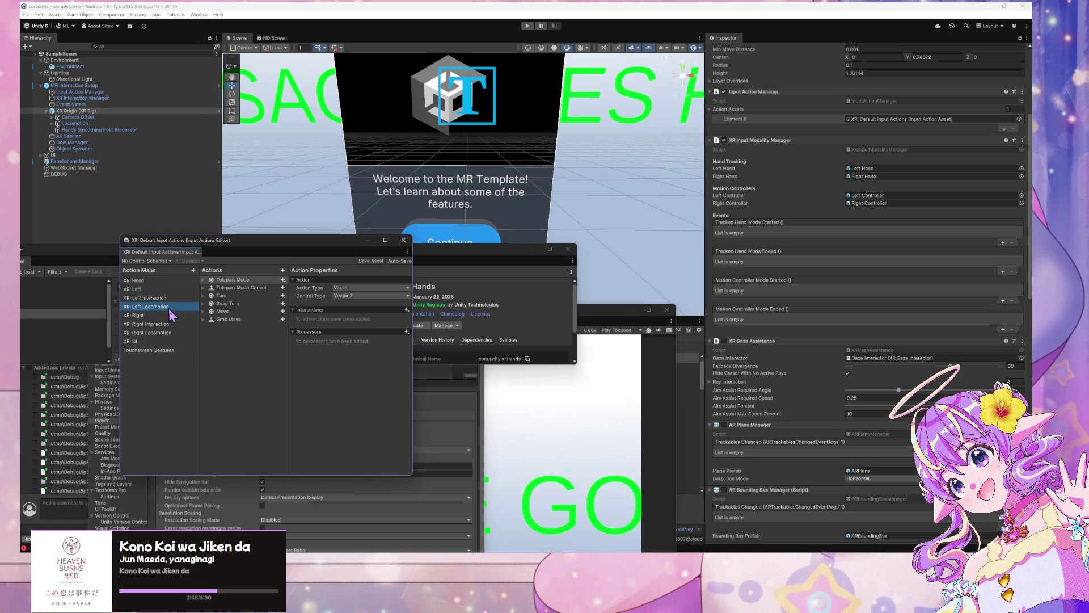
{"action": "left_click", "coordinate": [239, 431]}
{"action": "scroll", "coordinate": [839, 315], "scroll_direction": "down", "scroll_amount": 5}
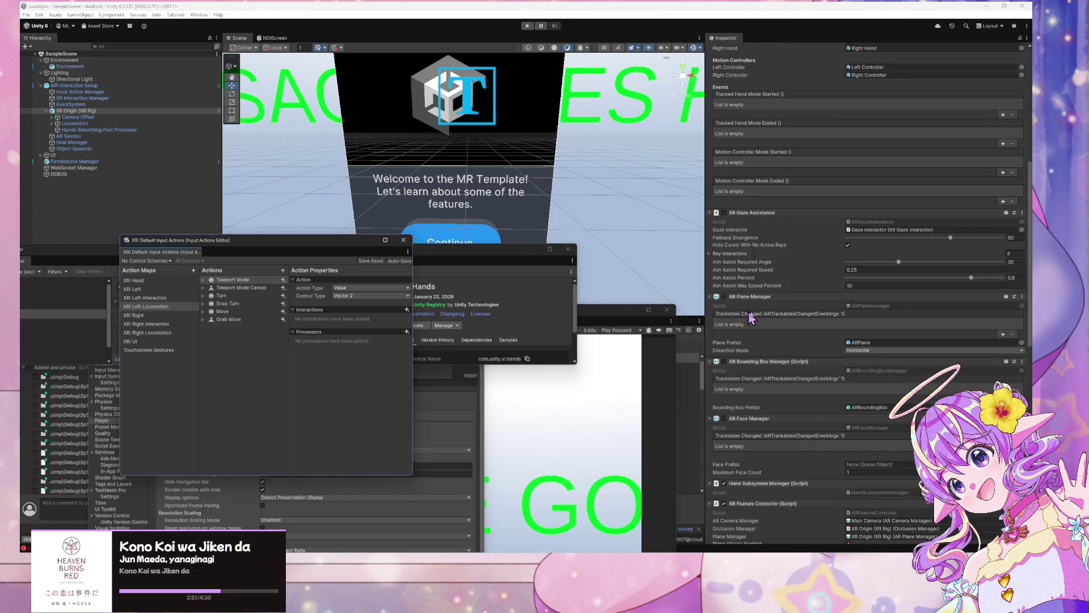
{"action": "scroll", "coordinate": [756, 388], "scroll_direction": "down", "scroll_amount": 5}
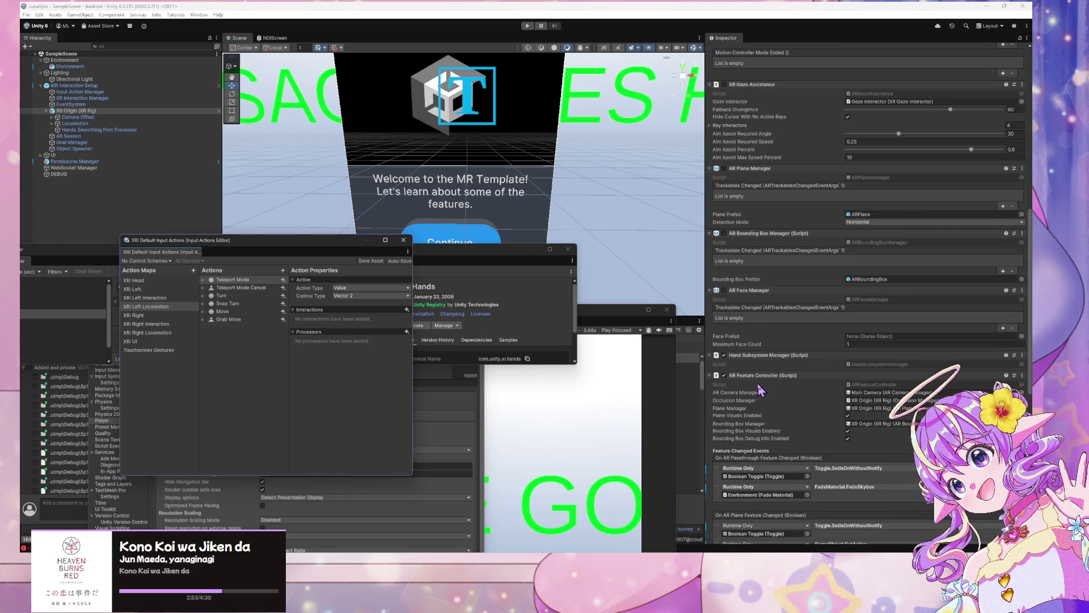
{"action": "scroll", "coordinate": [760, 390], "scroll_direction": "down", "scroll_amount": 2}
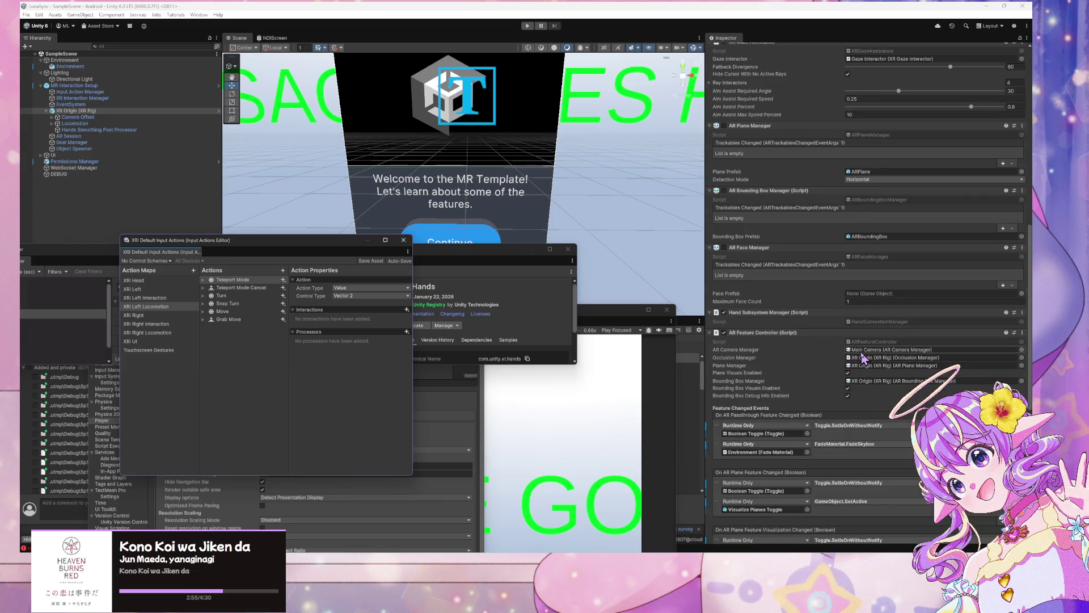
{"action": "scroll", "coordinate": [863, 357], "scroll_direction": "down", "scroll_amount": 5}
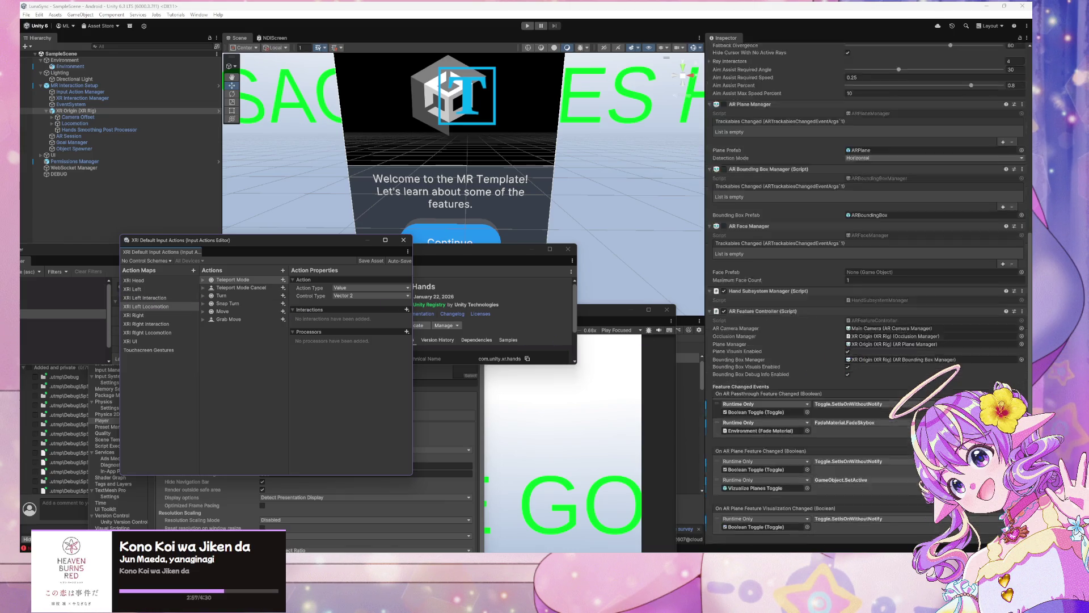
{"action": "scroll", "coordinate": [1001, 379], "scroll_direction": "down", "scroll_amount": 5}
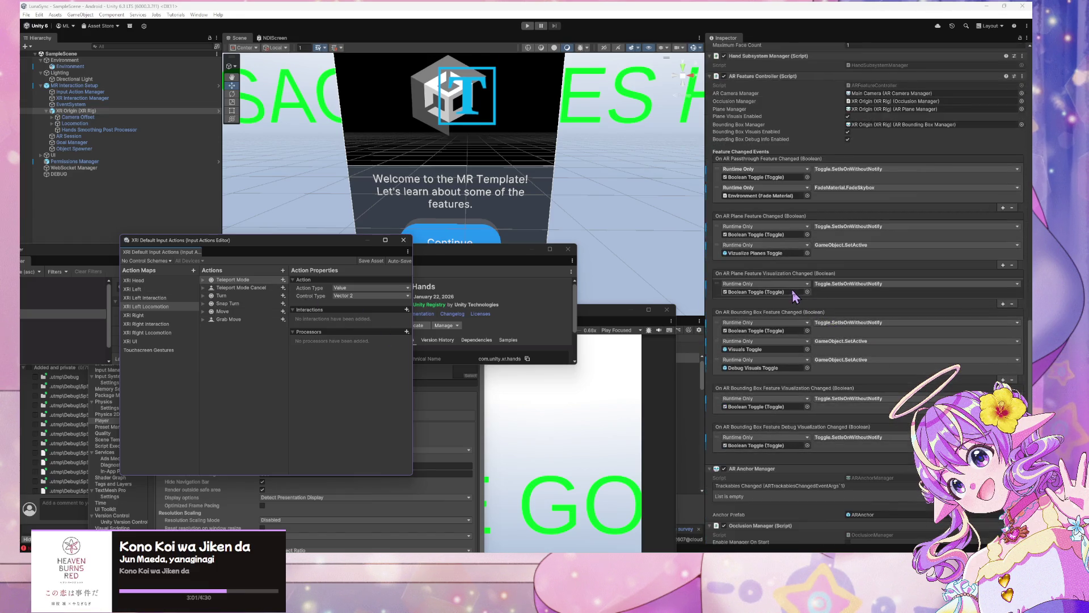
{"action": "scroll", "coordinate": [823, 298], "scroll_direction": "down", "scroll_amount": 3}
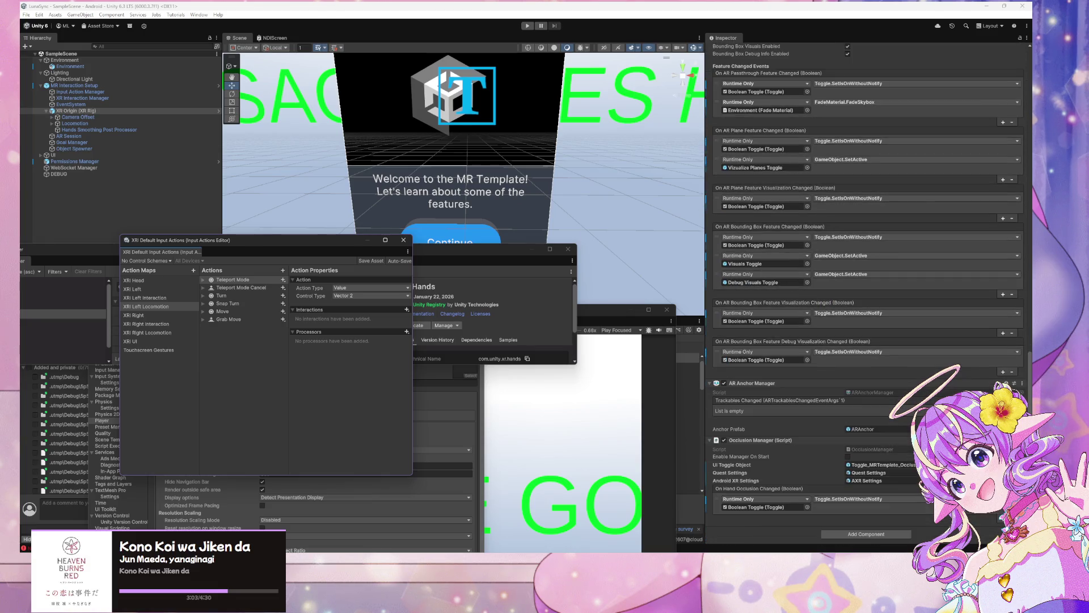
{"action": "left_click", "coordinate": [78, 117]}
{"action": "left_click", "coordinate": [75, 123]}
Step: Select the AR Session object, then scroll through the Google AI Overview in Firefox
{"action": "left_click", "coordinate": [100, 129]}
{"action": "left_click", "coordinate": [68, 136]}
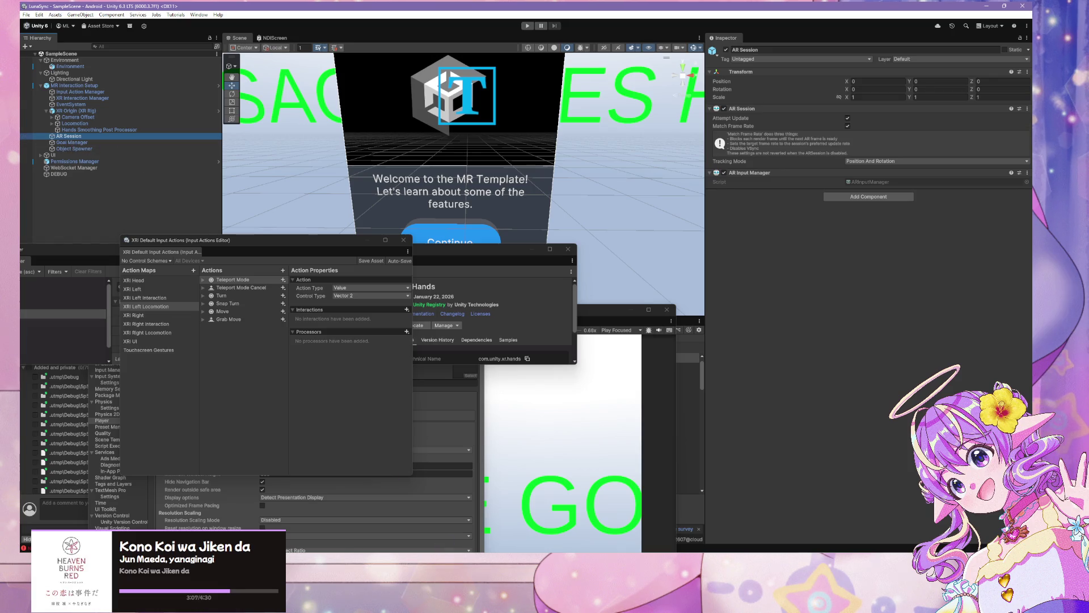
{"action": "key", "text": "alt+Tab"}
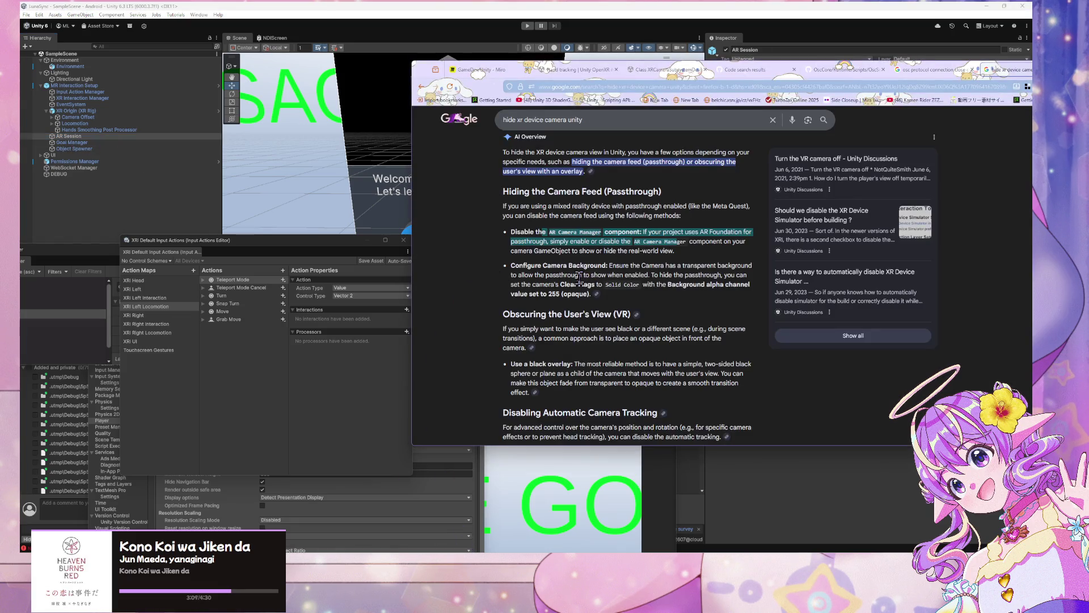
{"action": "scroll", "coordinate": [618, 303], "scroll_direction": "down", "scroll_amount": 3}
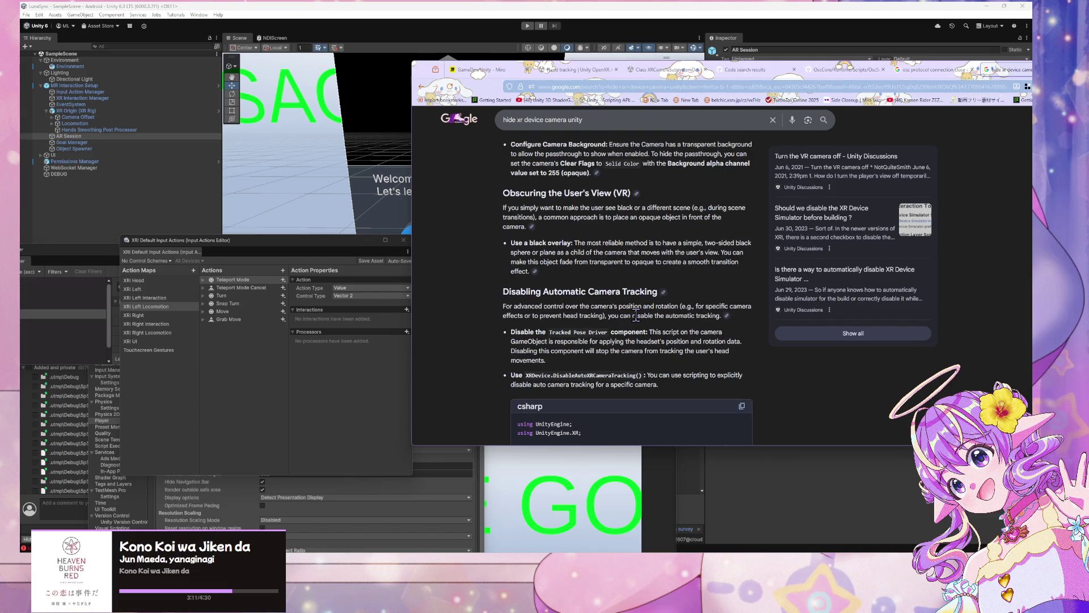
{"action": "scroll", "coordinate": [635, 316], "scroll_direction": "down", "scroll_amount": 5}
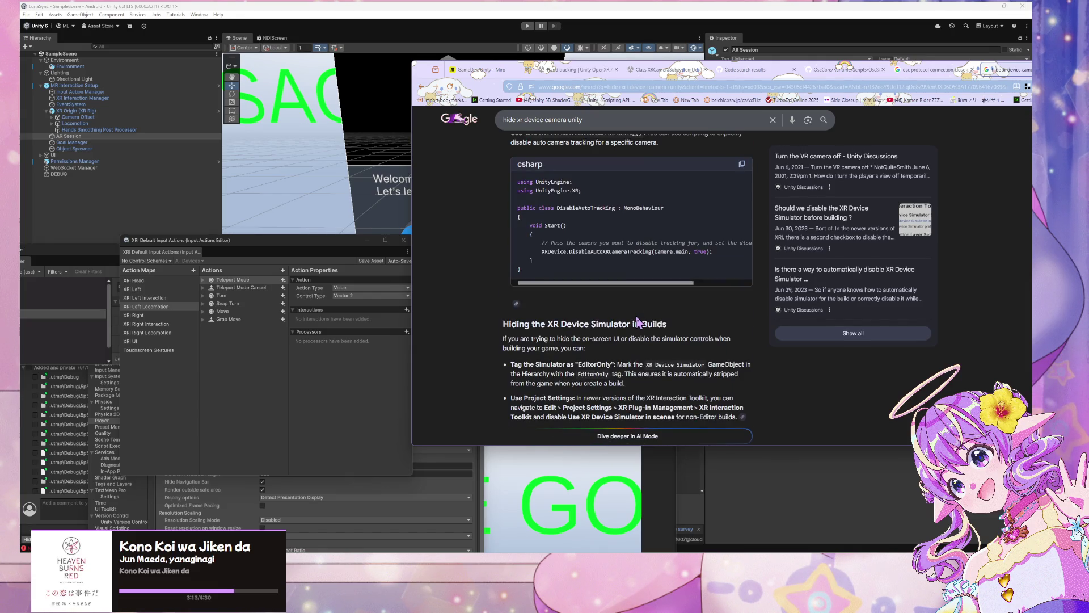
{"action": "scroll", "coordinate": [637, 321], "scroll_direction": "down", "scroll_amount": 3}
Step: Open the 'Turn the VR camera off' Unity Discussions thread in a new tab
{"action": "right_click", "coordinate": [637, 321]}
{"action": "key", "text": "Escape"}
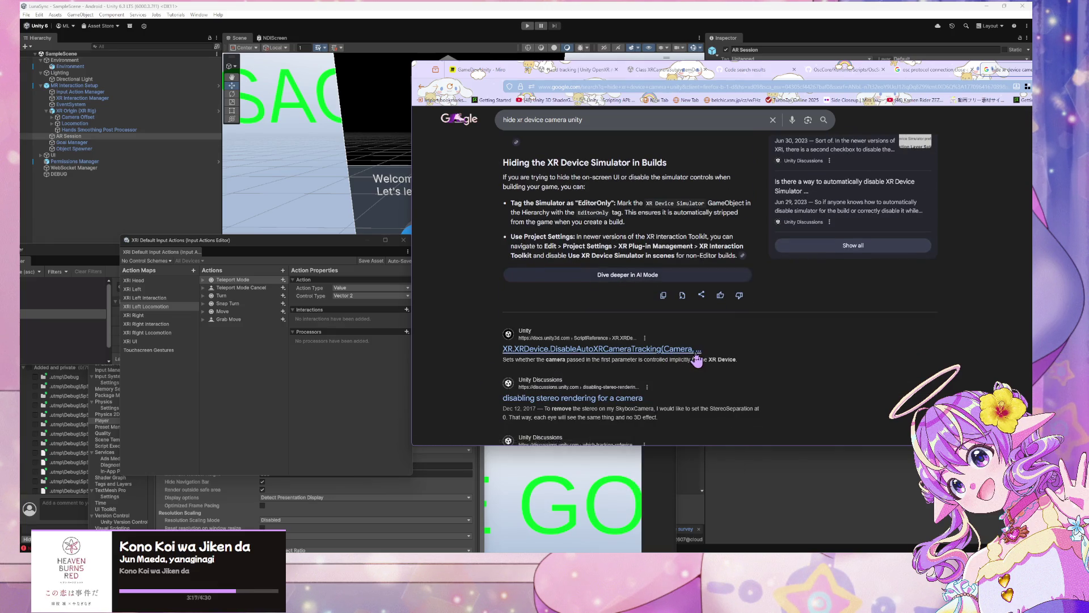
{"action": "scroll", "coordinate": [698, 359], "scroll_direction": "up", "scroll_amount": 3}
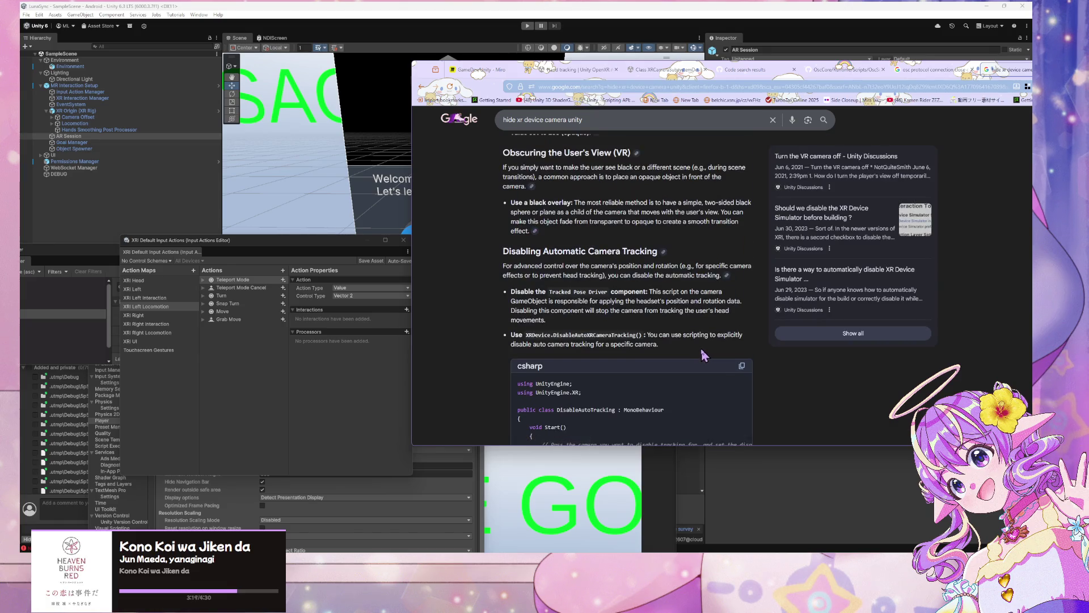
{"action": "scroll", "coordinate": [703, 355], "scroll_direction": "up", "scroll_amount": 4}
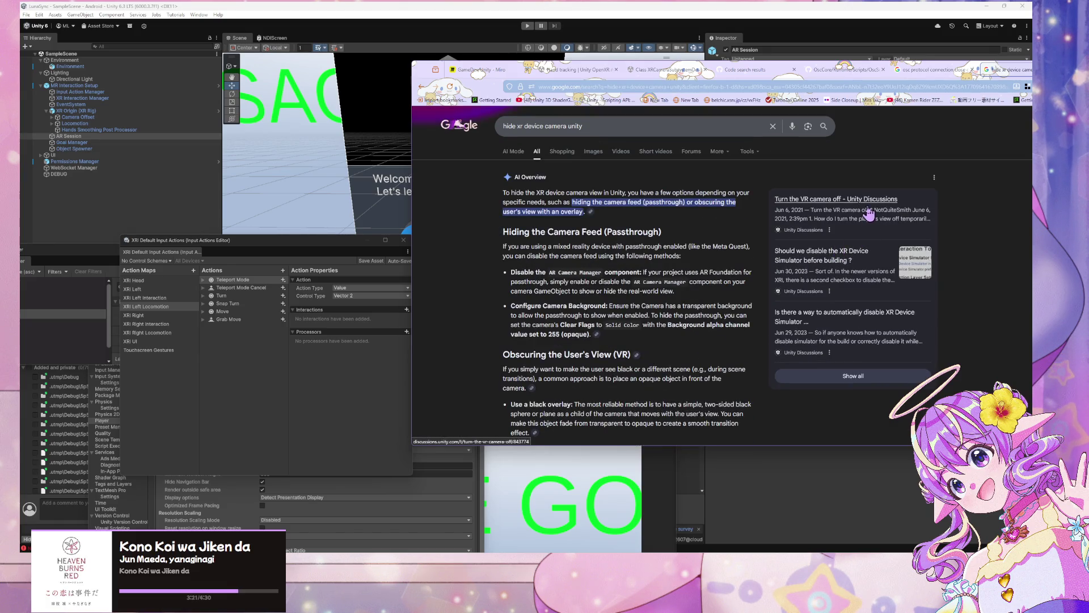
{"action": "middle_click", "coordinate": [868, 212]}
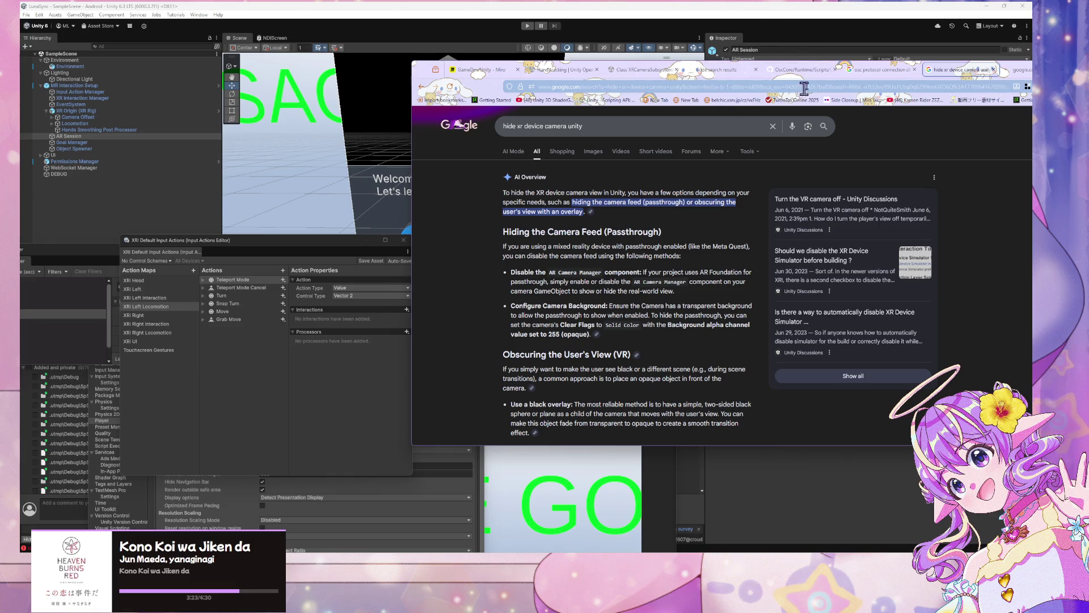
{"action": "left_click_drag", "start_coordinate": [420, 75], "coordinate": [289, 94]}
Step: Read through the 'Turn the VR camera off' discussion thread's posts
{"action": "left_click", "coordinate": [906, 89]}
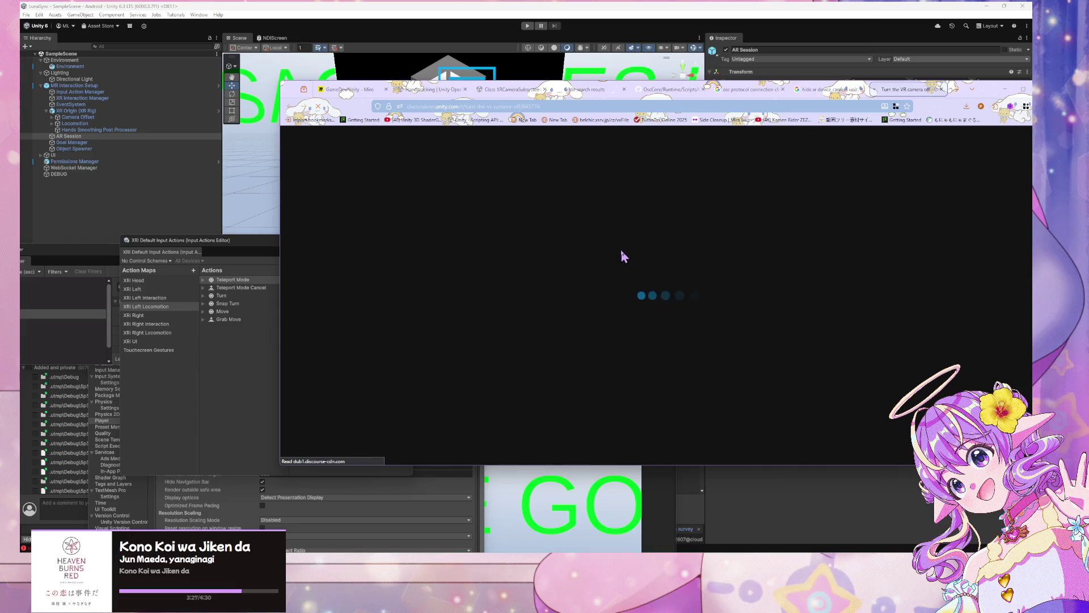
{"action": "left_click_drag", "start_coordinate": [519, 258], "coordinate": [806, 282]}
{"action": "left_click", "coordinate": [767, 276]}
{"action": "scroll", "coordinate": [805, 282], "scroll_direction": "down", "scroll_amount": 3}
{"action": "left_click_drag", "start_coordinate": [506, 262], "coordinate": [633, 279]}
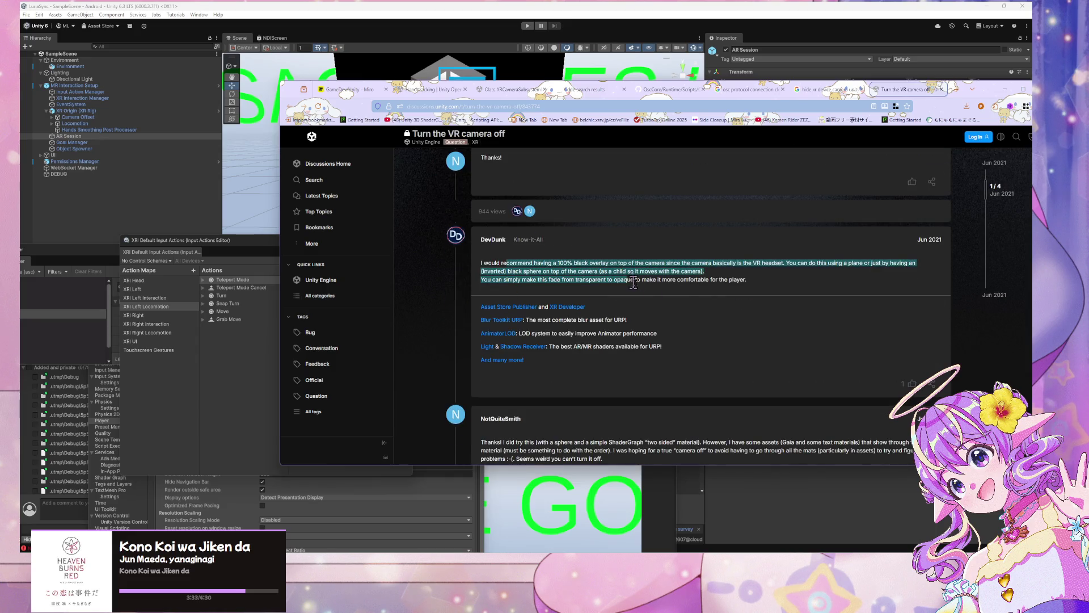
{"action": "scroll", "coordinate": [633, 282], "scroll_direction": "down", "scroll_amount": 2}
{"action": "left_click_drag", "start_coordinate": [481, 362], "coordinate": [593, 370]}
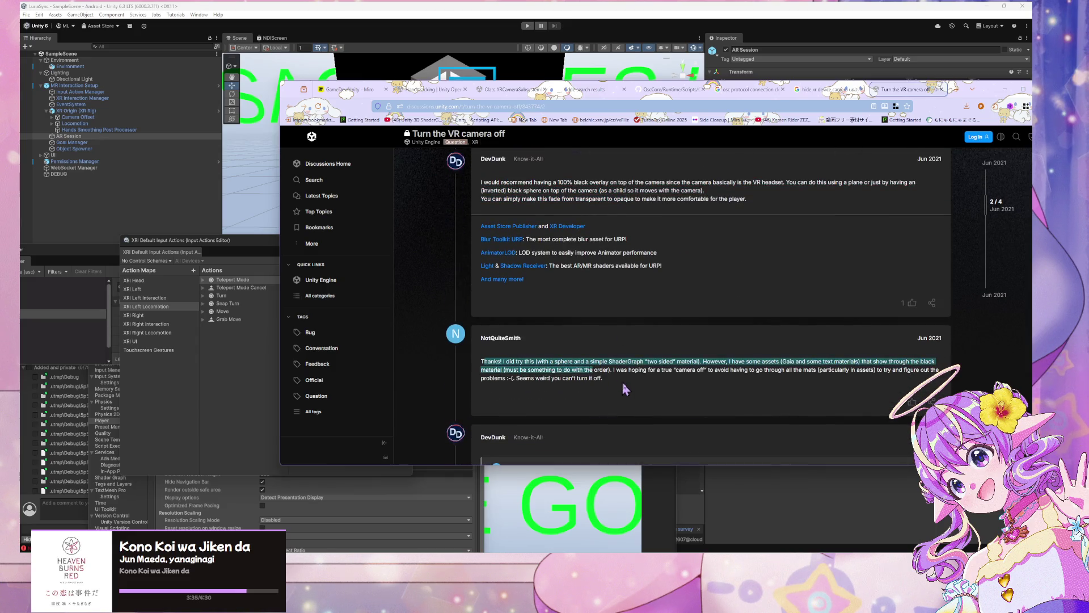
{"action": "left_click", "coordinate": [652, 383]}
Step: Return to the 'hide xr device camera unity' results and move the browser window aside
{"action": "scroll", "coordinate": [653, 381], "scroll_direction": "down", "scroll_amount": 5}
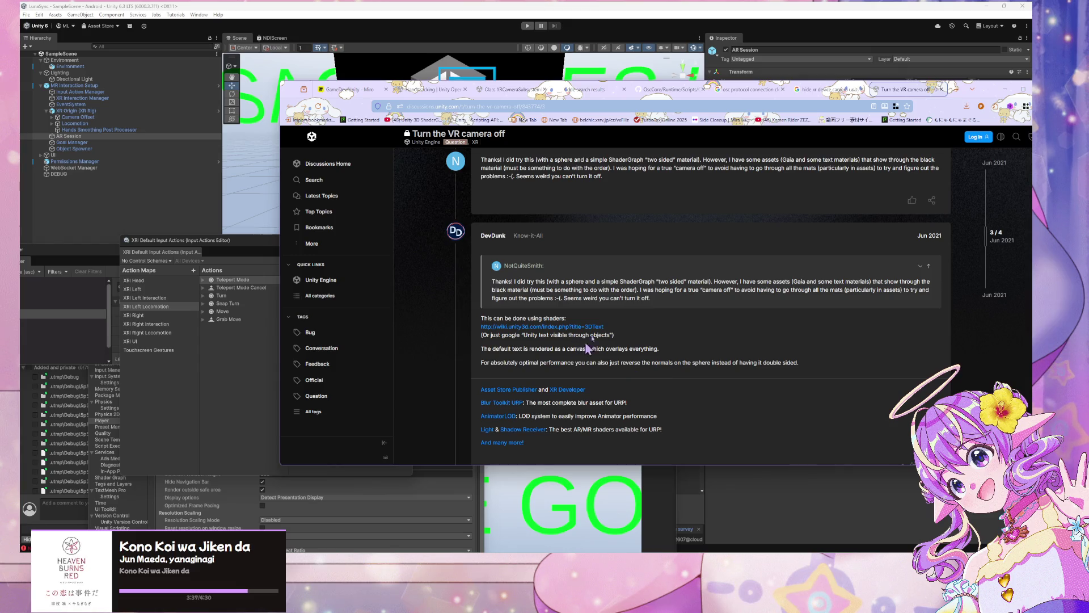
{"action": "left_click", "coordinate": [828, 90]}
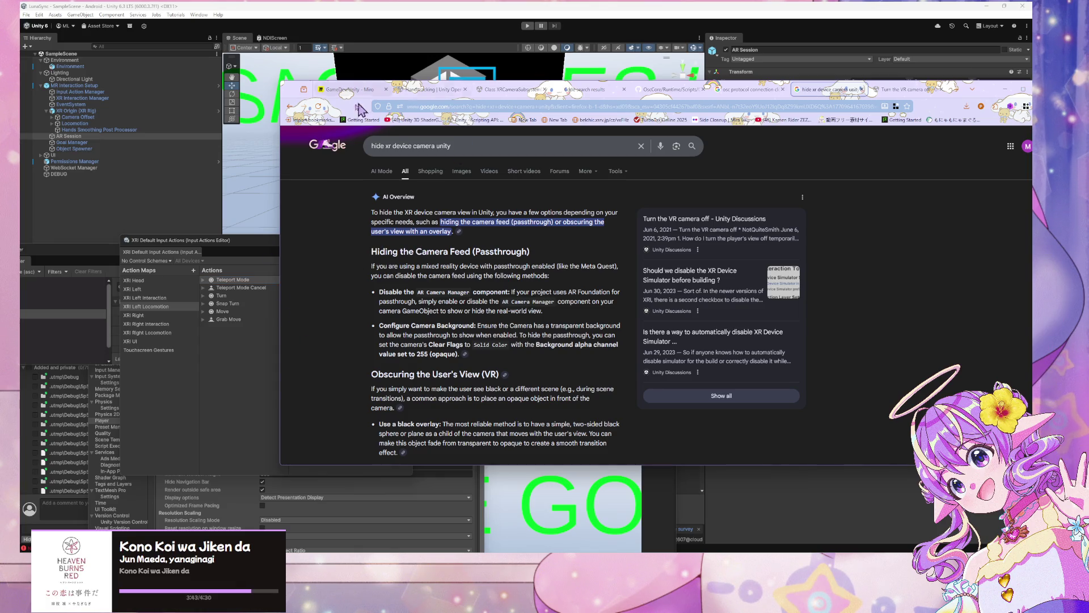
{"action": "mouse_move", "coordinate": [293, 98]}
{"action": "left_mouse_down"}
{"action": "mouse_move", "coordinate": [347, 99]}
{"action": "mouse_move", "coordinate": [540, 244]}
{"action": "left_mouse_up"}
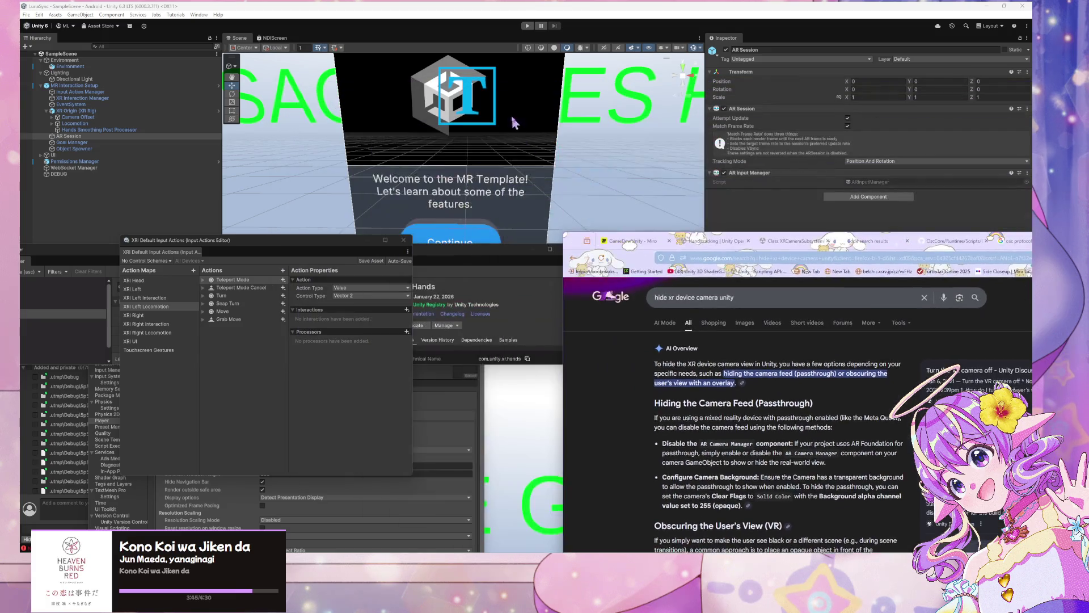
Step: Frame the XR rig in the Scene view
{"action": "left_click", "coordinate": [618, 158]}
{"action": "key", "text": "f"}
{"action": "scroll", "coordinate": [614, 151], "scroll_direction": "up", "scroll_amount": 5}
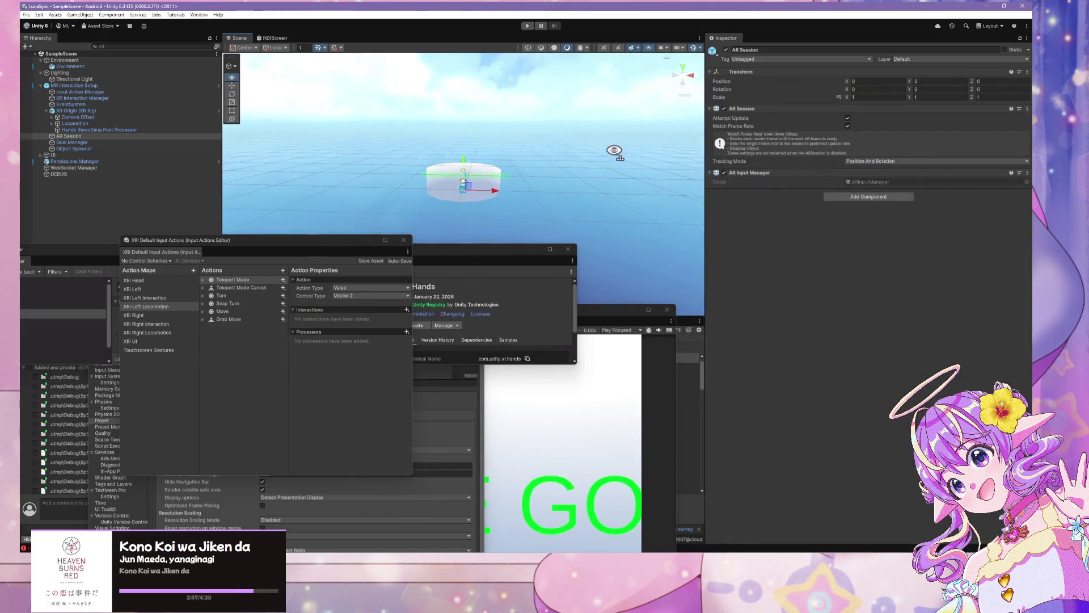
{"action": "scroll", "coordinate": [615, 151], "scroll_direction": "down", "scroll_amount": 5}
{"action": "scroll", "coordinate": [615, 151], "scroll_direction": "down", "scroll_amount": 3}
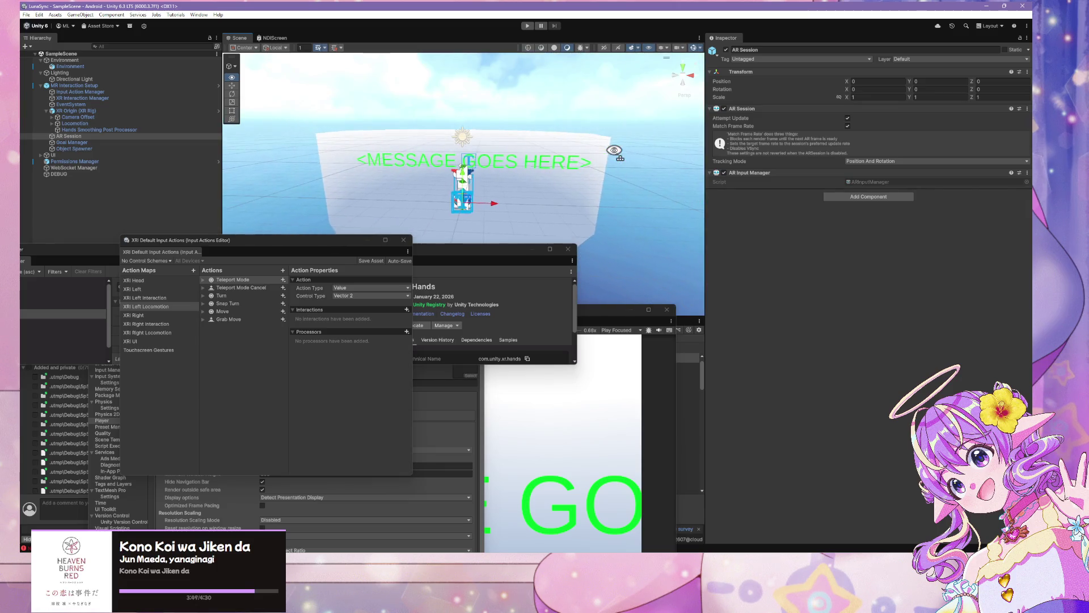
Step: Select the Environment dome and inspect its model file, dismissing the external app chooser
{"action": "left_click", "coordinate": [592, 154]}
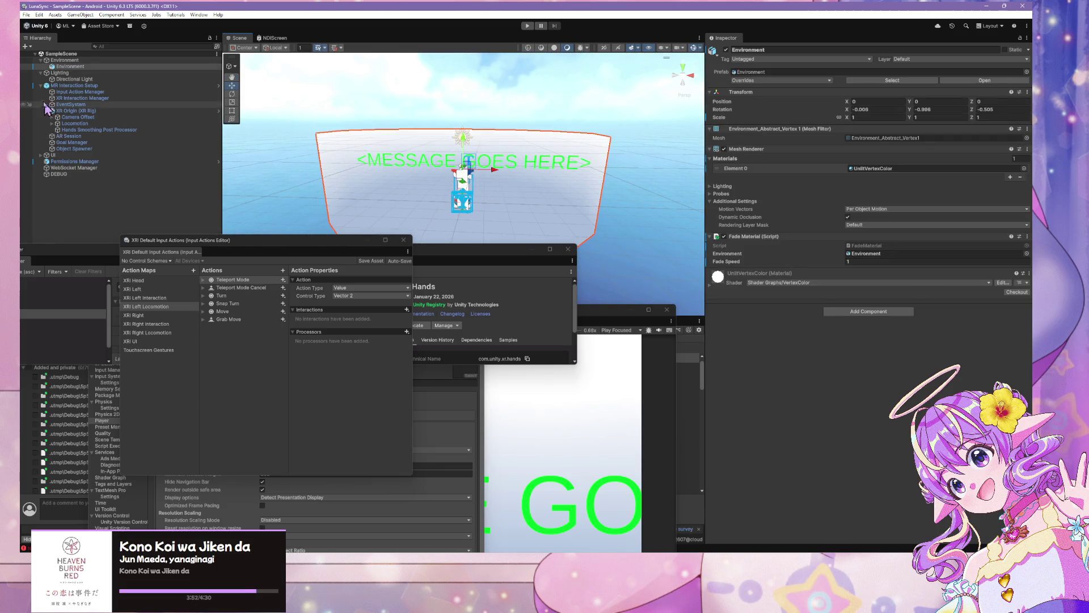
{"action": "left_click", "coordinate": [56, 67]}
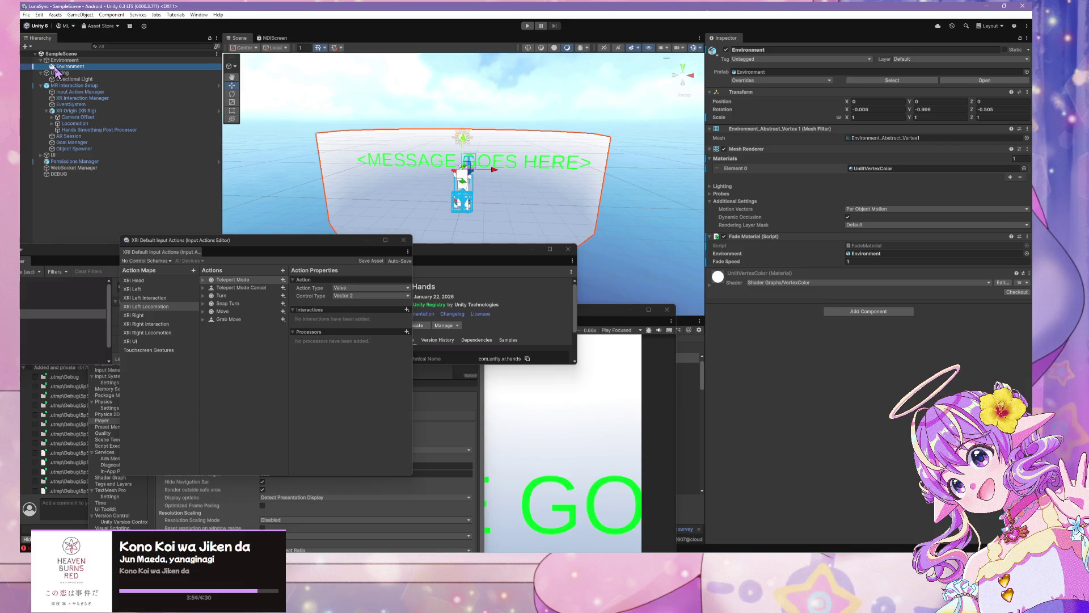
{"action": "left_click", "coordinate": [971, 83]}
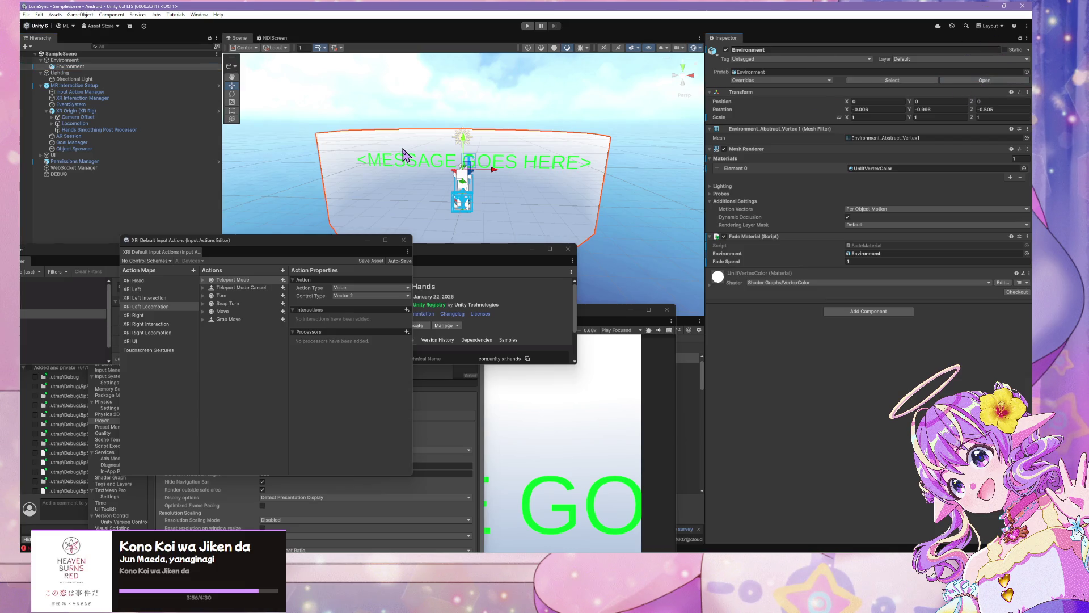
{"action": "left_click", "coordinate": [653, 148]}
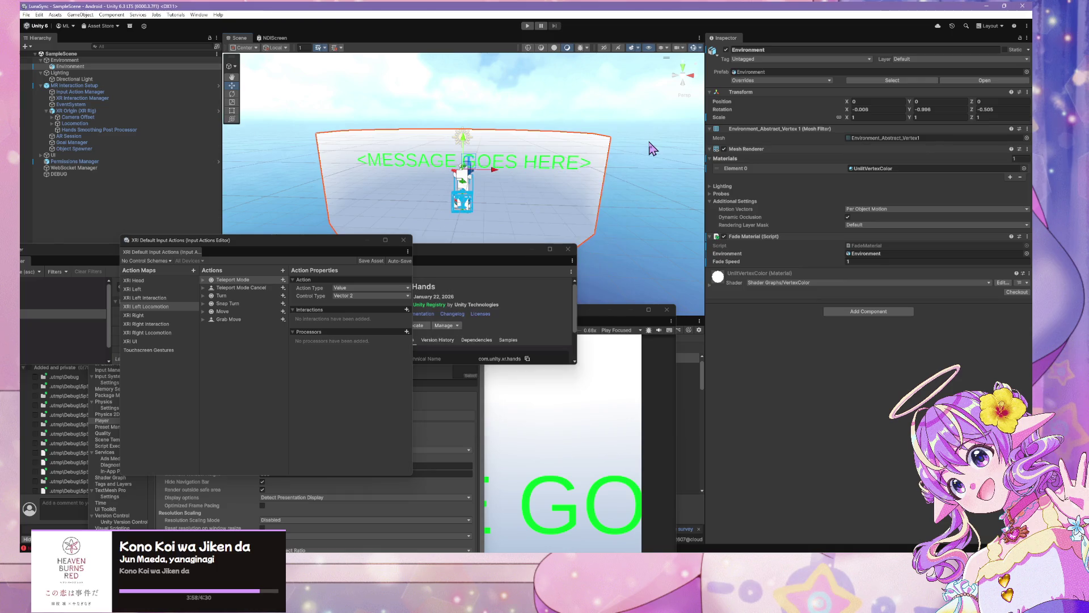
{"action": "left_click", "coordinate": [80, 66]}
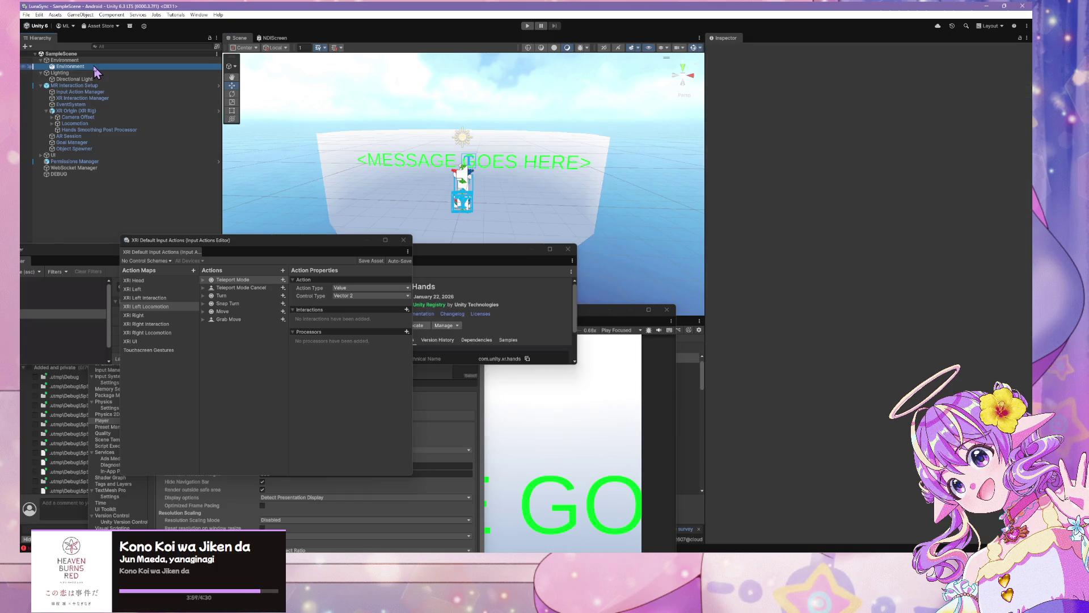
Step: Check the Lighting, Directional Light and MR Interaction Setup objects, then enter Play mode
{"action": "left_click", "coordinate": [81, 73]}
{"action": "left_click", "coordinate": [80, 79]}
{"action": "left_click", "coordinate": [78, 86]}
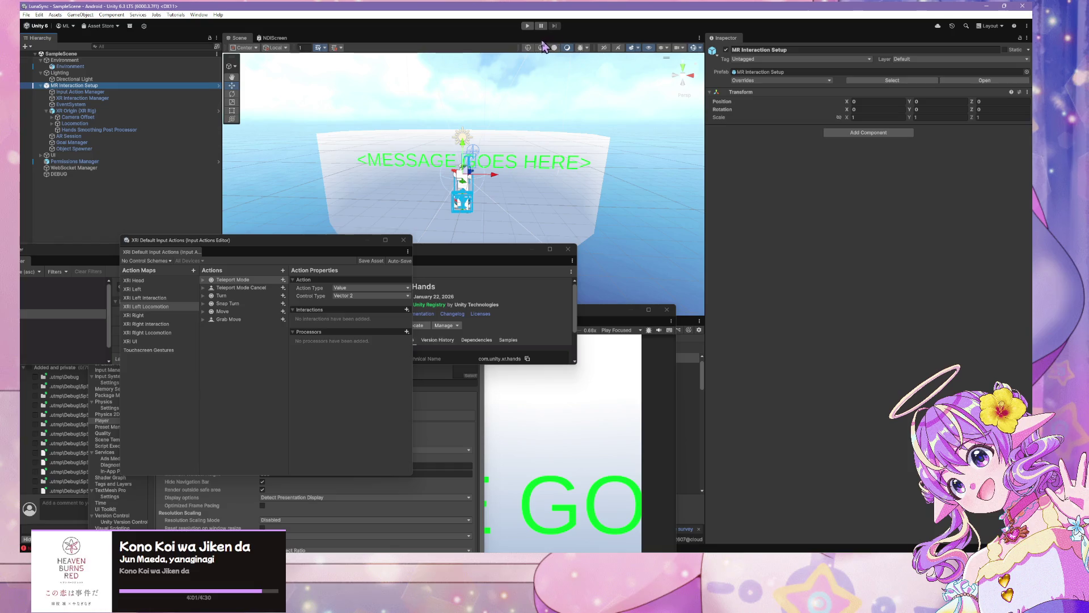
{"action": "left_click", "coordinate": [527, 26]}
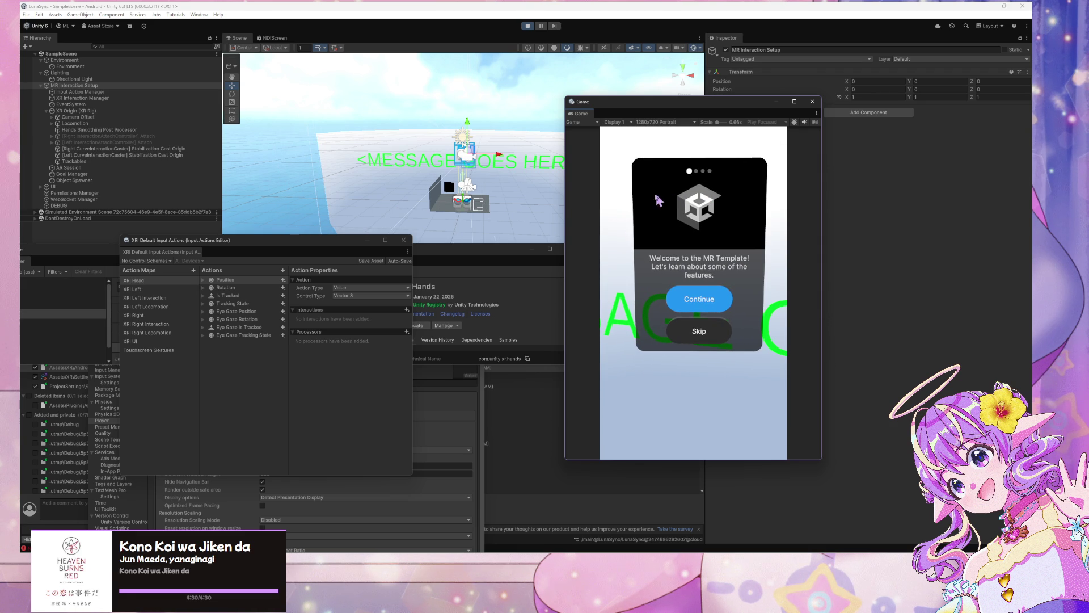
Step: Advance the welcome card, select Environment, and choose Edit Script on its Fade Material component
{"action": "left_click", "coordinate": [695, 303]}
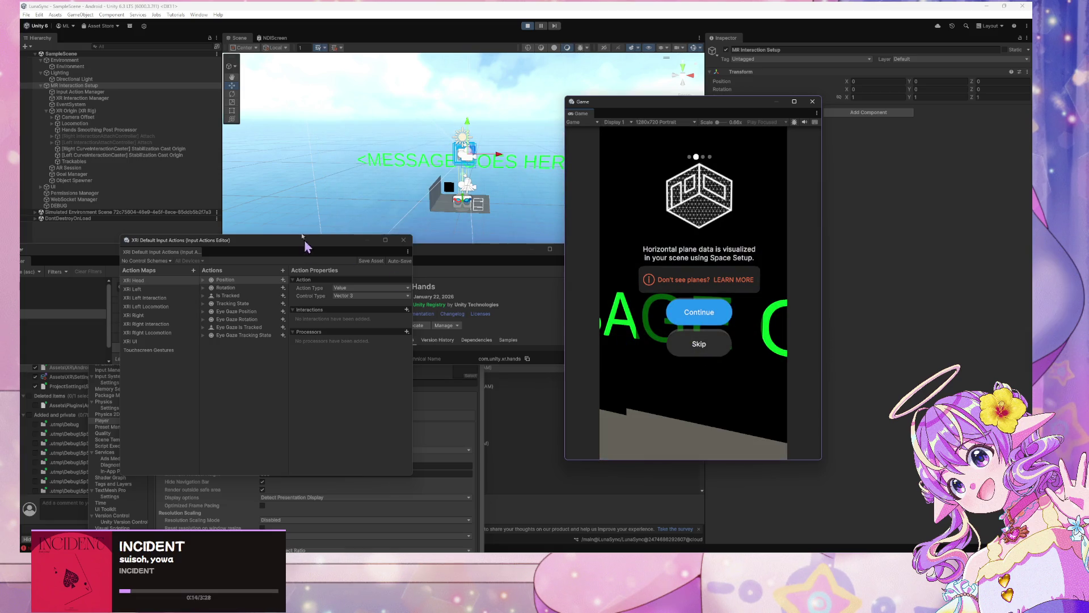
{"action": "left_click", "coordinate": [108, 66]}
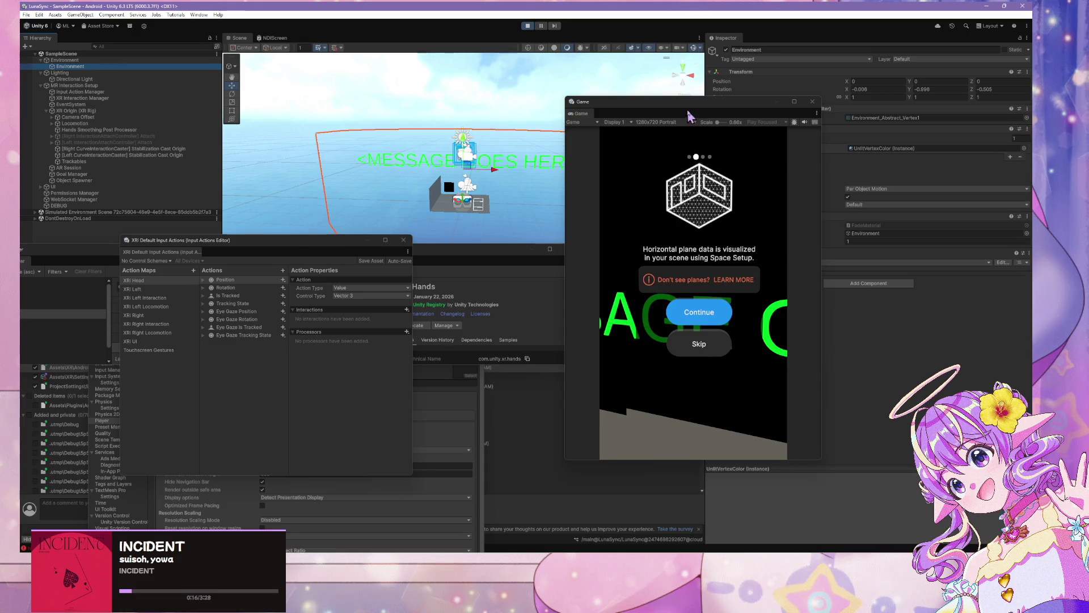
{"action": "left_click_drag", "start_coordinate": [710, 103], "coordinate": [493, 150]}
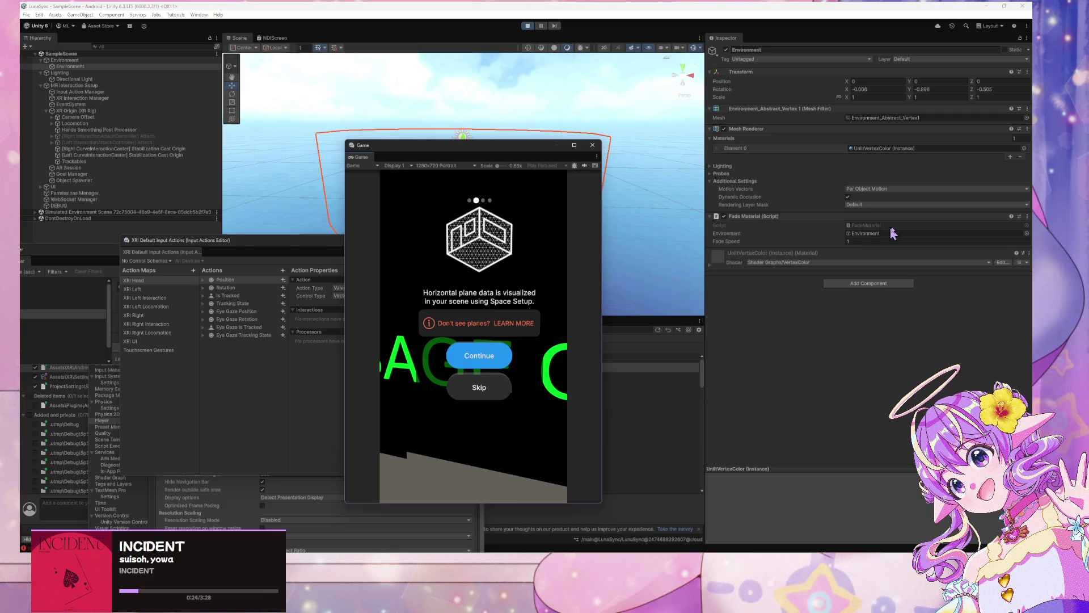
{"action": "left_click", "coordinate": [1027, 217]}
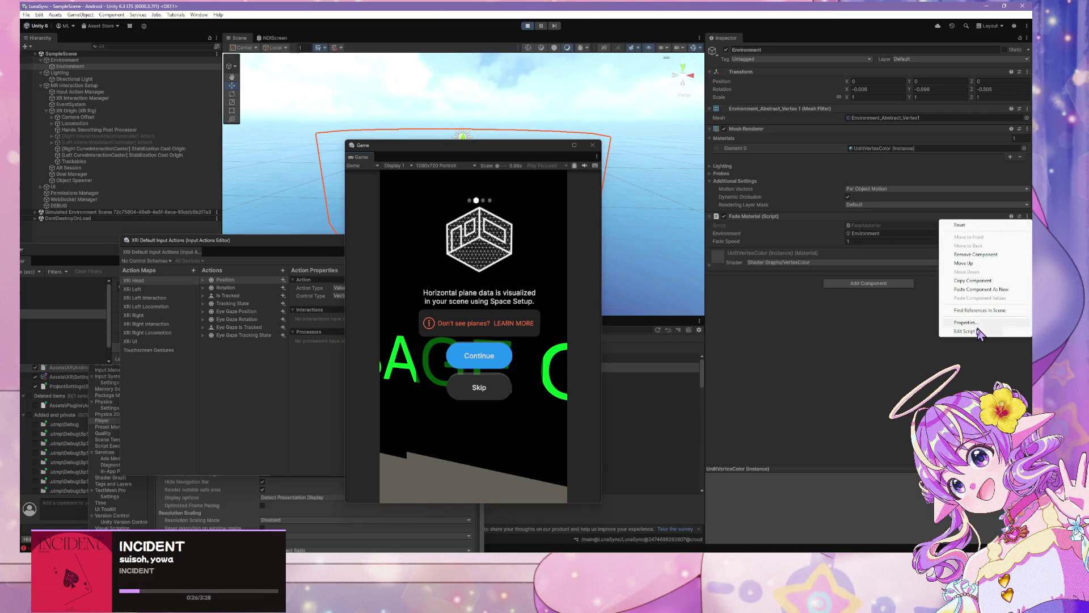
{"action": "left_click", "coordinate": [975, 331]}
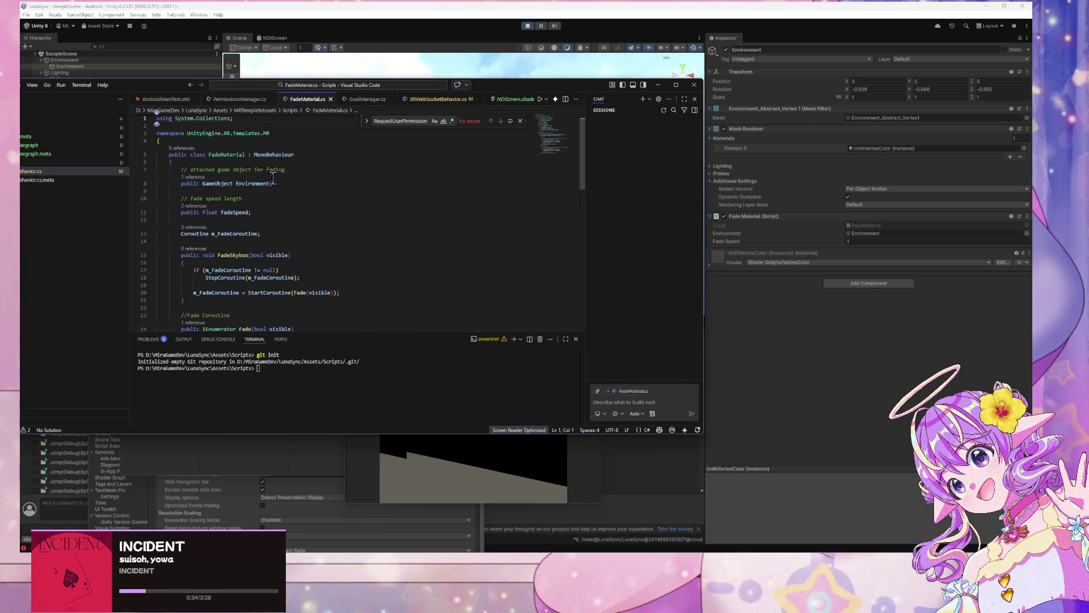
Step: Scroll through FadeMaterial.cs in VS Code to review the fade coroutine
{"action": "scroll", "coordinate": [273, 178], "scroll_direction": "down", "scroll_amount": 10}
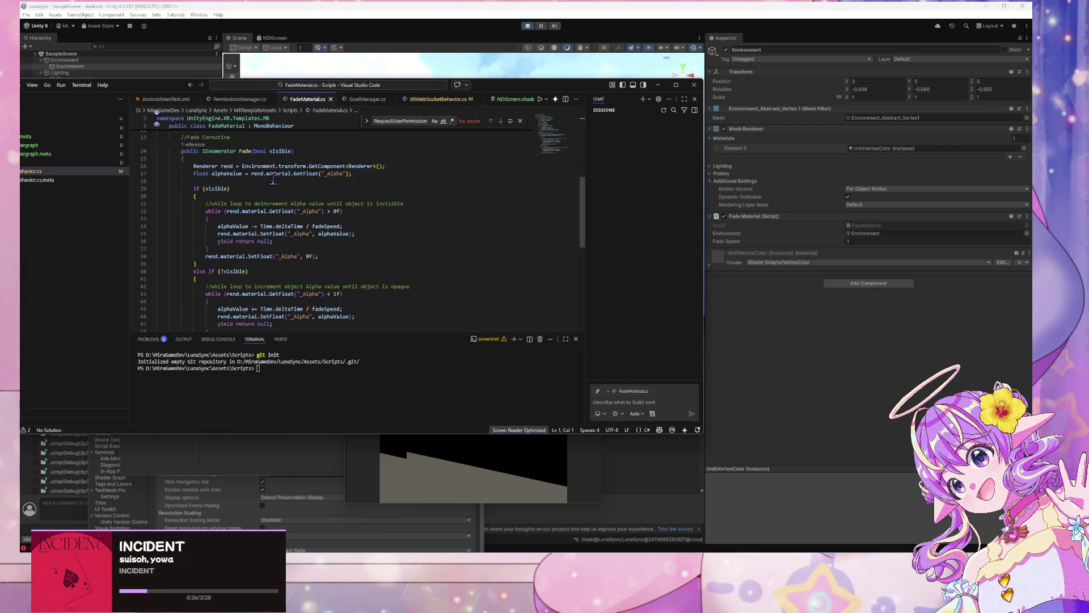
{"action": "scroll", "coordinate": [276, 177], "scroll_direction": "up", "scroll_amount": 10}
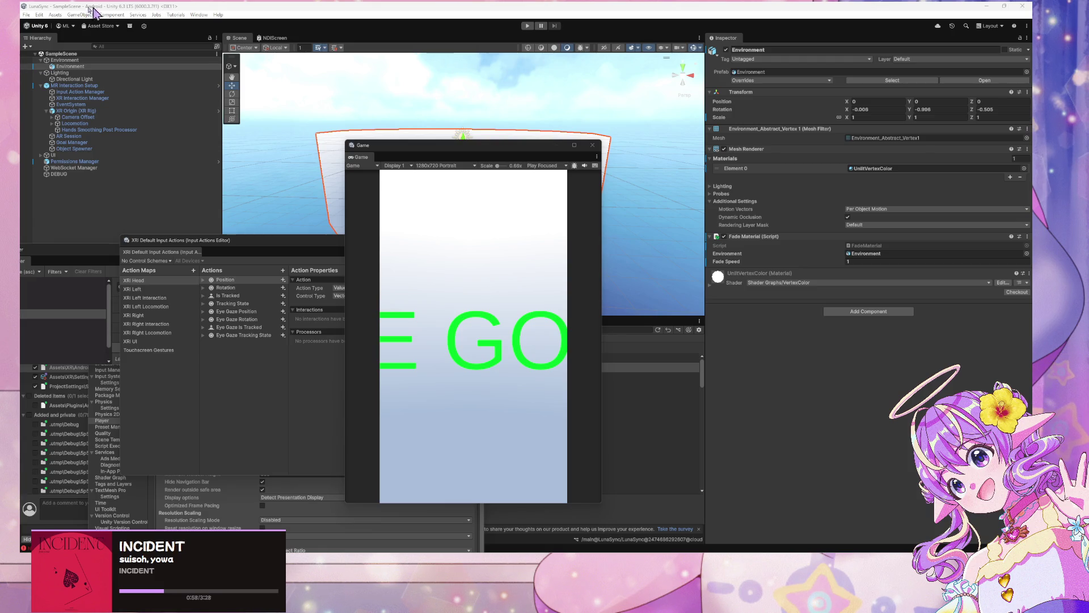
Step: Rearrange the Game, Package Manager and Project Settings windows to uncover the main editor
{"action": "left_click", "coordinate": [26, 15]}
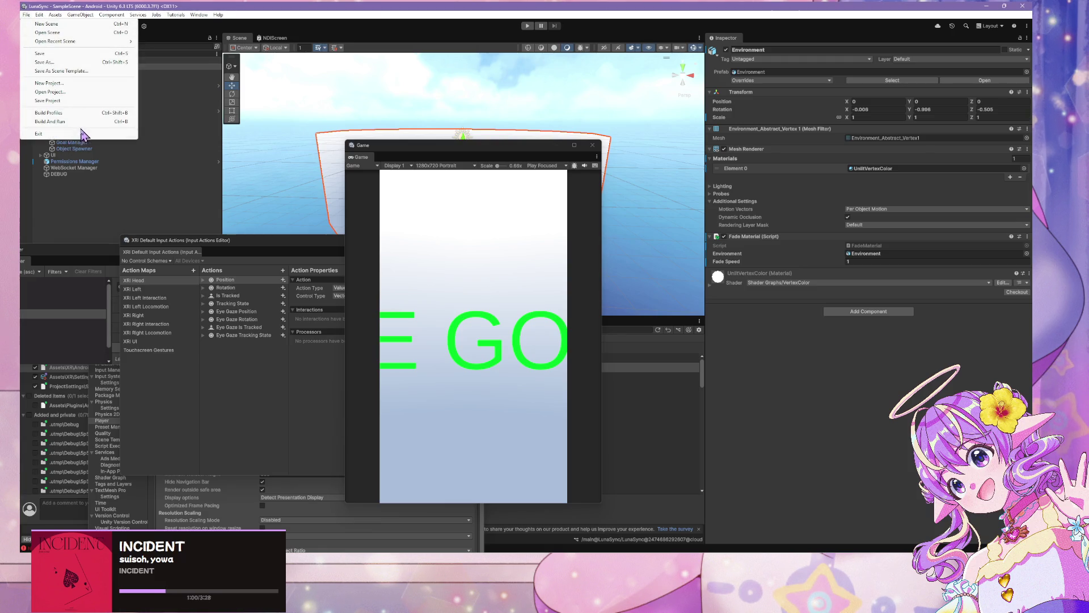
{"action": "left_click", "coordinate": [275, 373]}
{"action": "left_click_drag", "start_coordinate": [505, 144], "coordinate": [760, 108]}
{"action": "left_click_drag", "start_coordinate": [499, 245], "coordinate": [599, 118]}
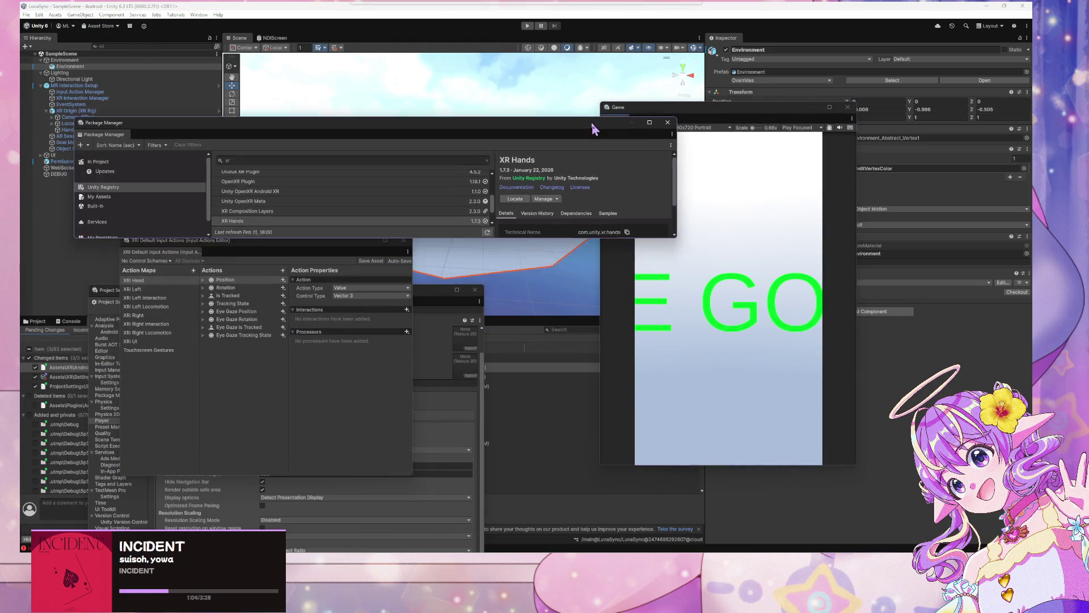
{"action": "mouse_move", "coordinate": [434, 295]}
{"action": "left_mouse_down"}
{"action": "mouse_move", "coordinate": [433, 49]}
{"action": "mouse_move", "coordinate": [434, 117]}
{"action": "left_mouse_up"}
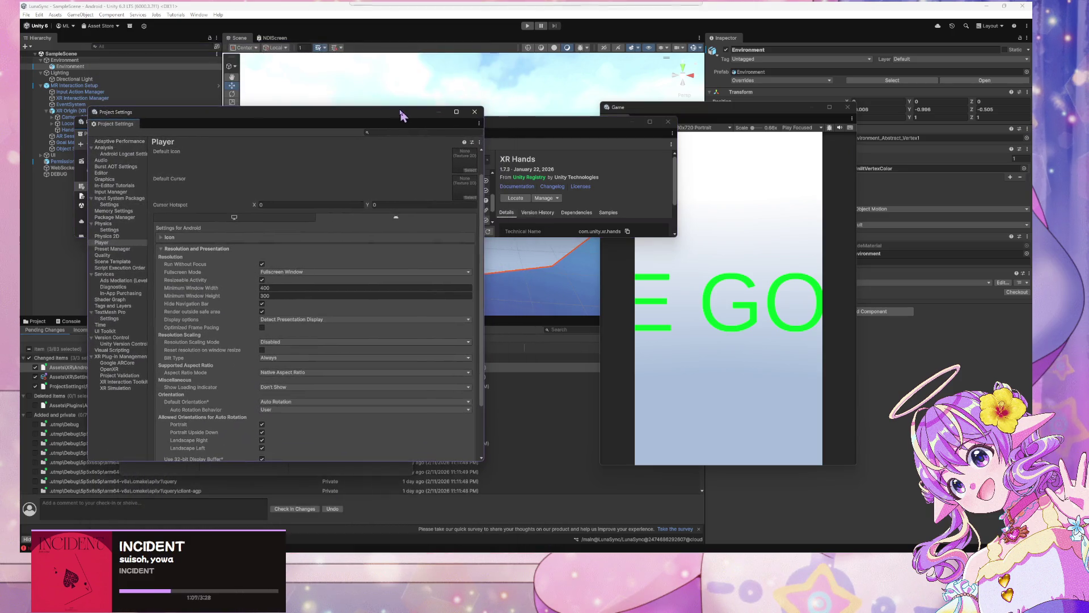
{"action": "left_click", "coordinate": [548, 326]}
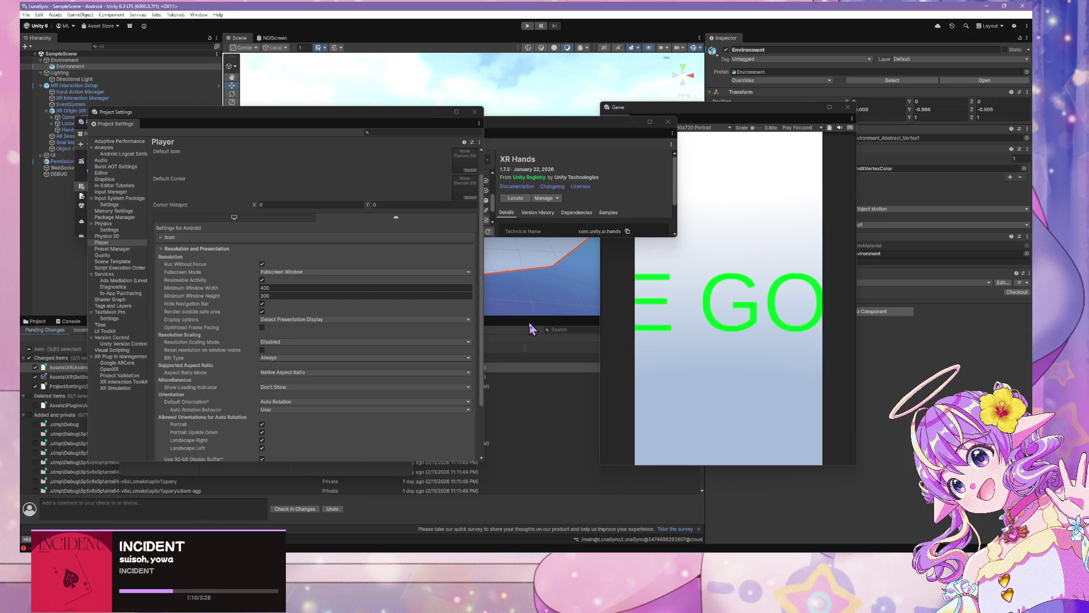
{"action": "left_click_drag", "start_coordinate": [367, 112], "coordinate": [808, 121]}
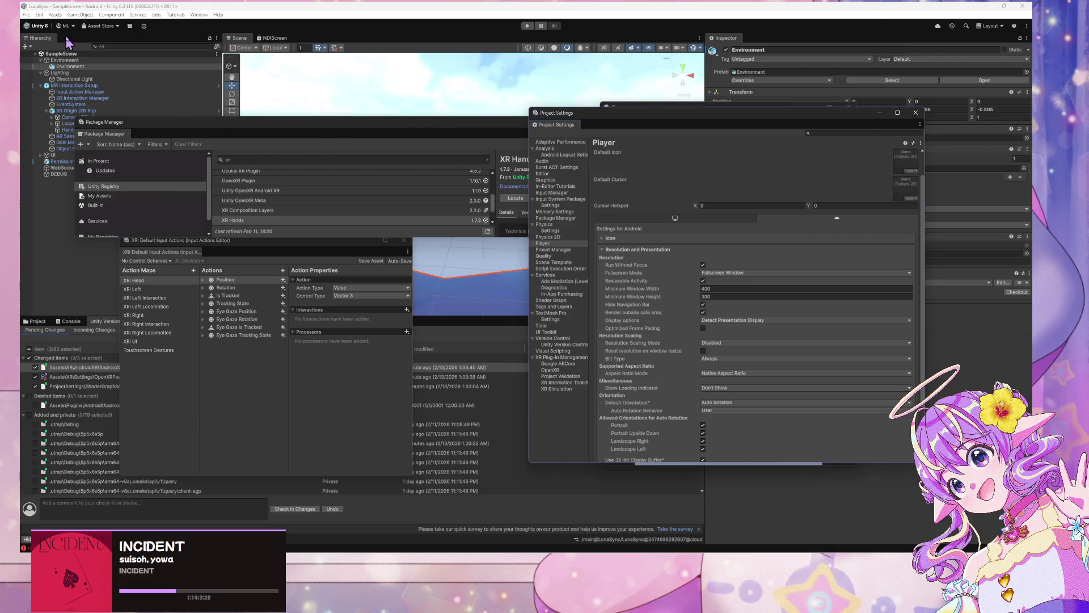
Step: Run Patch And Run for the Android profile from File > Build Profiles
{"action": "left_click", "coordinate": [39, 14]}
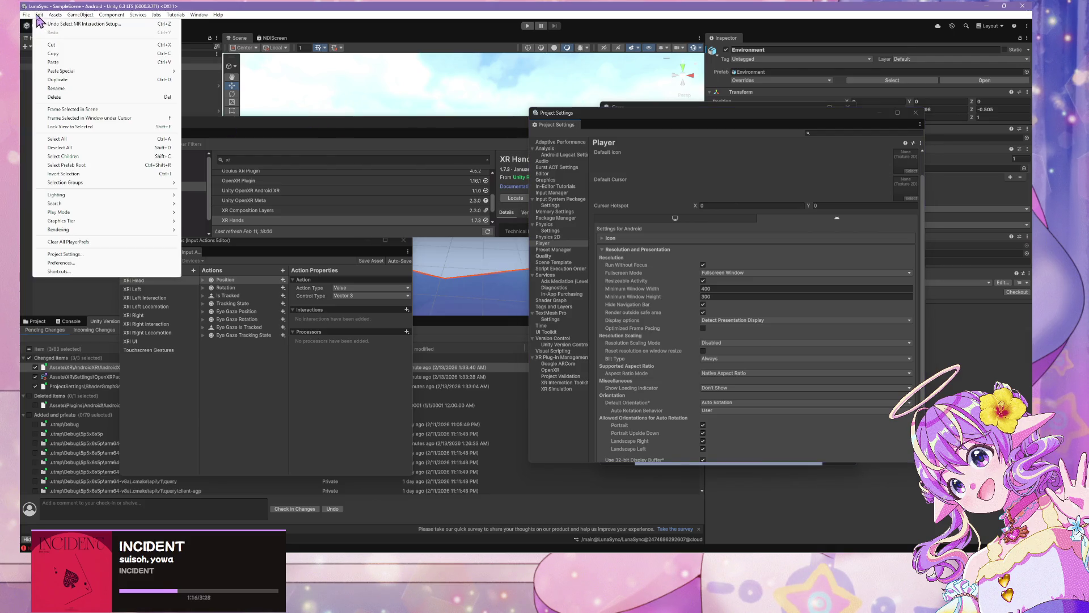
{"action": "mouse_move", "coordinate": [27, 15]}
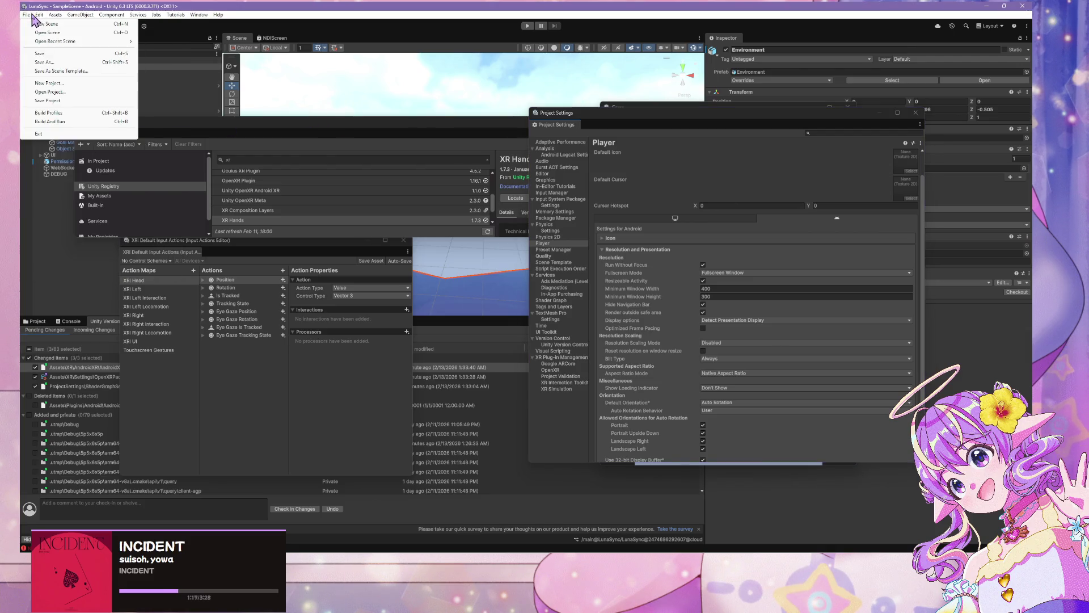
{"action": "left_click", "coordinate": [51, 112]}
{"action": "scroll", "coordinate": [527, 329], "scroll_direction": "down", "scroll_amount": 5}
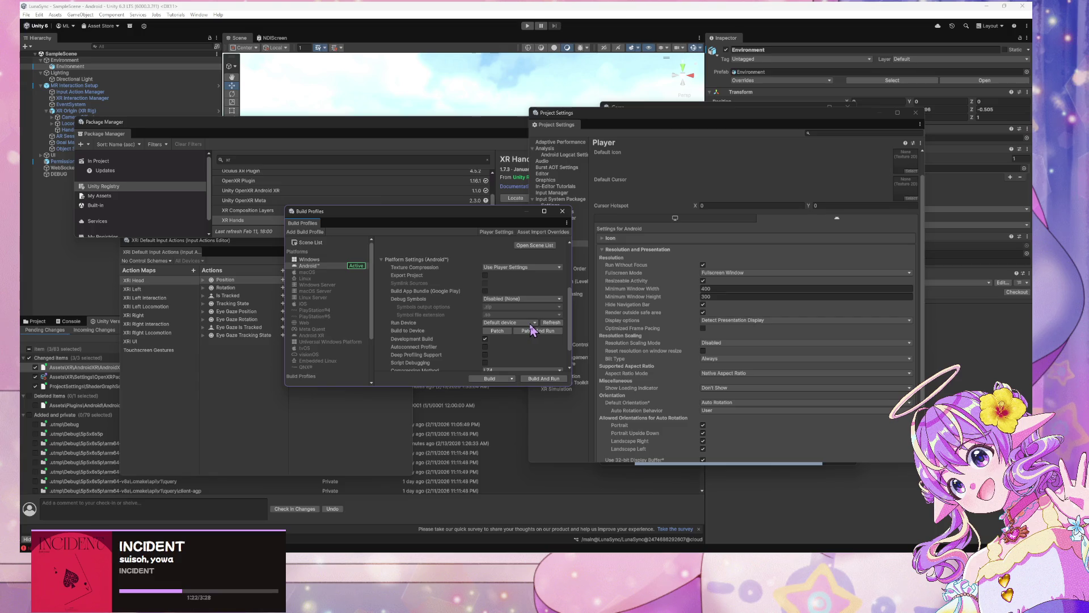
{"action": "left_click", "coordinate": [539, 332]}
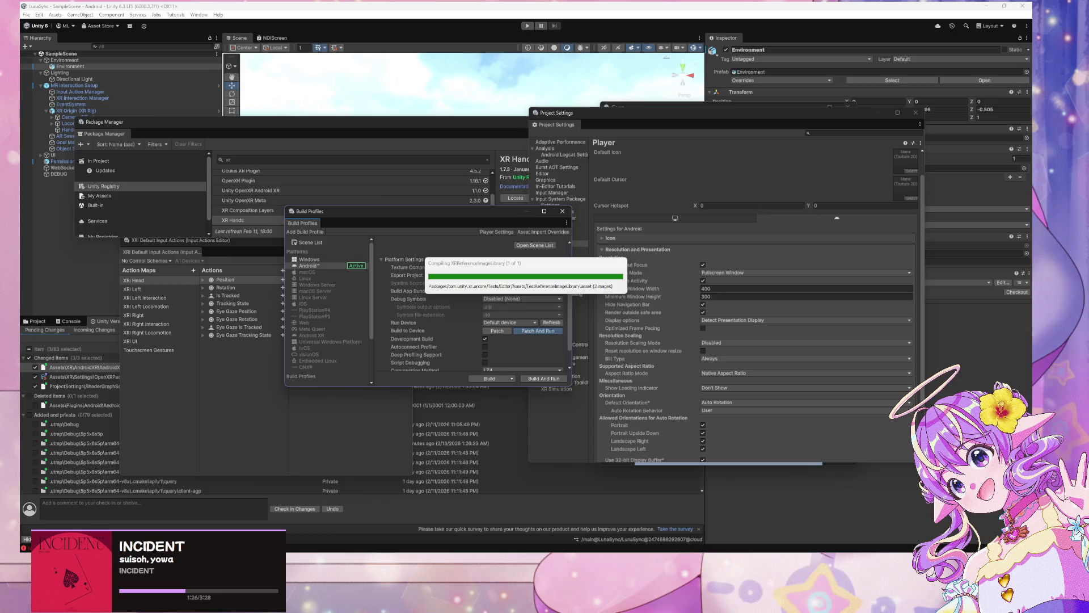
Step: Move the browser window aside and return to the Unity editor
{"action": "key", "text": "alt+Tab"}
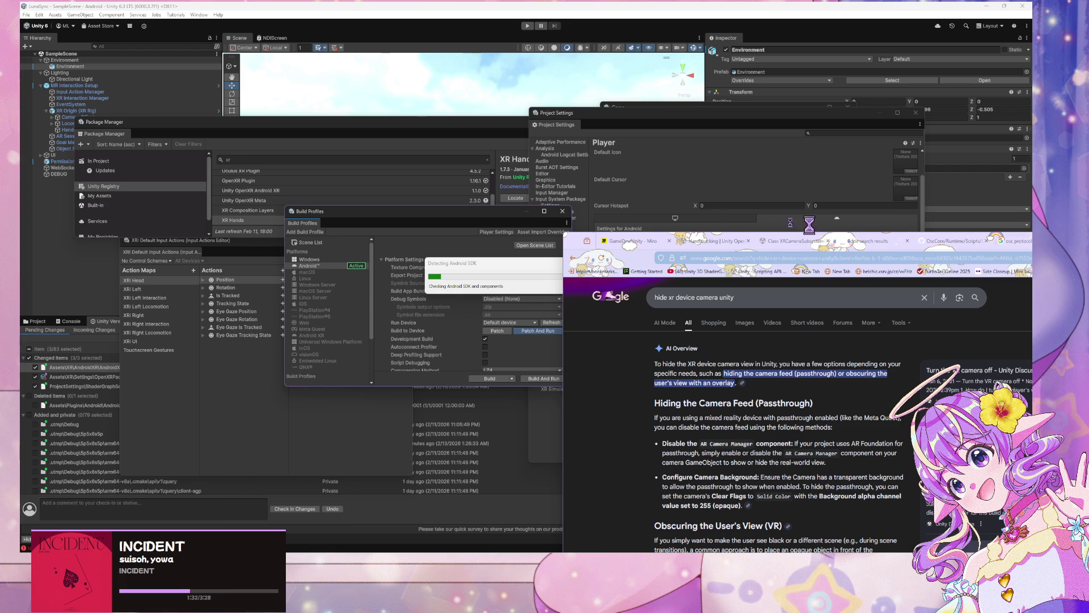
{"action": "left_click_drag", "start_coordinate": [579, 249], "coordinate": [114, 149]}
{"action": "key", "text": "alt+Tab"}
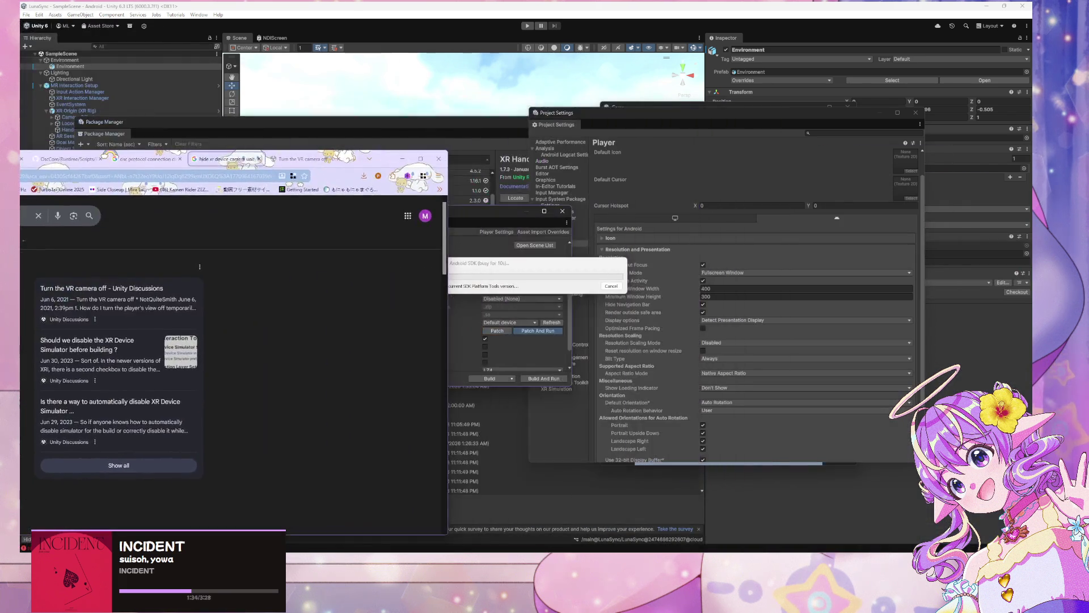
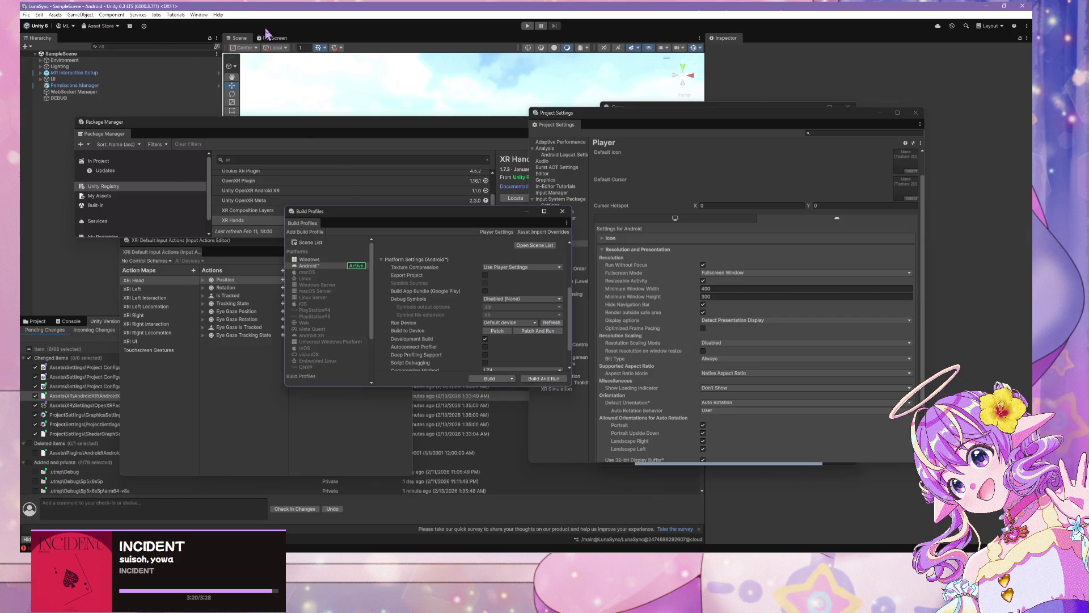
Step: Select the child Environment object and disable its Fade Material (Script) component
{"action": "left_click_drag", "start_coordinate": [416, 121], "coordinate": [608, 304]}
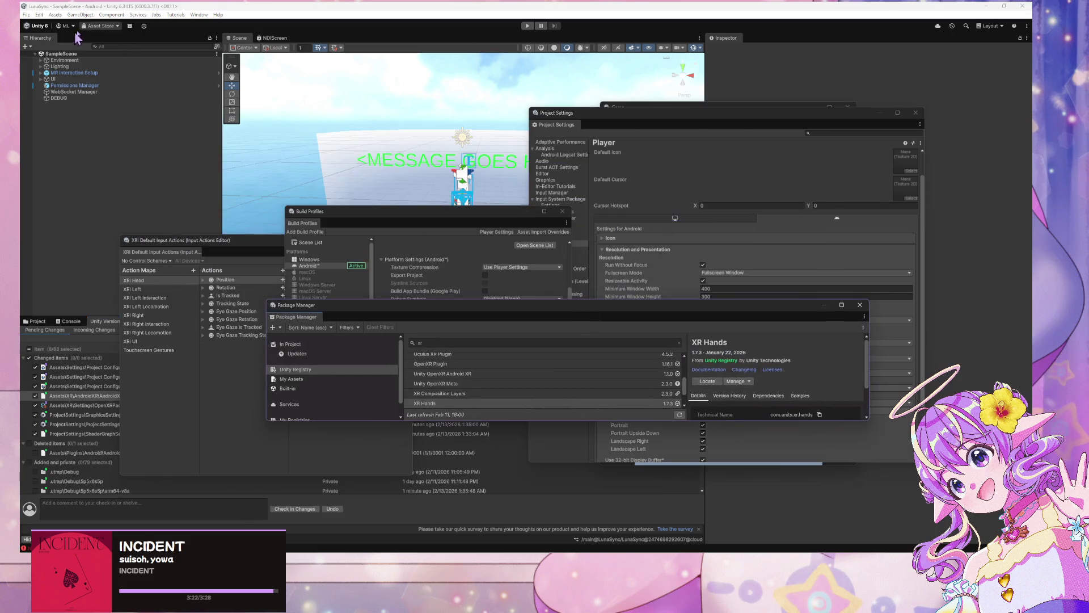
{"action": "left_click", "coordinate": [68, 67]}
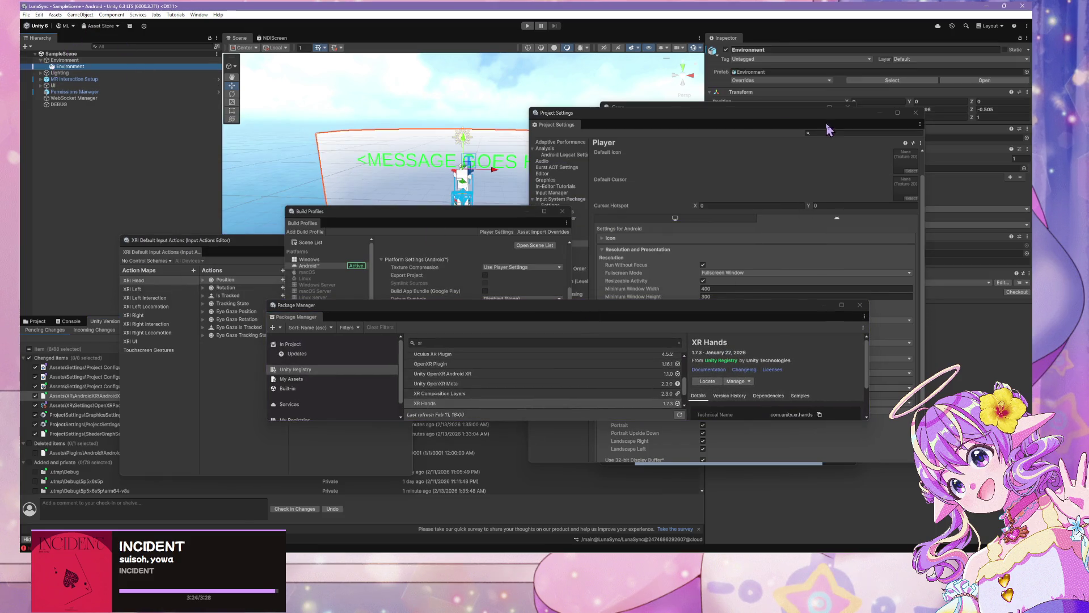
{"action": "left_click_drag", "start_coordinate": [738, 125], "coordinate": [536, 373]}
{"action": "mouse_move", "coordinate": [714, 107]}
{"action": "left_mouse_down"}
{"action": "mouse_move", "coordinate": [494, 271]}
{"action": "mouse_move", "coordinate": [842, 307]}
{"action": "left_mouse_up"}
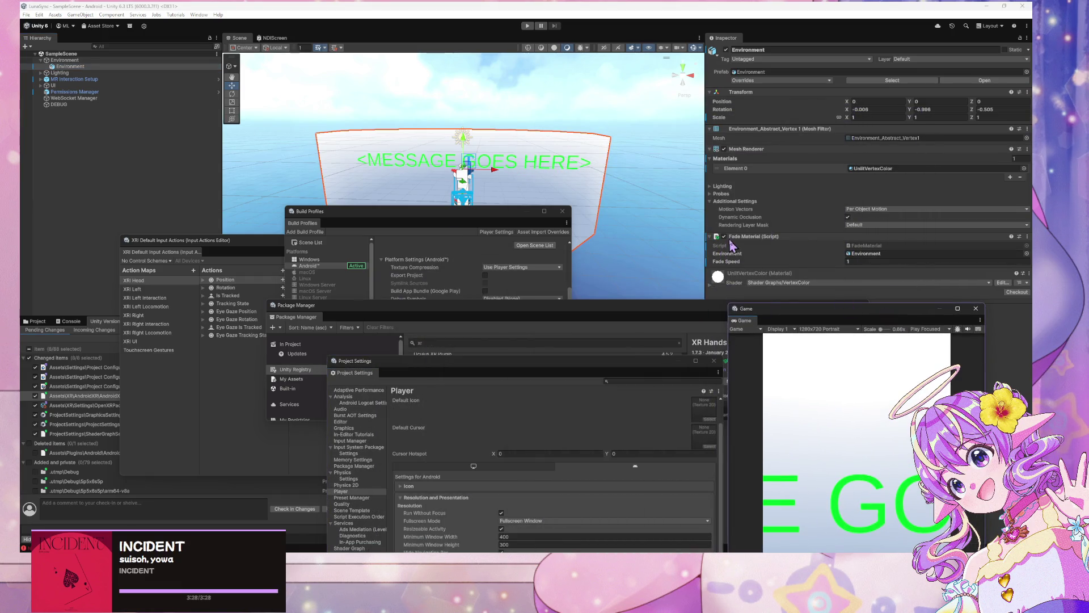
{"action": "left_click", "coordinate": [727, 243]}
{"action": "left_click", "coordinate": [724, 237]}
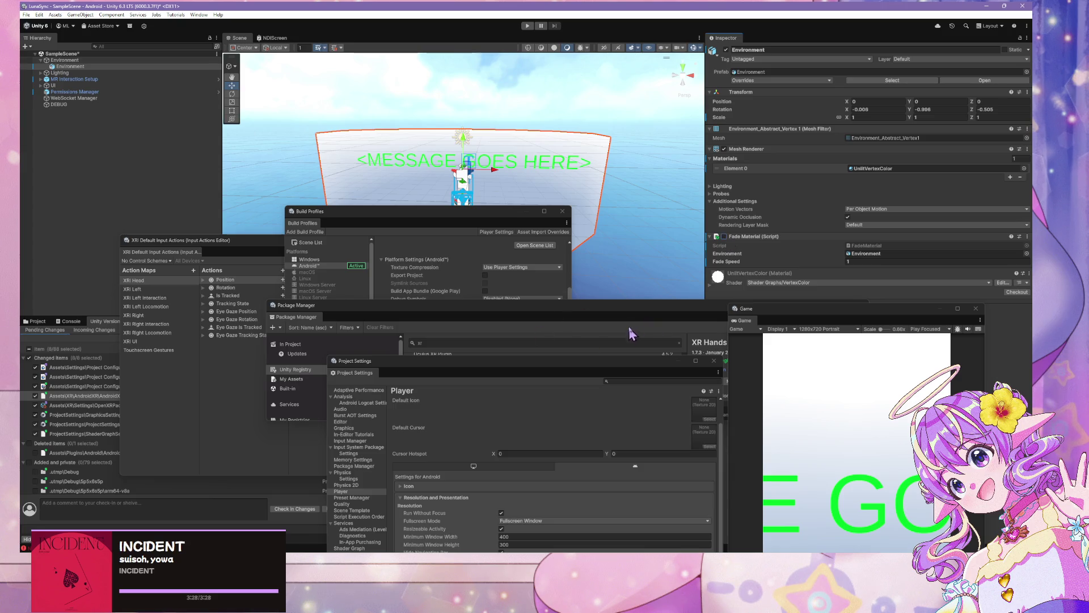
Step: Start a Patch And Run Android build from Build Profiles
{"action": "mouse_move", "coordinate": [531, 369]}
{"action": "left_mouse_down"}
{"action": "mouse_move", "coordinate": [527, 323]}
{"action": "mouse_move", "coordinate": [579, 27]}
{"action": "mouse_move", "coordinate": [774, 142]}
{"action": "left_mouse_up"}
{"action": "left_click", "coordinate": [436, 229]}
{"action": "left_click", "coordinate": [538, 330]}
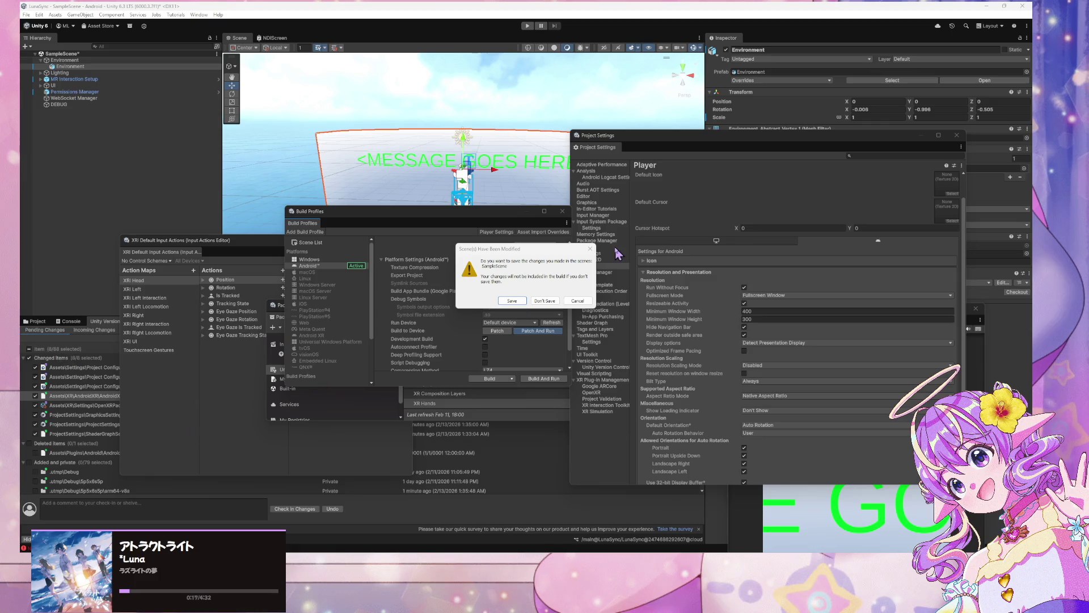
Step: Save the modified SampleScene so the patch-and-run Android build continues to completion
{"action": "left_click", "coordinate": [512, 300]}
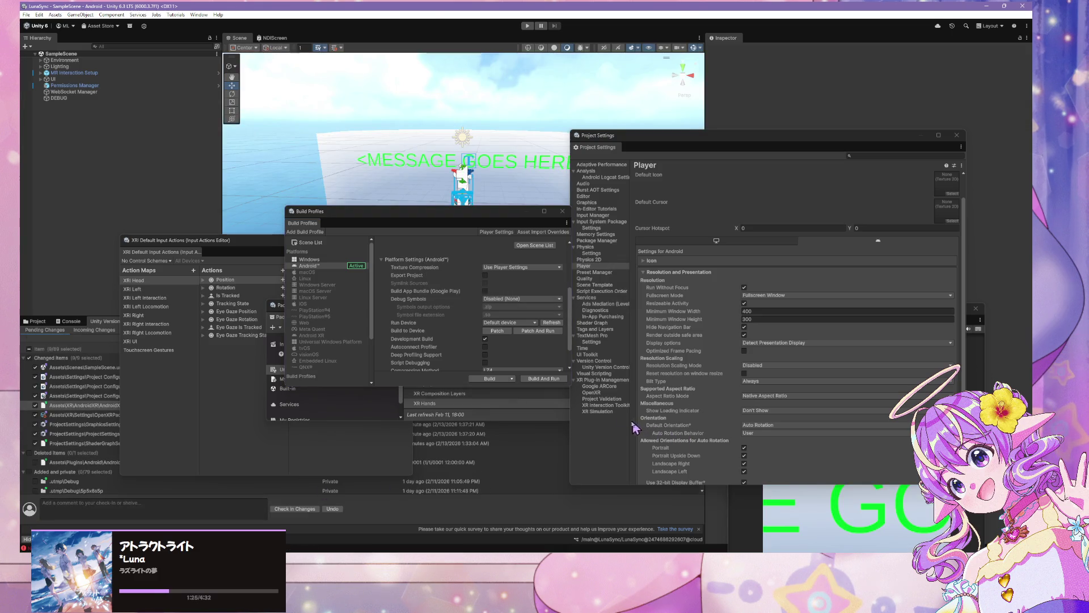
Step: Check the LunaSync Retriever camera pose in Warudo, then reselect the child Environment object in Unity
{"action": "key", "text": "alt+Tab"}
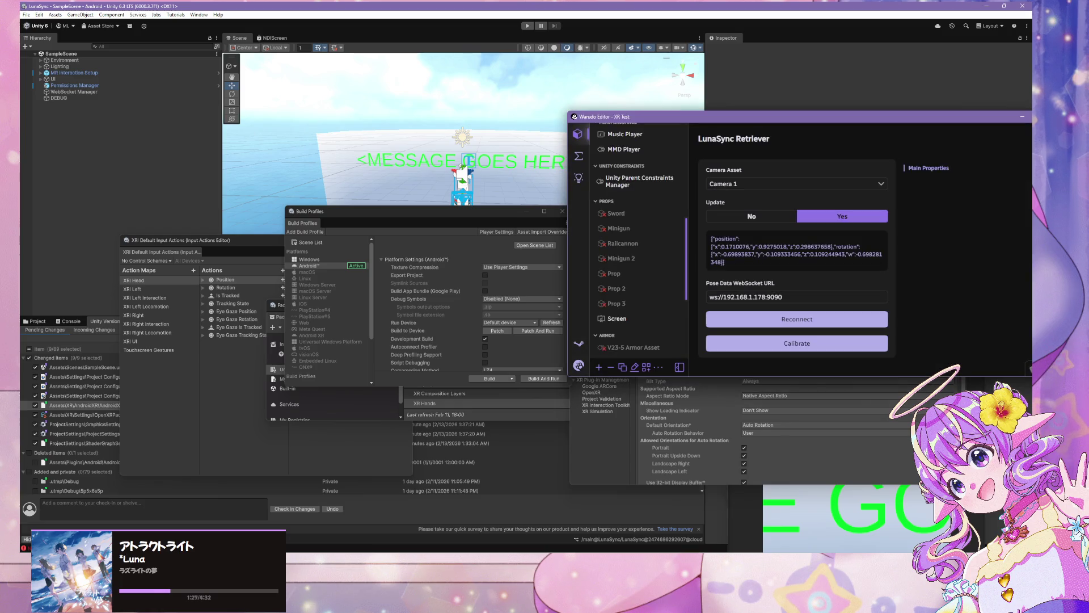
{"action": "key", "text": "alt+Tab"}
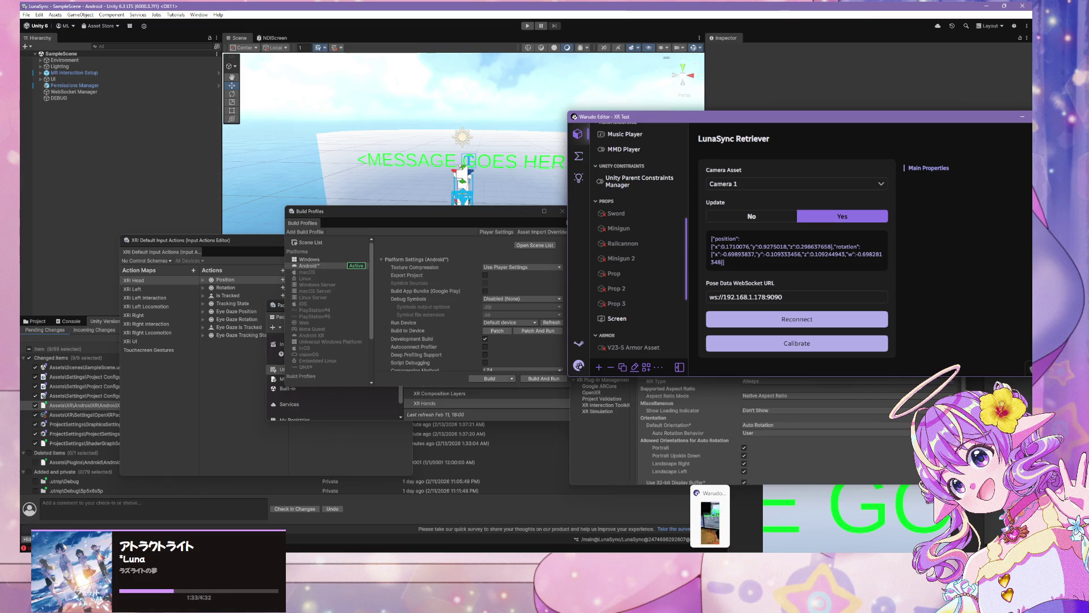
{"action": "left_click", "coordinate": [41, 60]}
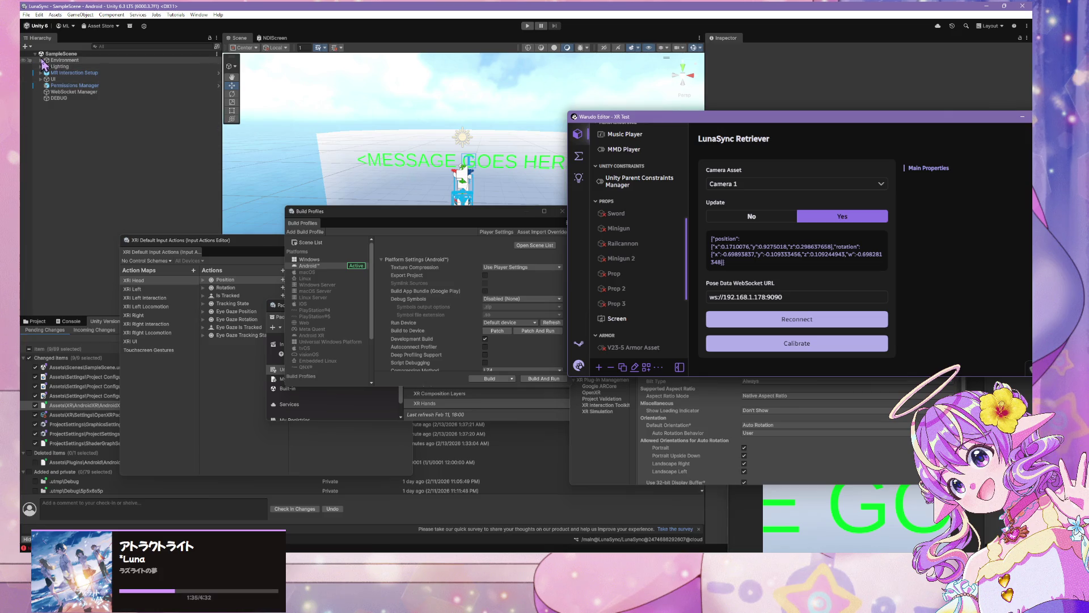
{"action": "left_click", "coordinate": [43, 67]}
{"action": "left_click", "coordinate": [43, 67]}
{"action": "mouse_move", "coordinate": [766, 147]}
{"action": "left_mouse_down"}
{"action": "mouse_move", "coordinate": [739, 358]}
{"action": "mouse_move", "coordinate": [753, 365]}
{"action": "left_mouse_up"}
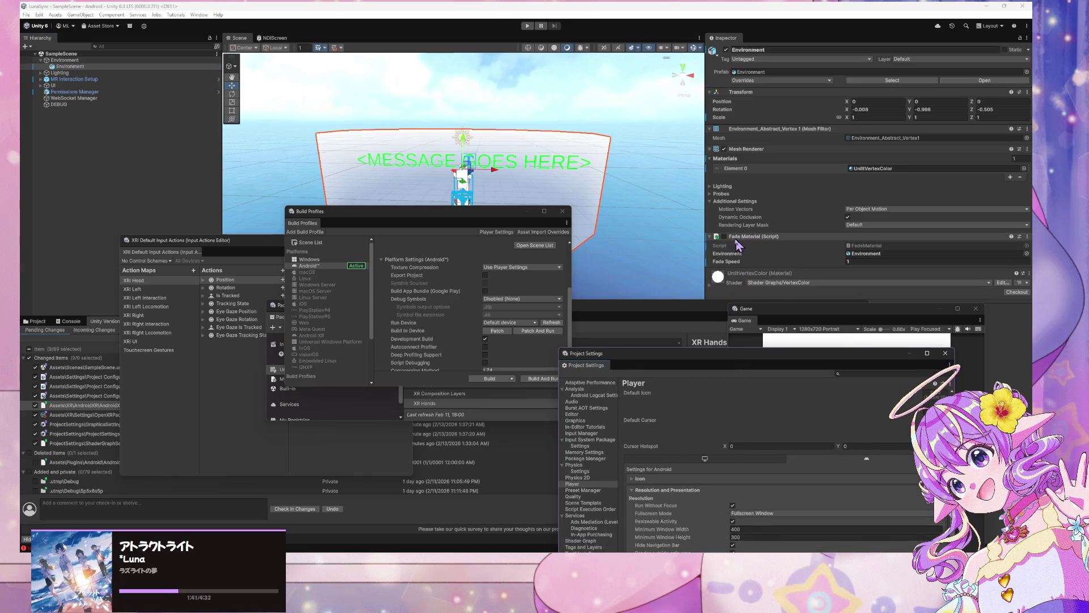
Step: Set the Fade Material's Environment reference to None using the object picker
{"action": "left_click", "coordinate": [859, 255]}
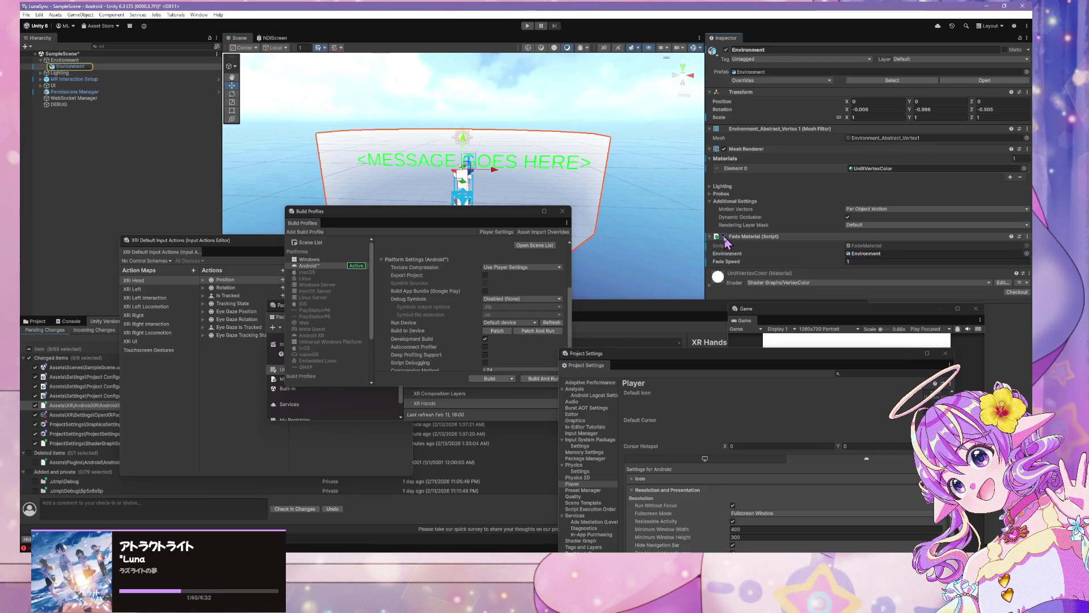
{"action": "left_click", "coordinate": [1026, 253]}
{"action": "scroll", "coordinate": [743, 292], "scroll_direction": "up", "scroll_amount": 10}
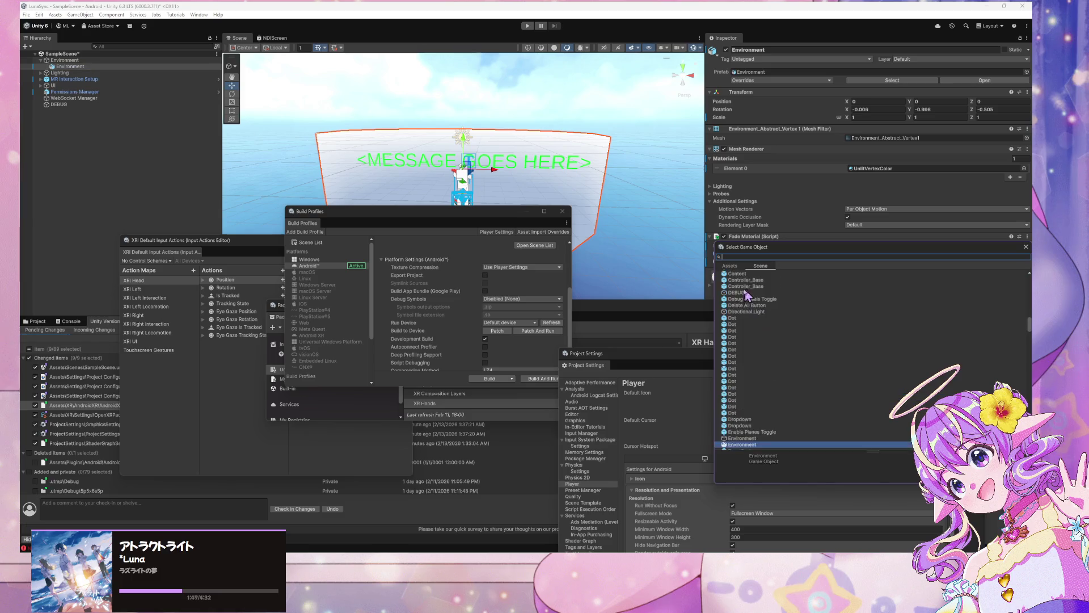
{"action": "scroll", "coordinate": [757, 289], "scroll_direction": "up", "scroll_amount": 5}
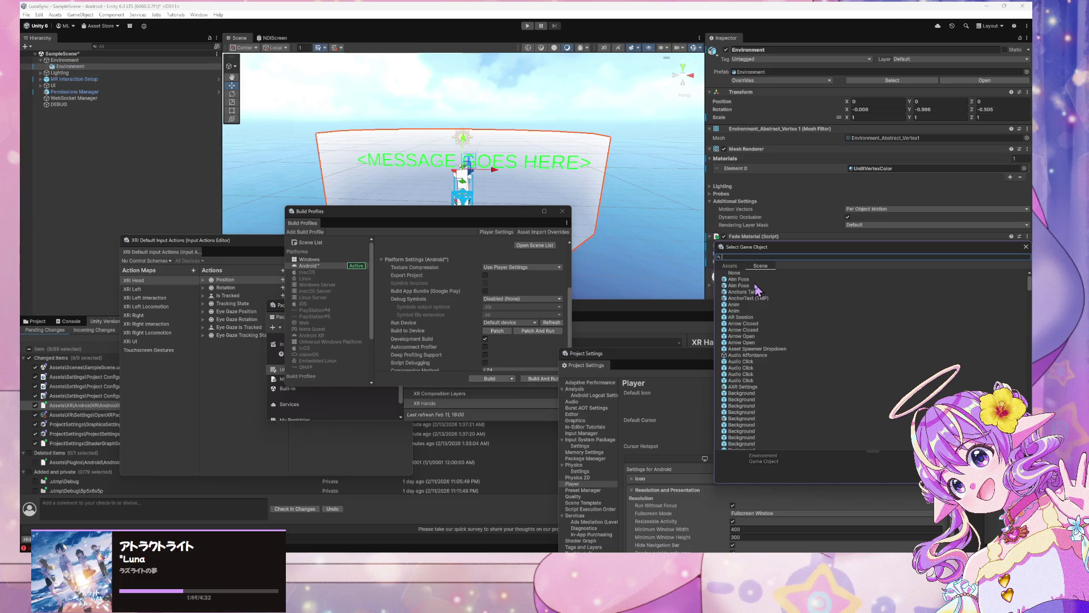
{"action": "left_click", "coordinate": [756, 273]}
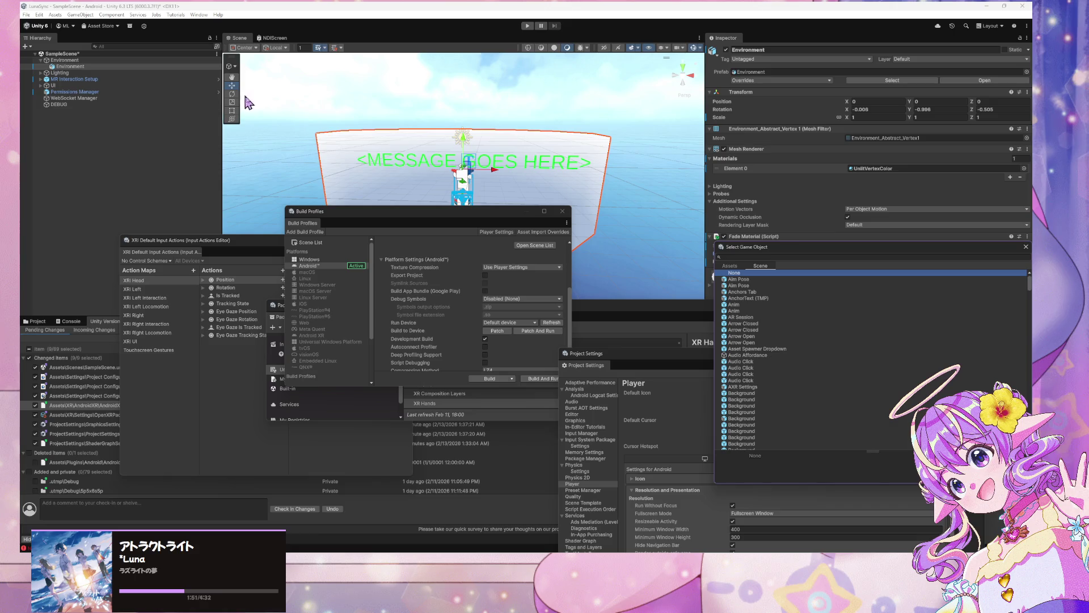
{"action": "left_click", "coordinate": [396, 127]}
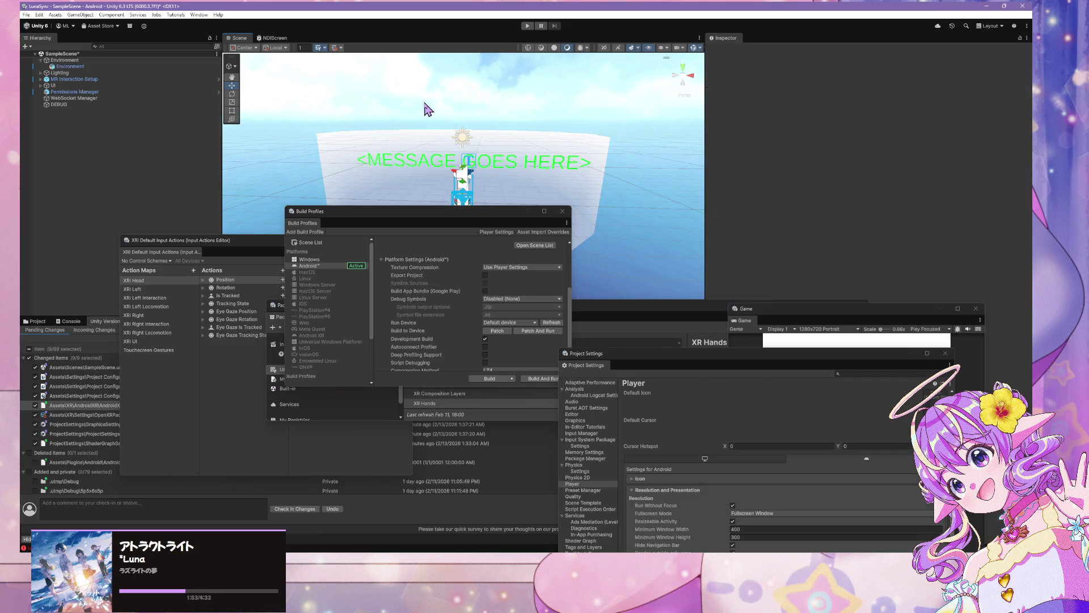
Step: Toggle the Fade Material script on Environment, save the scene, and start another Patch And Run build
{"action": "left_click", "coordinate": [77, 67]}
{"action": "left_click", "coordinate": [78, 67]}
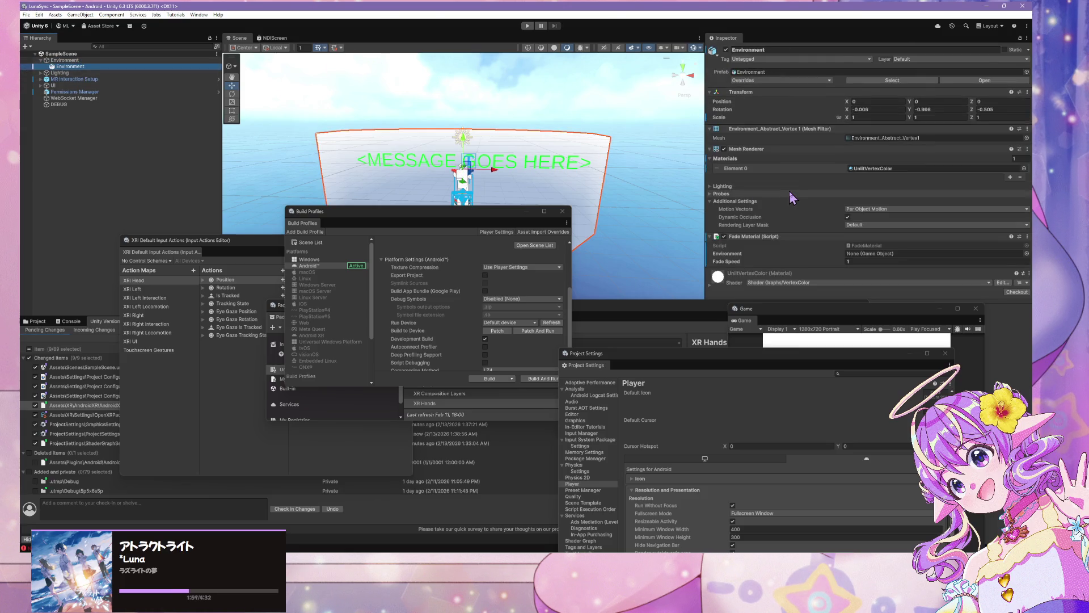
{"action": "left_click", "coordinate": [724, 237]}
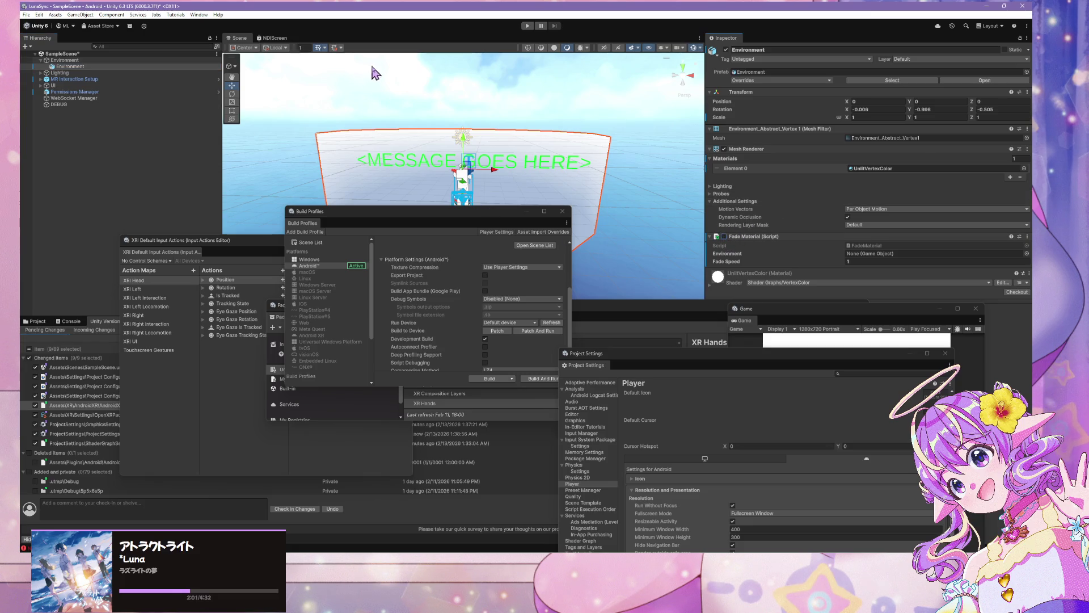
{"action": "key", "text": "ctrl+s"}
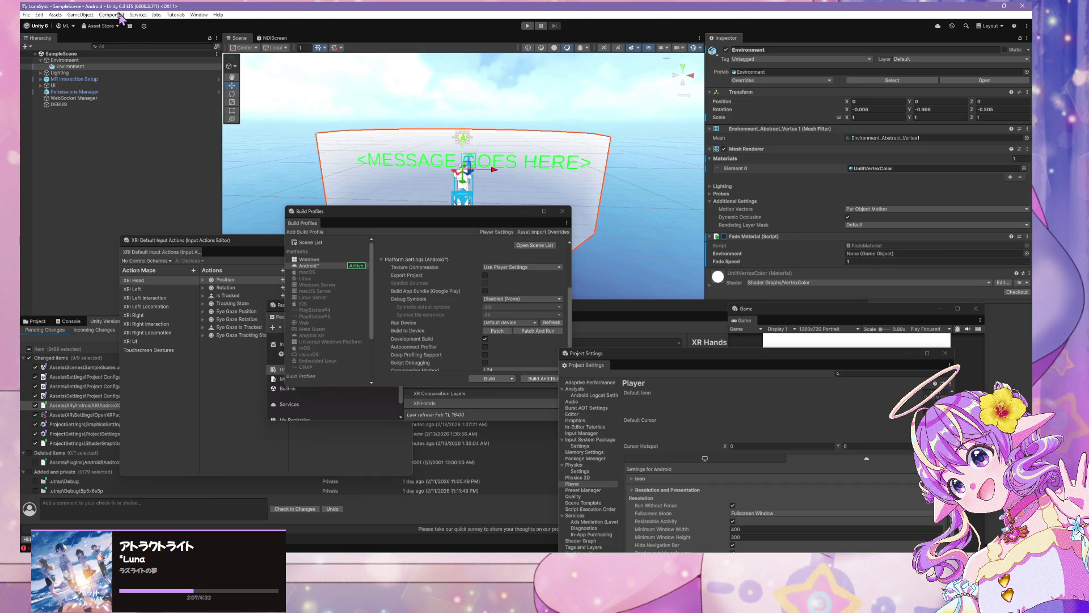
{"action": "left_click", "coordinate": [537, 331]}
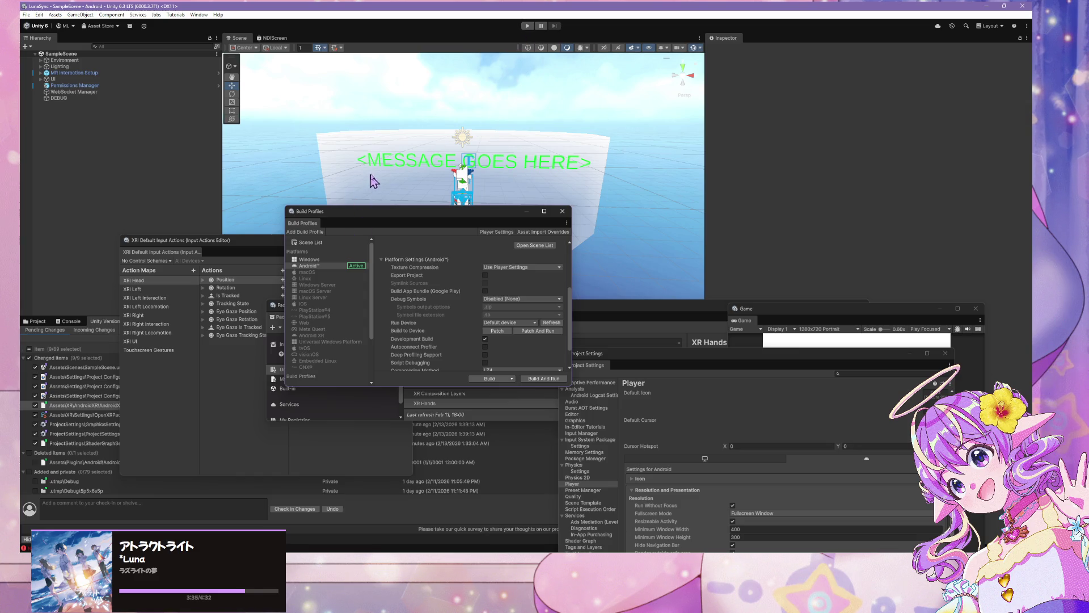
Step: Enter Play mode after the Android patch build finishes, showing the MR Template welcome panel
{"action": "left_click", "coordinate": [528, 27]}
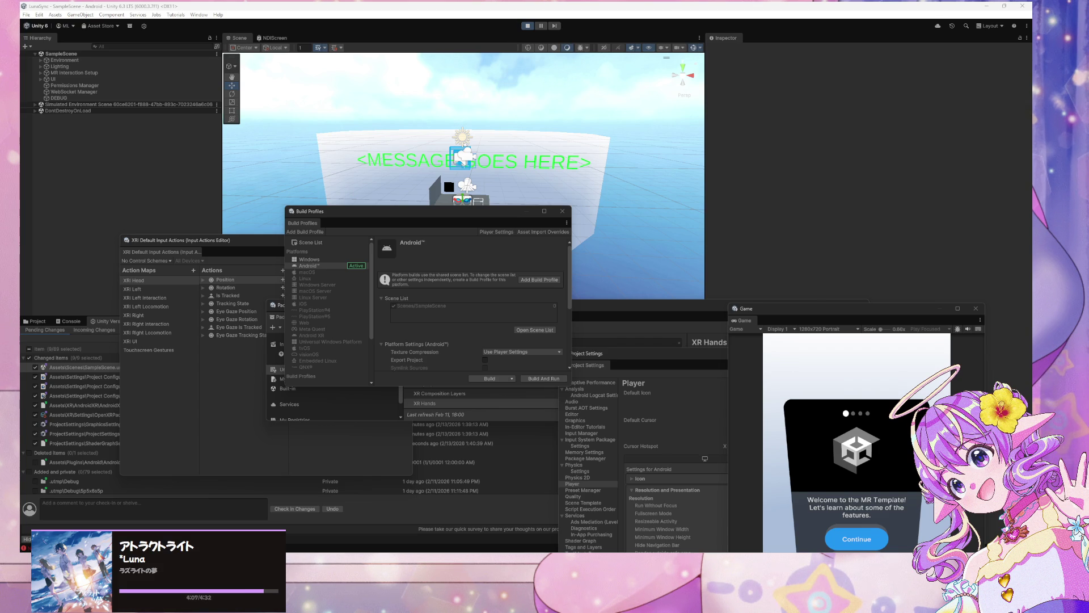
Step: Open the Console error log and skip the MR Template welcome panel in the Game view
{"action": "left_click", "coordinate": [793, 312]}
{"action": "left_click_drag", "start_coordinate": [793, 314], "coordinate": [715, 80]}
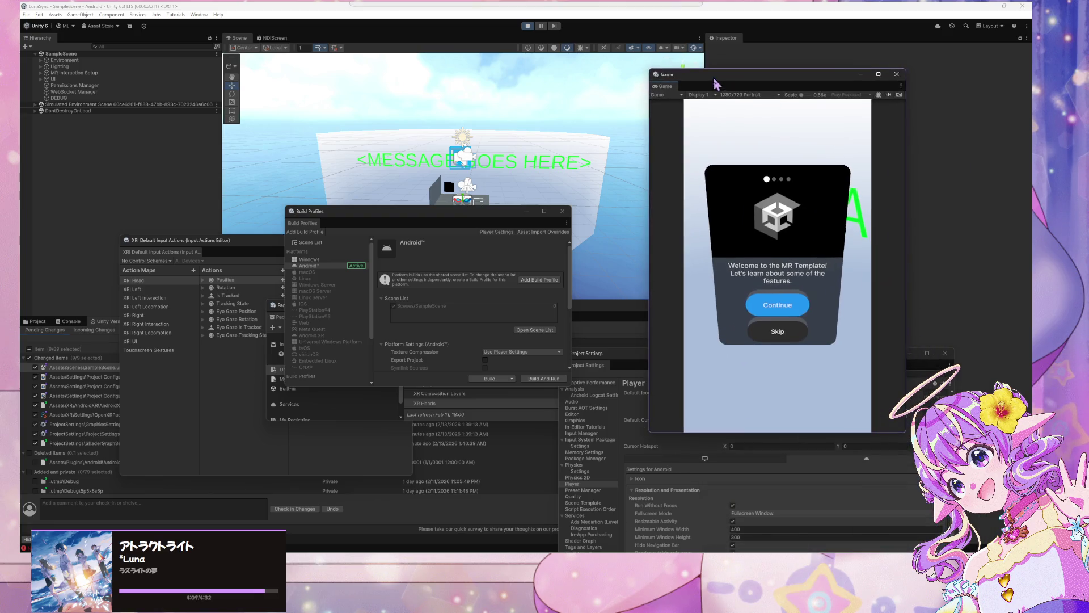
{"action": "left_click", "coordinate": [71, 321]}
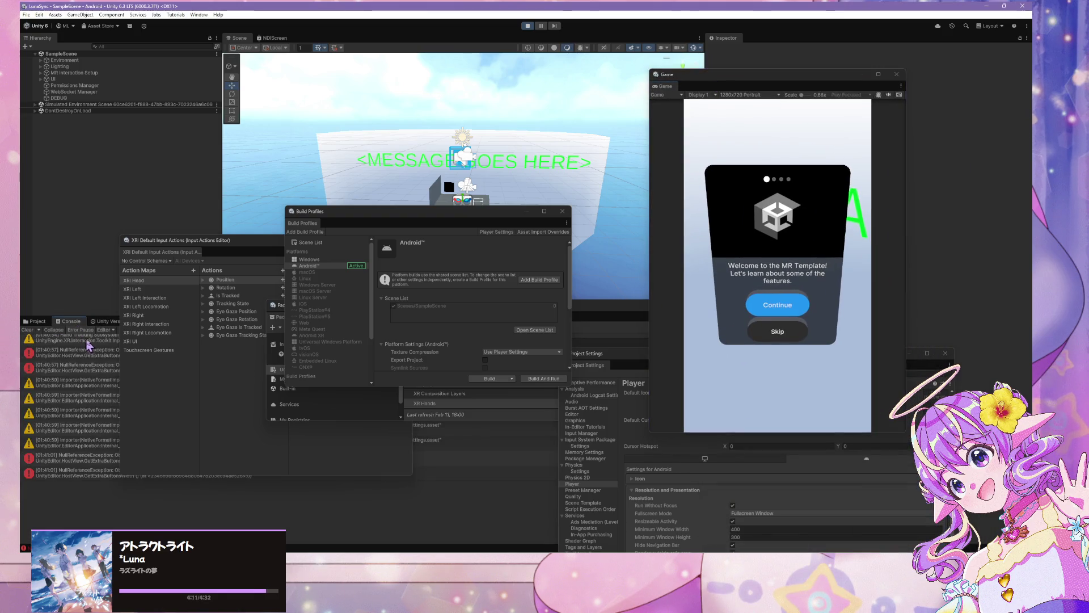
{"action": "left_click_drag", "start_coordinate": [218, 241], "coordinate": [553, 448]}
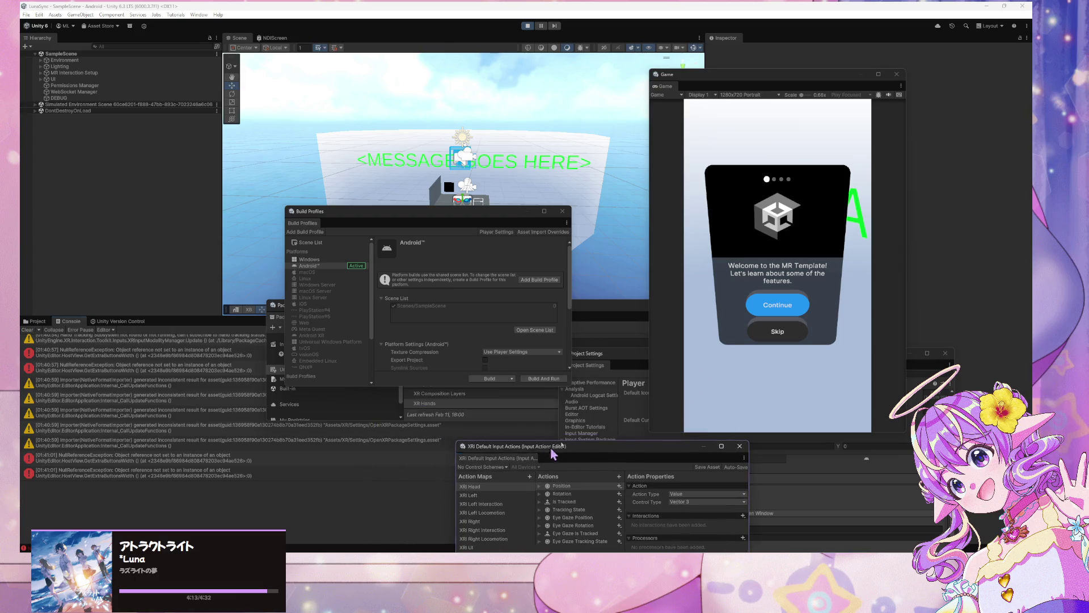
{"action": "left_click", "coordinate": [750, 326]}
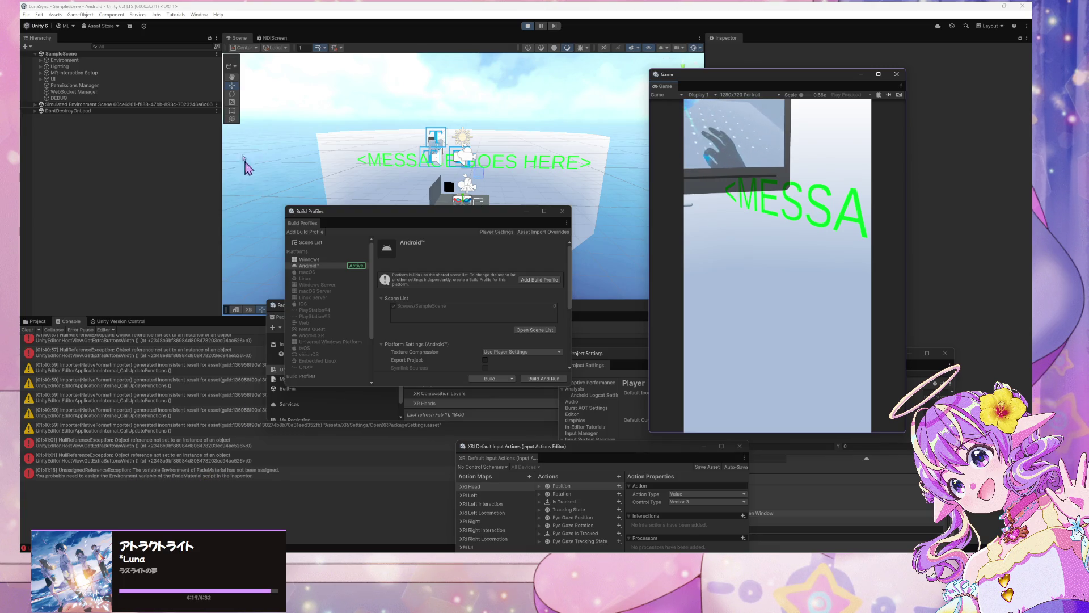
Step: Select the child Environment object and orbit the Scene view toward the Default Input Controls canvas
{"action": "left_click", "coordinate": [53, 60]}
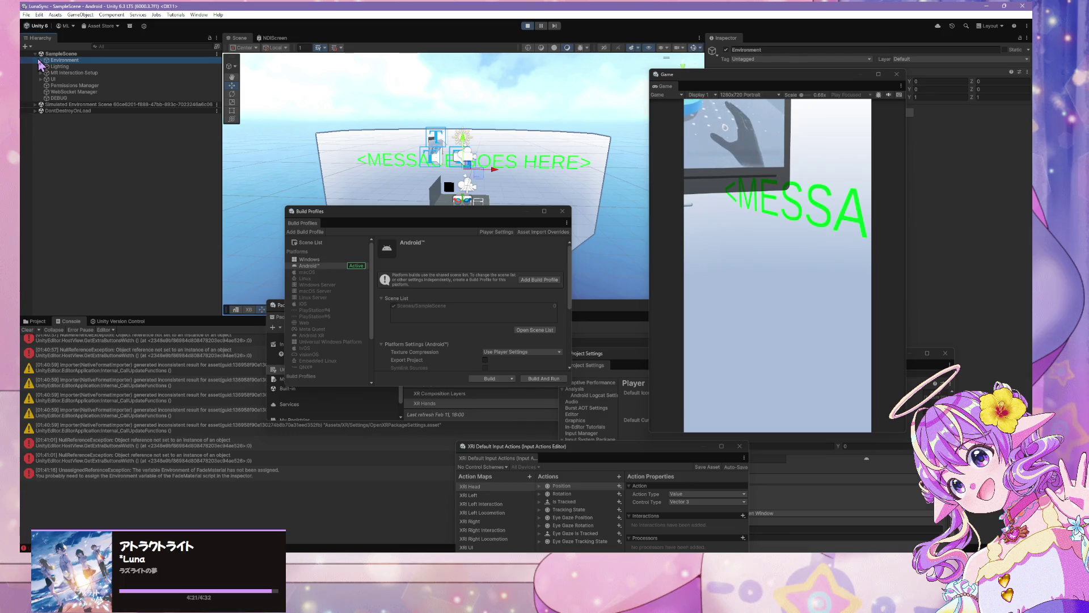
{"action": "key", "text": "Right"}
{"action": "left_click", "coordinate": [60, 67]}
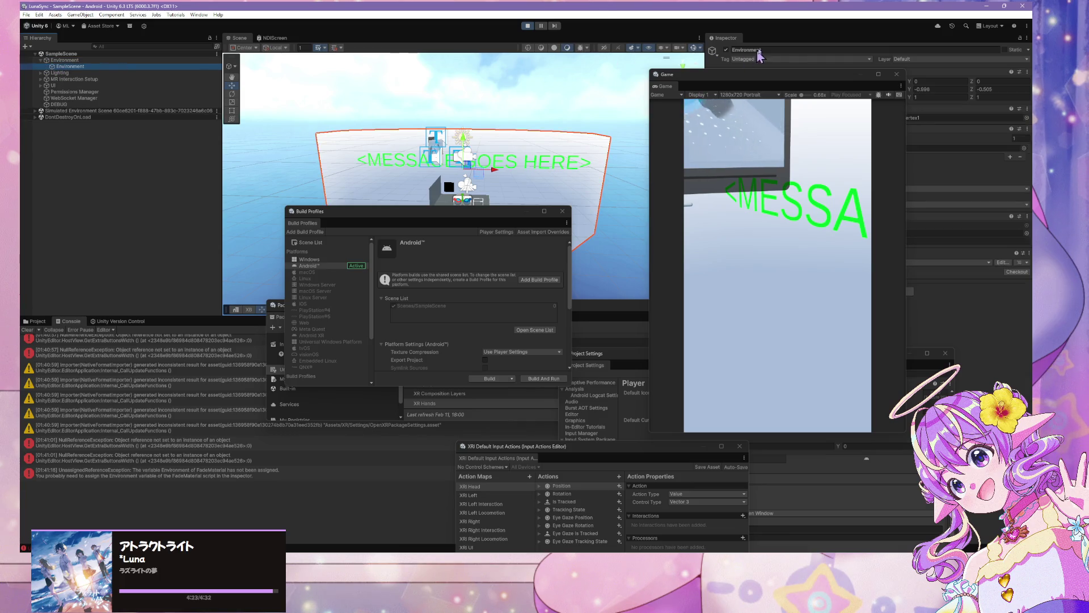
{"action": "mouse_move", "coordinate": [763, 79]}
{"action": "left_mouse_down"}
{"action": "mouse_move", "coordinate": [517, 113]}
{"action": "mouse_move", "coordinate": [532, 103]}
{"action": "mouse_move", "coordinate": [517, 103]}
{"action": "mouse_move", "coordinate": [723, 88]}
{"action": "left_mouse_up"}
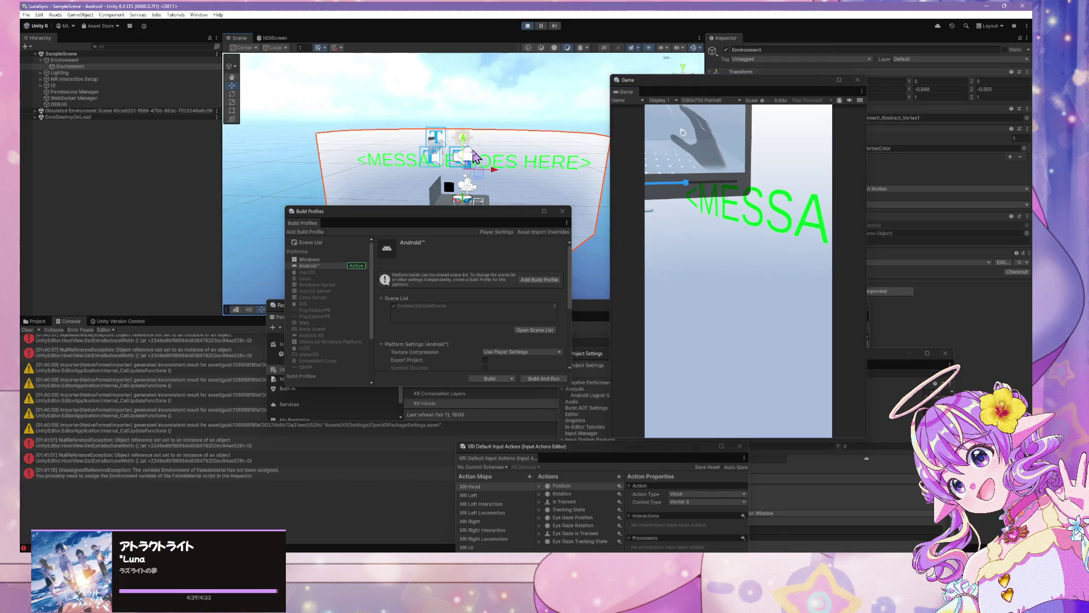
{"action": "scroll", "coordinate": [464, 170], "scroll_direction": "up", "scroll_amount": 3}
{"action": "left_click_drag", "start_coordinate": [458, 132], "coordinate": [372, 113]}
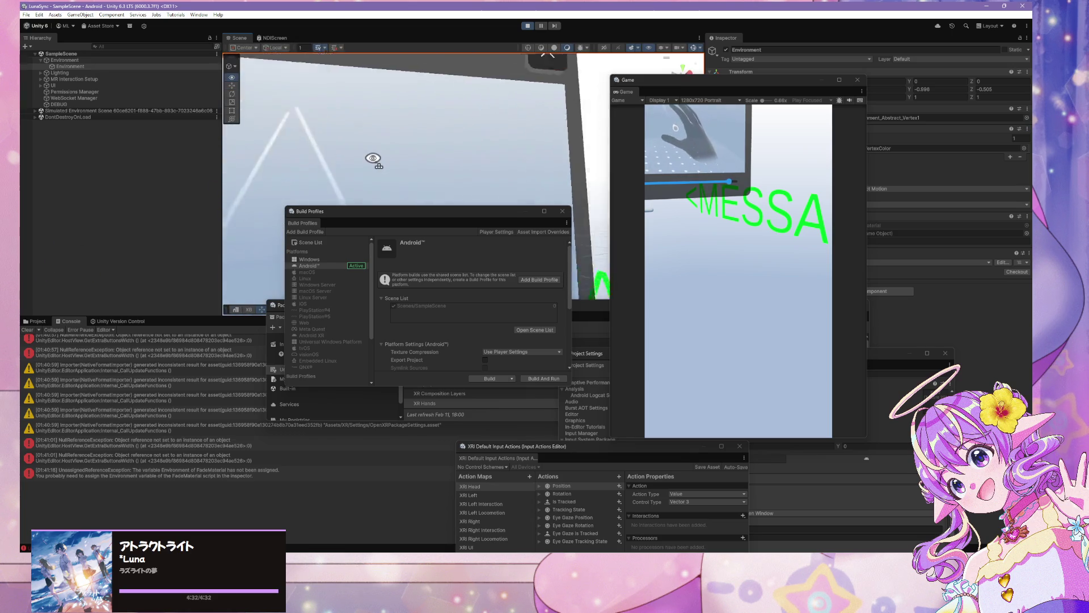
{"action": "left_click", "coordinate": [737, 174]}
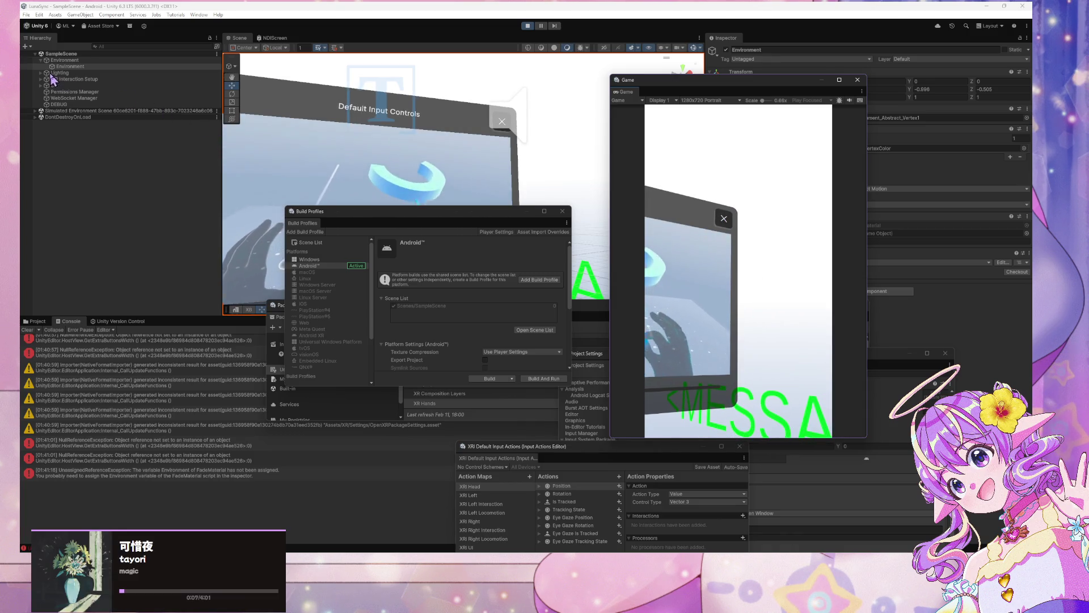
Step: Inspect the Default Input Controls panel's Header Collider, Content, Quad and Header objects
{"action": "left_click", "coordinate": [444, 130]}
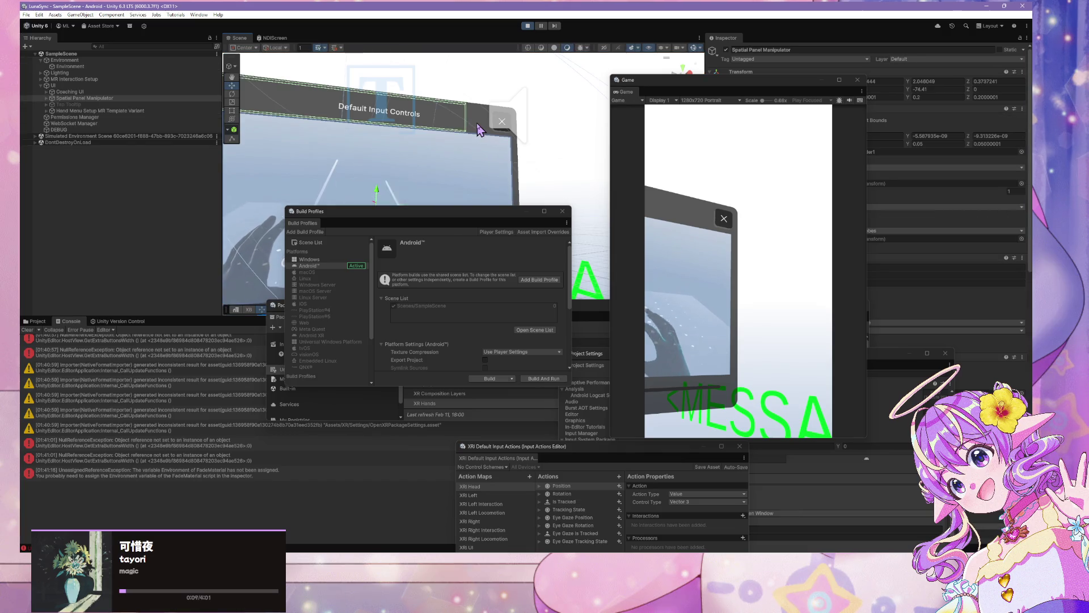
{"action": "left_click", "coordinate": [468, 129]}
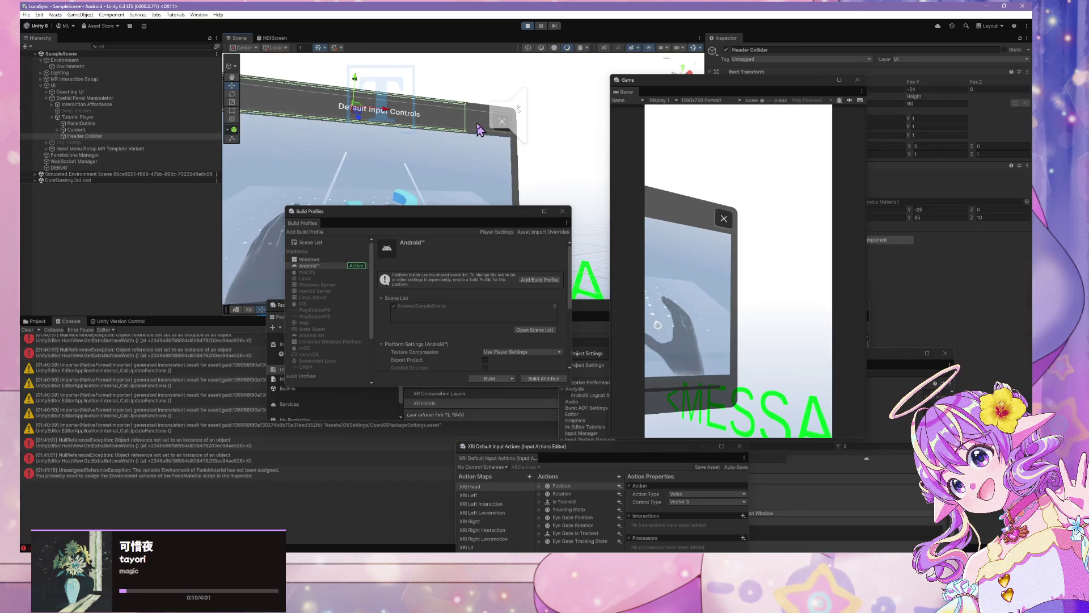
{"action": "left_click", "coordinate": [67, 130]}
{"action": "left_click", "coordinate": [59, 130]}
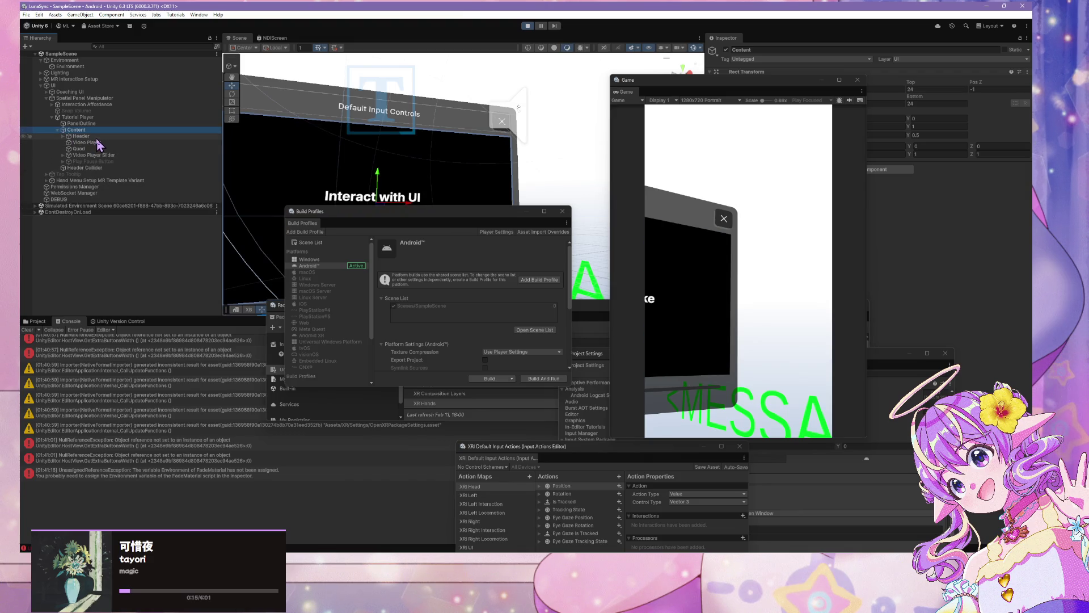
{"action": "left_click", "coordinate": [97, 138]}
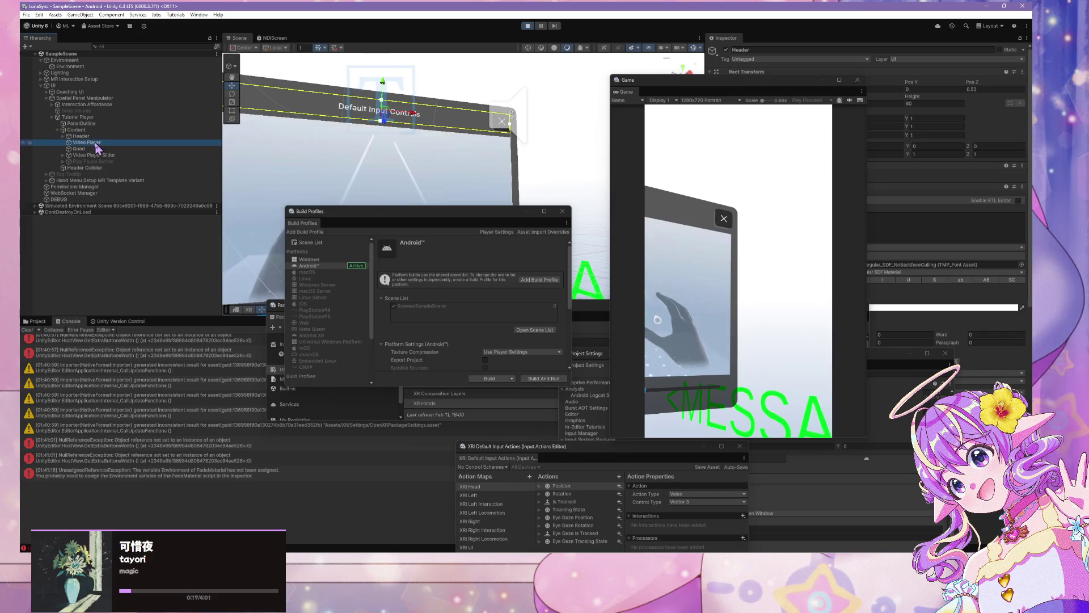
{"action": "left_click", "coordinate": [93, 149]}
{"action": "left_click", "coordinate": [95, 138]}
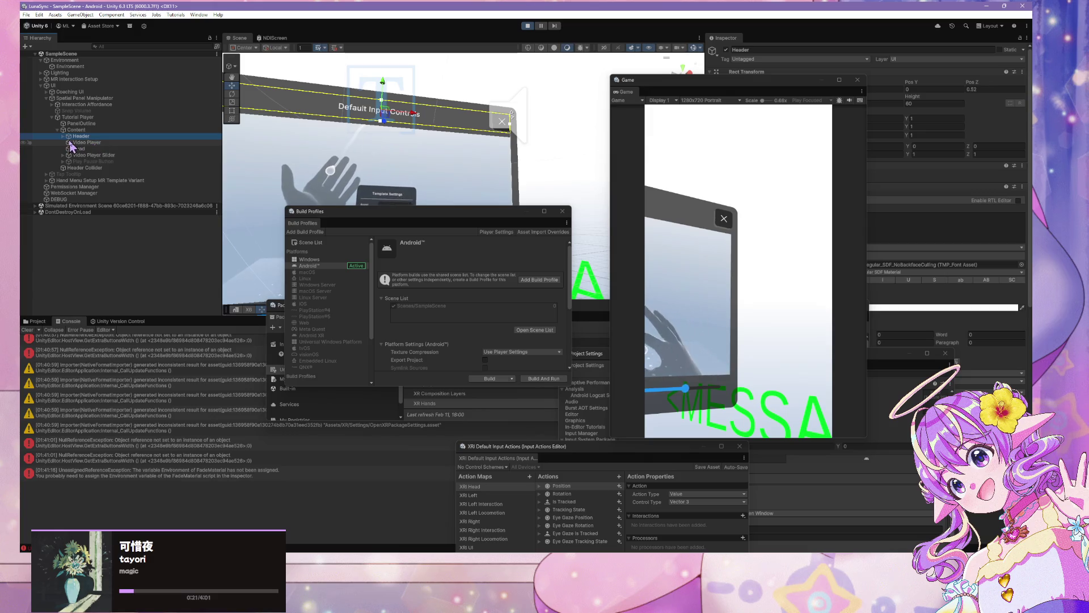
{"action": "key", "text": "Right"}
Step: Select the Play Pause Button and view the video slider while the tutorial video plays
{"action": "mouse_move", "coordinate": [367, 145]}
{"action": "left_mouse_down"}
{"action": "mouse_move", "coordinate": [479, 112]}
{"action": "mouse_move", "coordinate": [474, 126]}
{"action": "mouse_move", "coordinate": [479, 61]}
{"action": "left_mouse_up"}
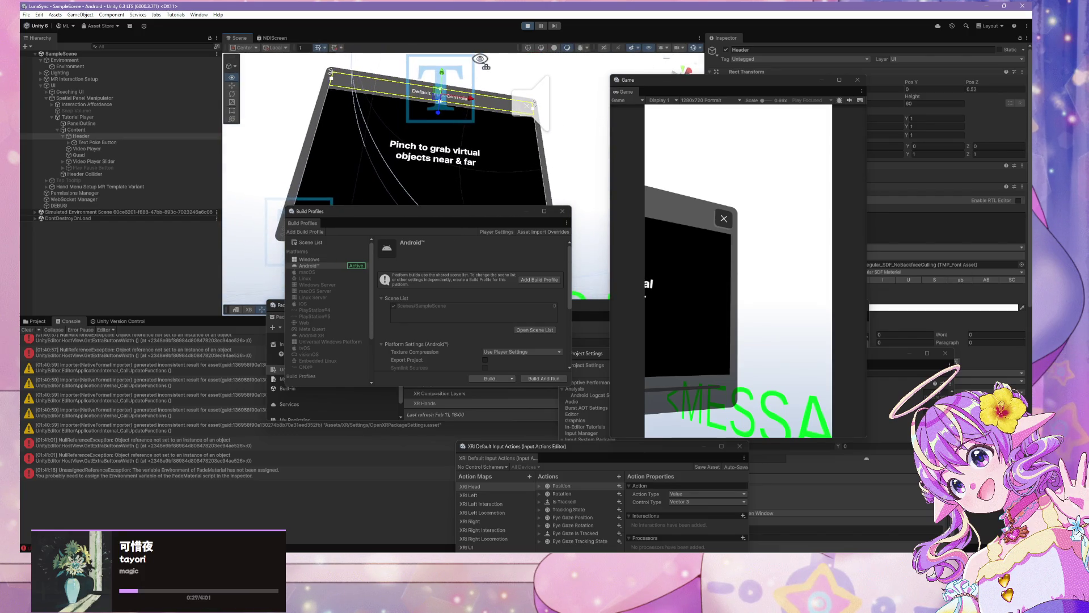
{"action": "left_click", "coordinate": [721, 220]}
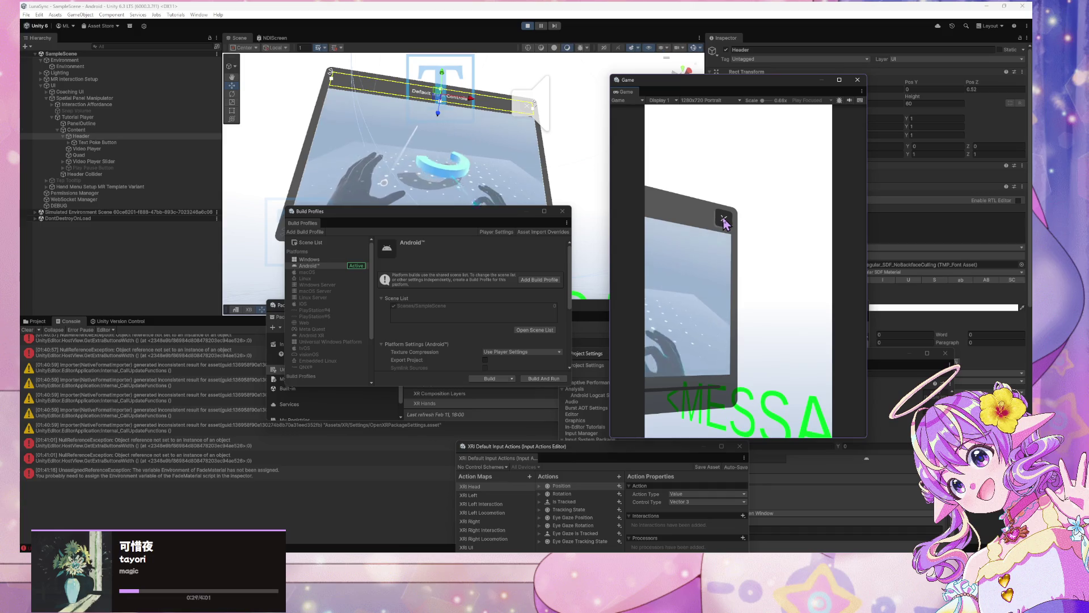
{"action": "left_click", "coordinate": [116, 168]}
{"action": "left_click_drag", "start_coordinate": [426, 141], "coordinate": [482, 181]}
{"action": "left_click", "coordinate": [722, 275]}
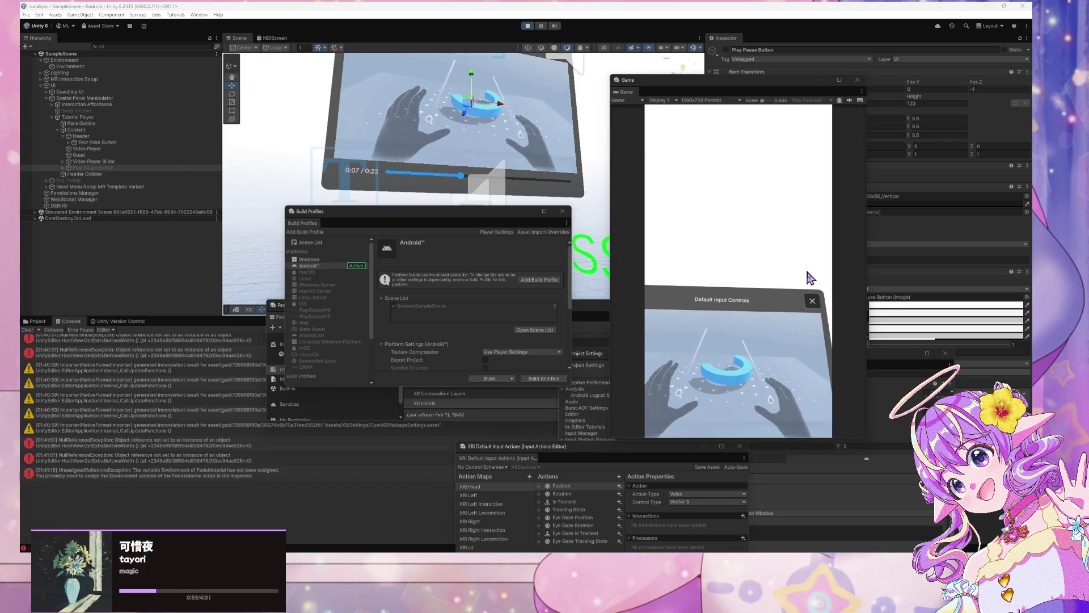
{"action": "left_click", "coordinate": [529, 26]}
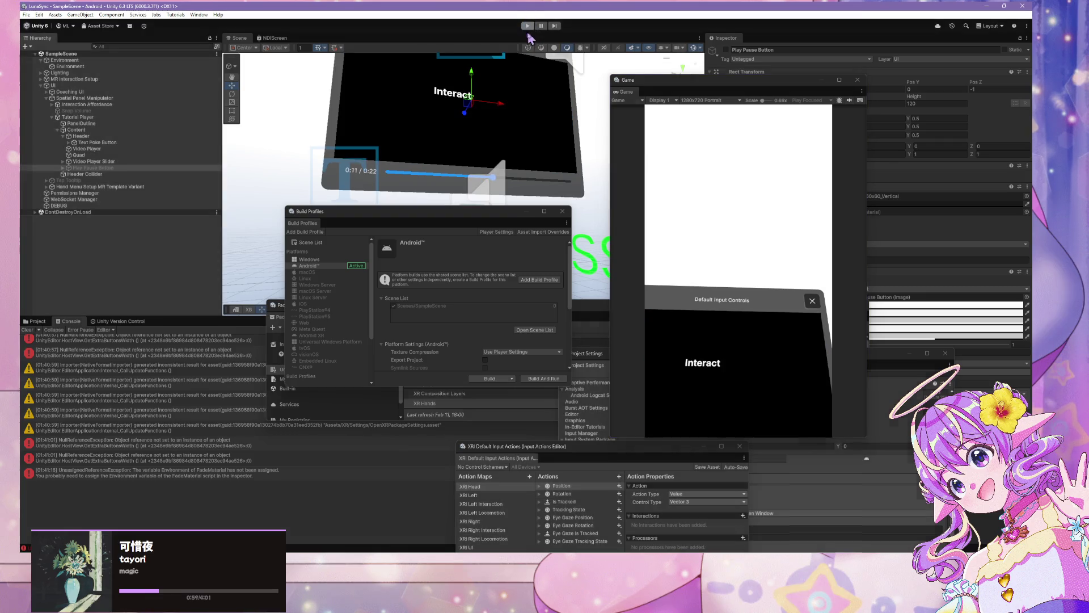
Step: Run Play mode, expand Simulated Environment Scene, frame it with F, and select the coaching card's Background
{"action": "left_click", "coordinate": [528, 27]}
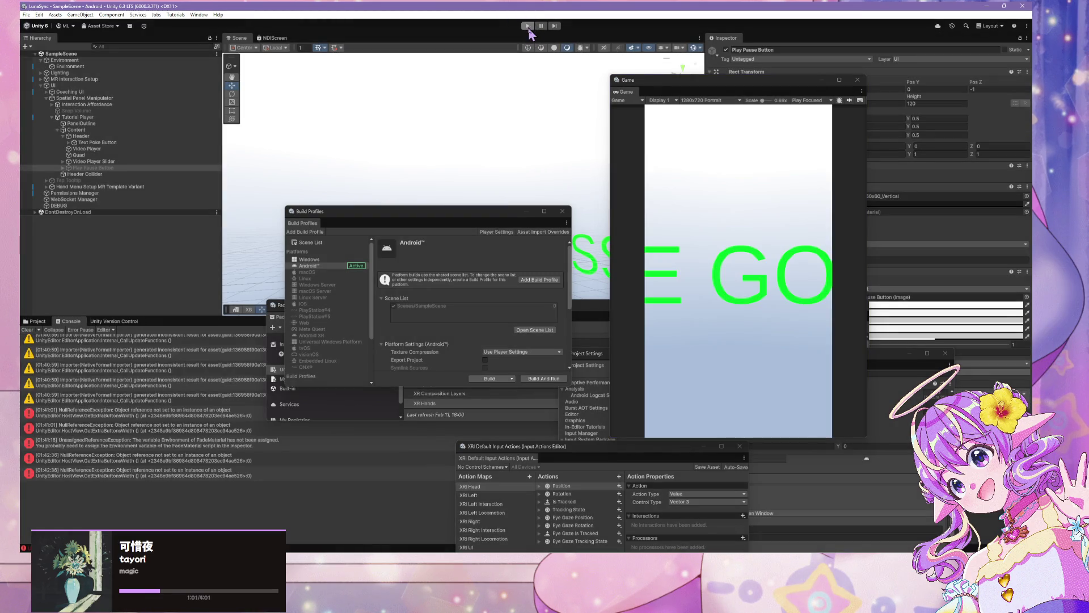
{"action": "left_click", "coordinate": [528, 27]}
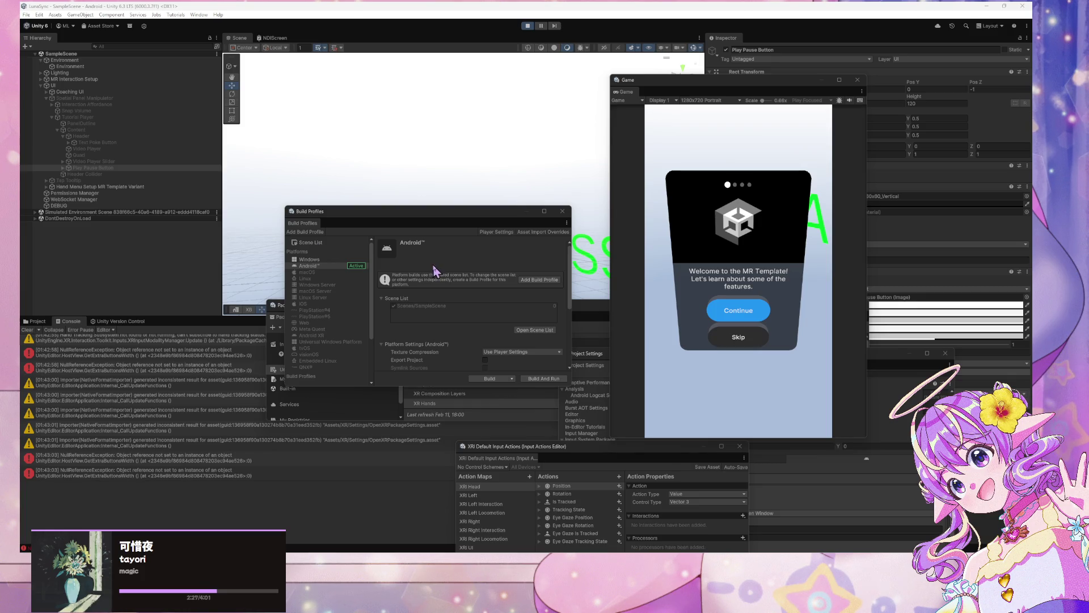
{"action": "left_click", "coordinate": [743, 262]}
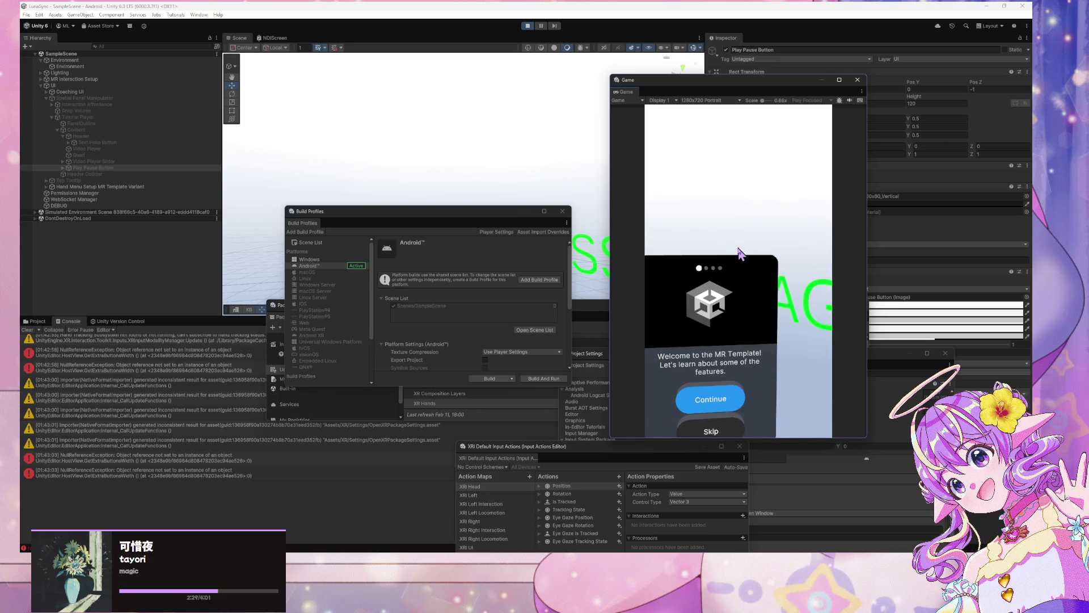
{"action": "left_click", "coordinate": [36, 212]}
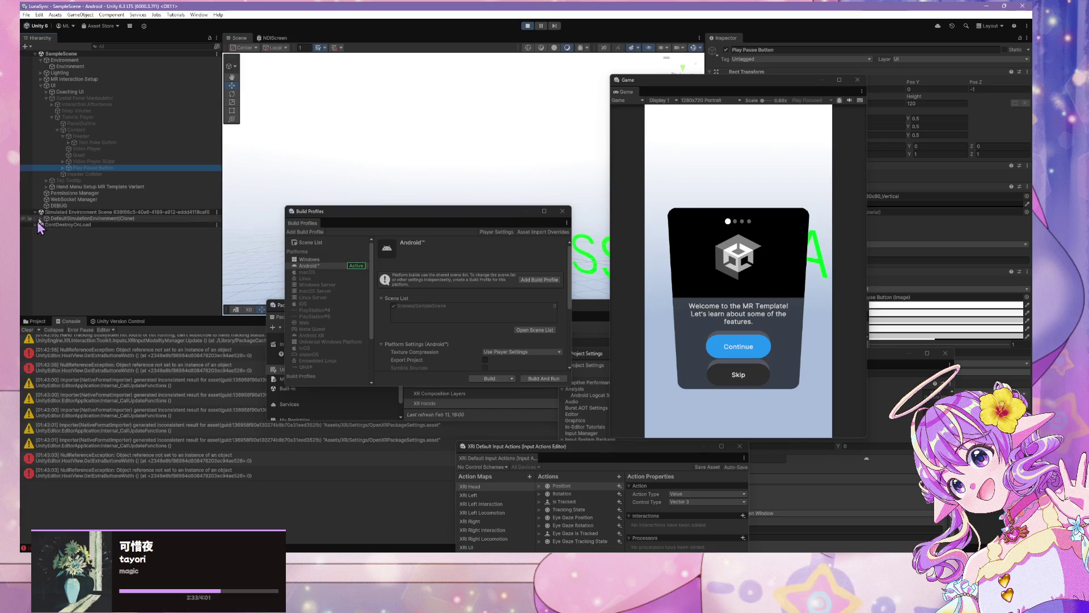
{"action": "key", "text": "f"}
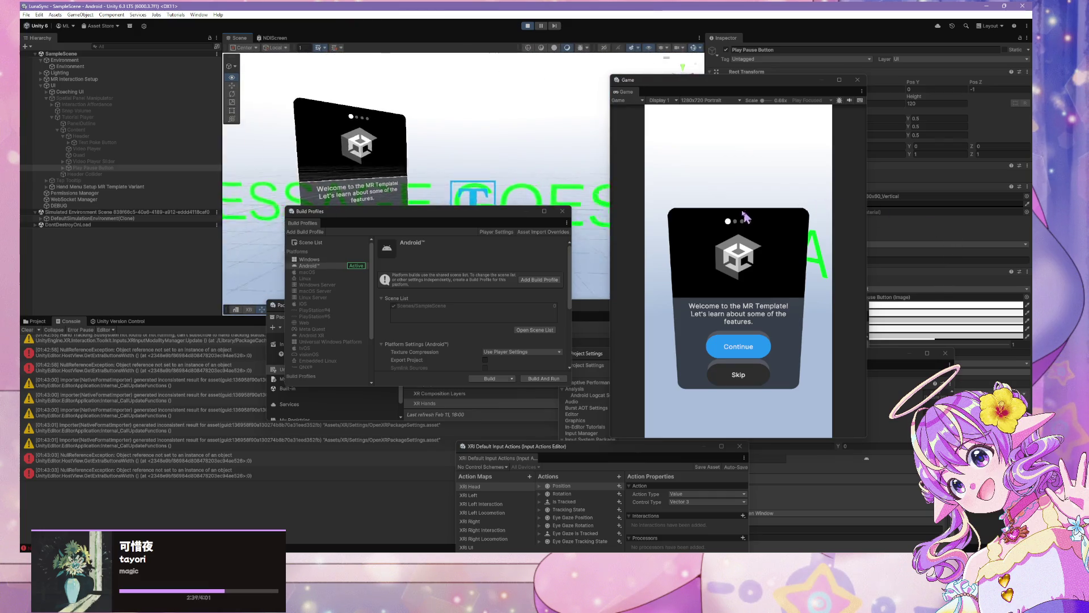
{"action": "left_click", "coordinate": [396, 136]}
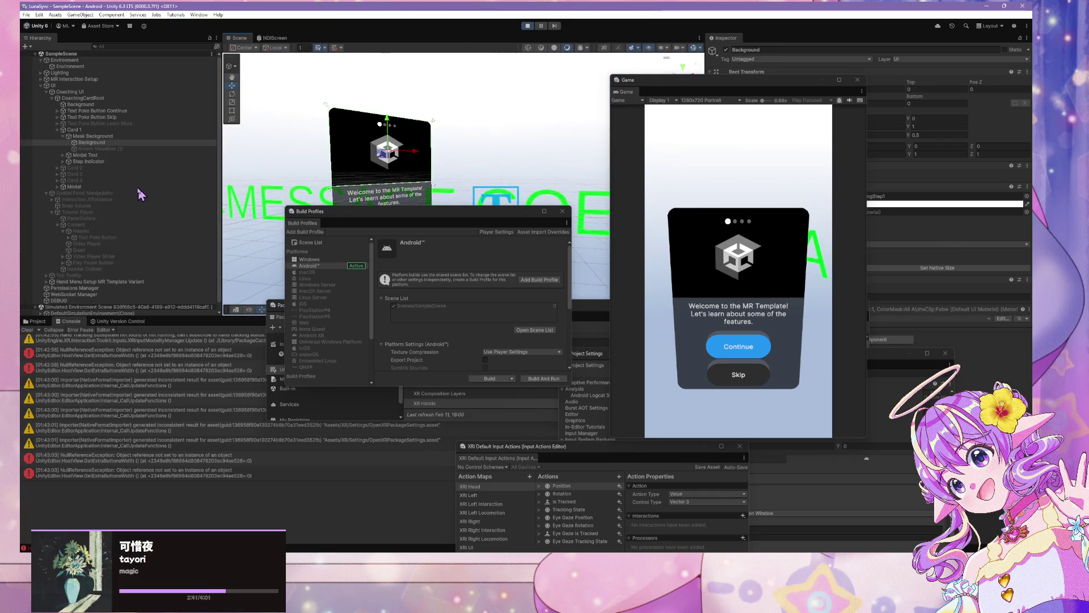
Step: Inspect the coaching card's Modal Text, Step Indicator dot, Modal text and Text Poke Button OK
{"action": "left_click_drag", "start_coordinate": [400, 226], "coordinate": [377, 342]}
{"action": "left_click", "coordinate": [59, 156]}
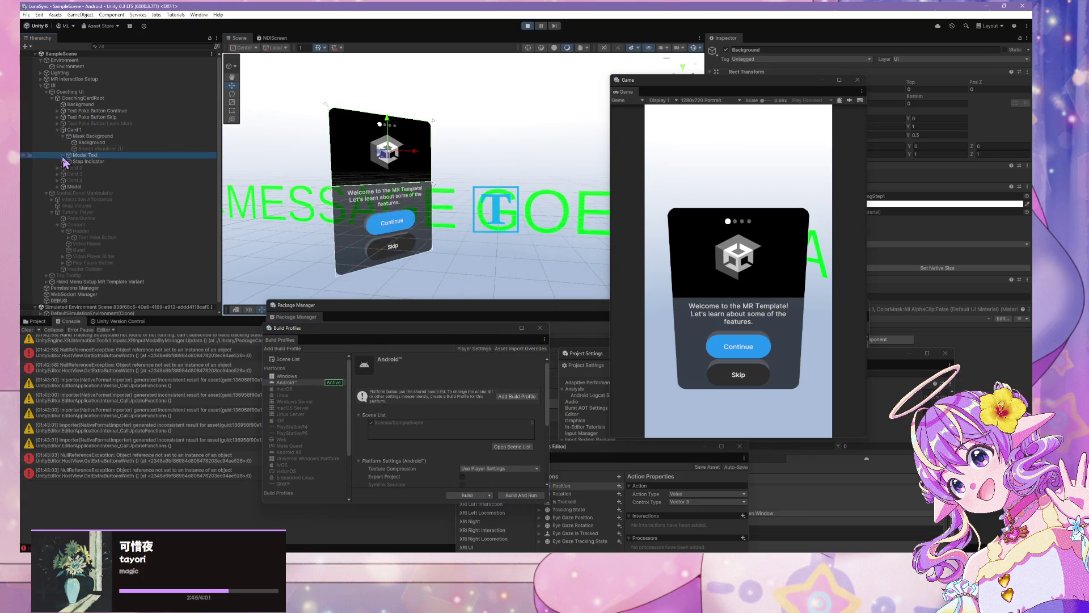
{"action": "left_click", "coordinate": [62, 155]}
{"action": "left_click", "coordinate": [63, 168]}
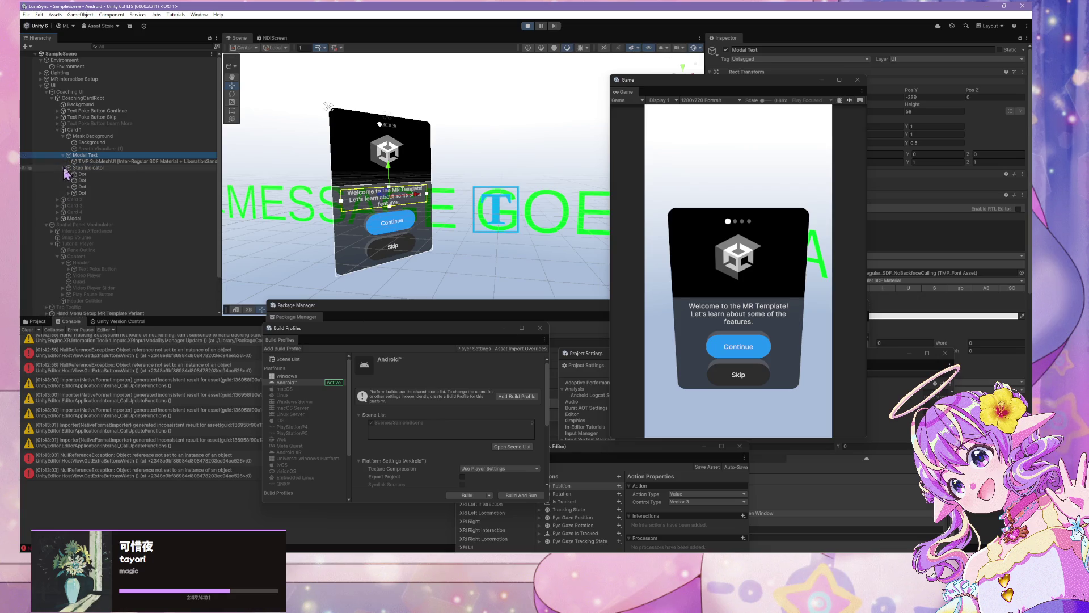
{"action": "left_click", "coordinate": [92, 193]}
{"action": "left_click", "coordinate": [68, 219]}
{"action": "left_click", "coordinate": [57, 219]}
{"action": "left_click", "coordinate": [80, 231]}
{"action": "left_click", "coordinate": [70, 244]}
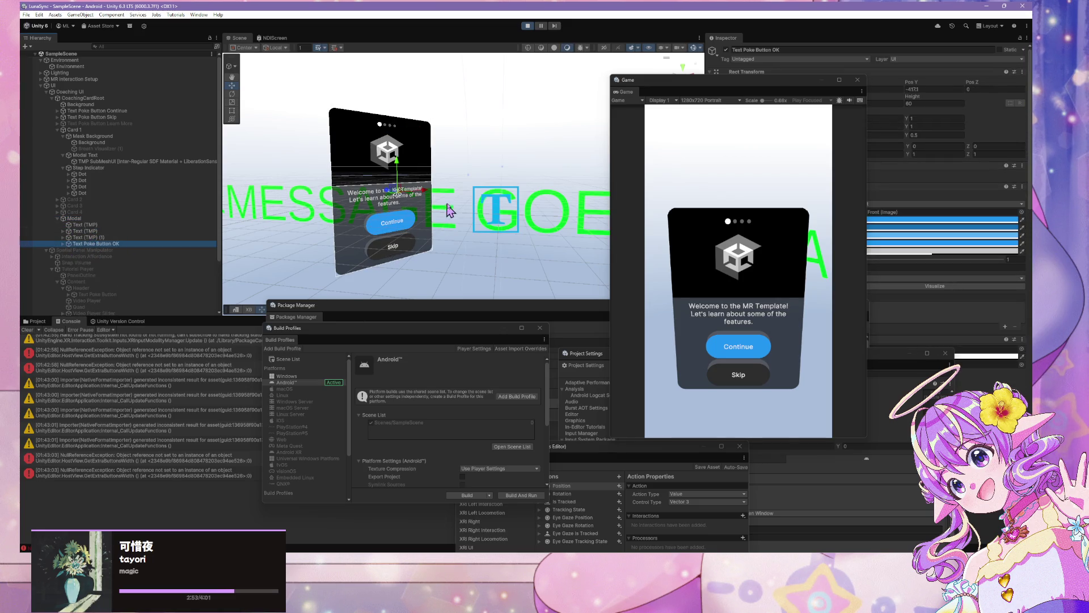
Step: Move the Game window aside, close XR Hands, and review the OK button's Audio Source rolloff settings
{"action": "mouse_move", "coordinate": [785, 85]}
{"action": "left_mouse_down"}
{"action": "mouse_move", "coordinate": [671, 153]}
{"action": "mouse_move", "coordinate": [456, 249]}
{"action": "left_mouse_up"}
{"action": "left_click_drag", "start_coordinate": [769, 312], "coordinate": [502, 340]}
{"action": "left_click", "coordinate": [574, 335]}
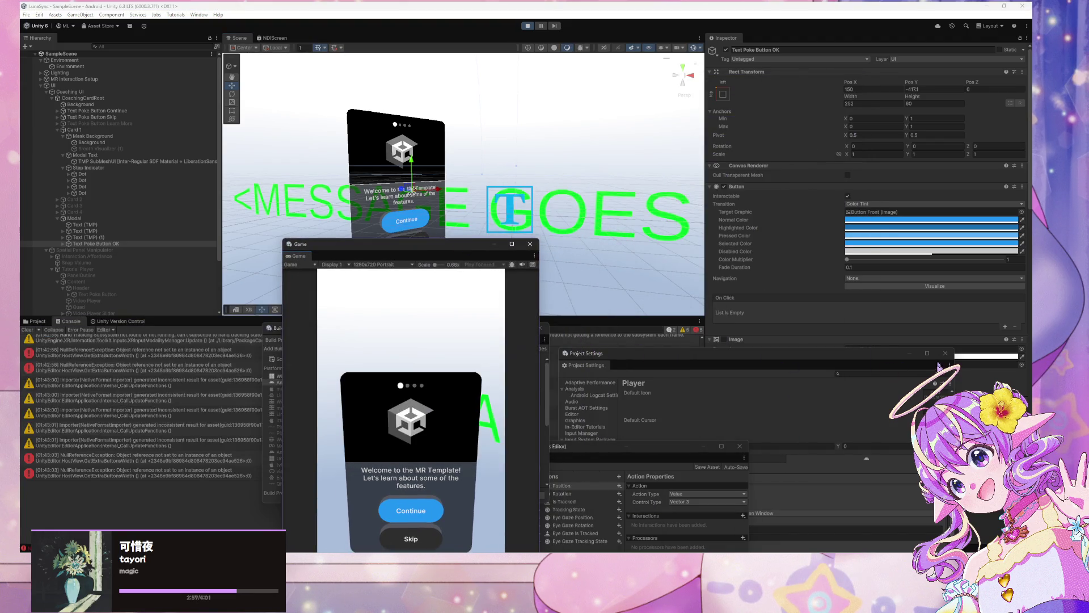
{"action": "left_click_drag", "start_coordinate": [908, 357], "coordinate": [612, 422]}
{"action": "scroll", "coordinate": [869, 334], "scroll_direction": "down", "scroll_amount": 5}
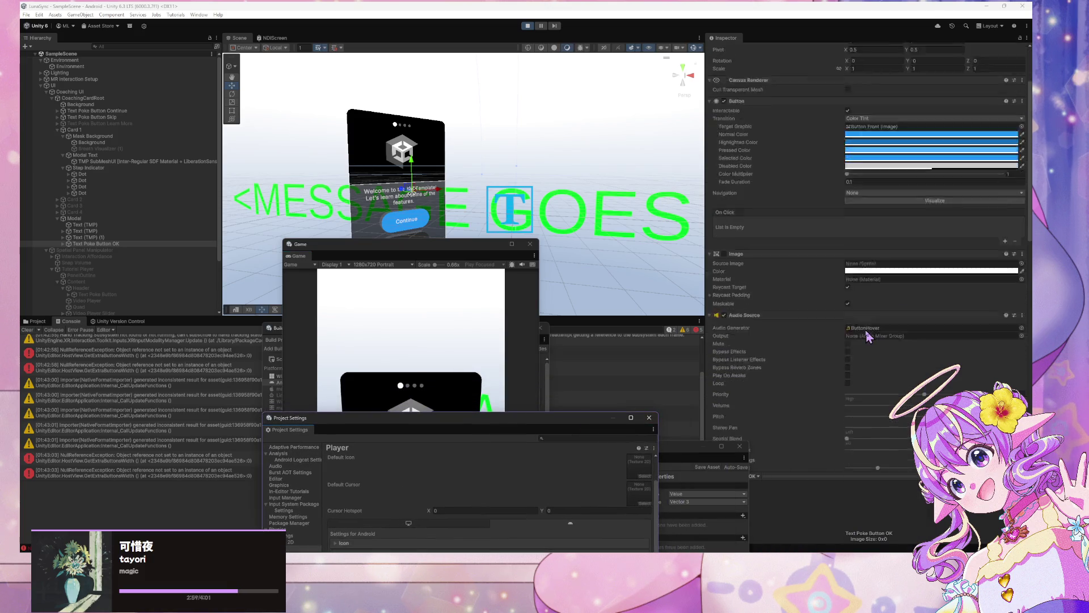
{"action": "scroll", "coordinate": [869, 335], "scroll_direction": "down", "scroll_amount": 6}
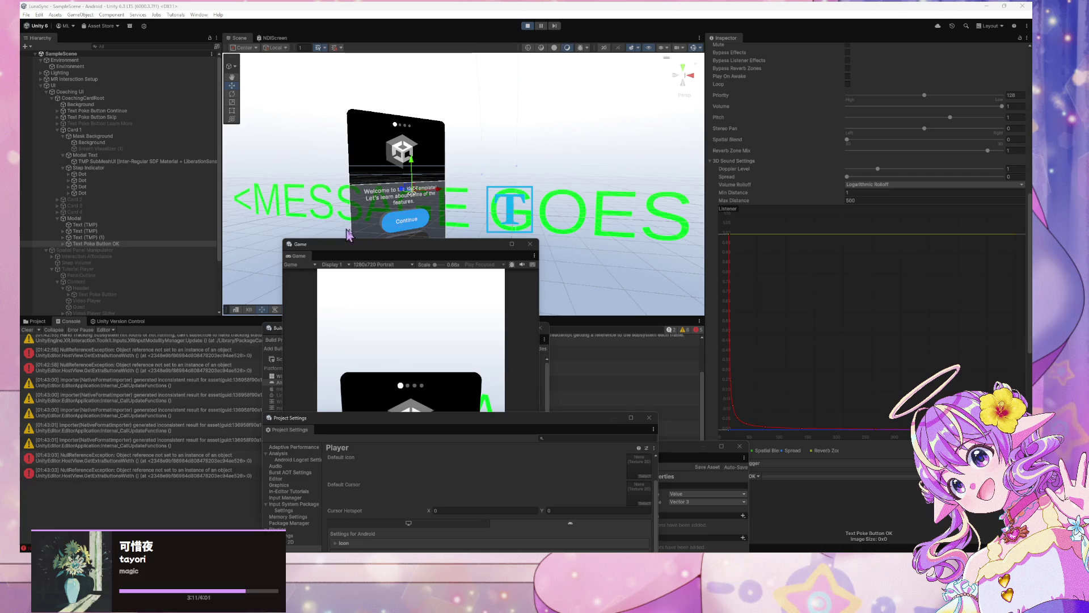
{"action": "left_click", "coordinate": [390, 226]}
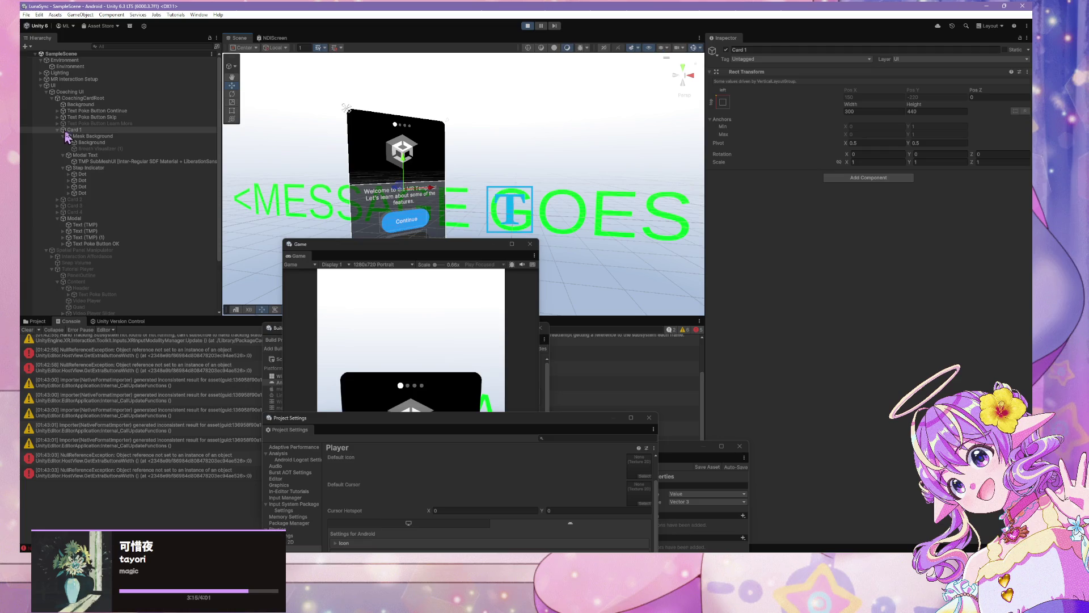
Step: Select the Continue button's Audio Click and label, then select and frame Button Front
{"action": "left_click", "coordinate": [393, 228]}
{"action": "left_click", "coordinate": [401, 232]}
{"action": "left_click", "coordinate": [401, 231]}
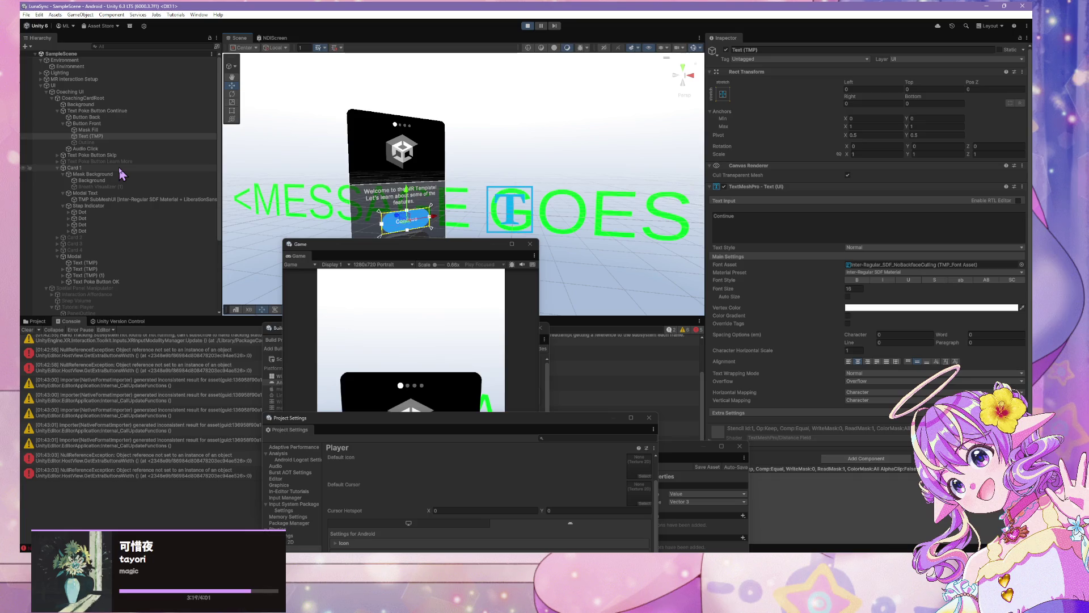
{"action": "scroll", "coordinate": [773, 292], "scroll_direction": "down", "scroll_amount": 1}
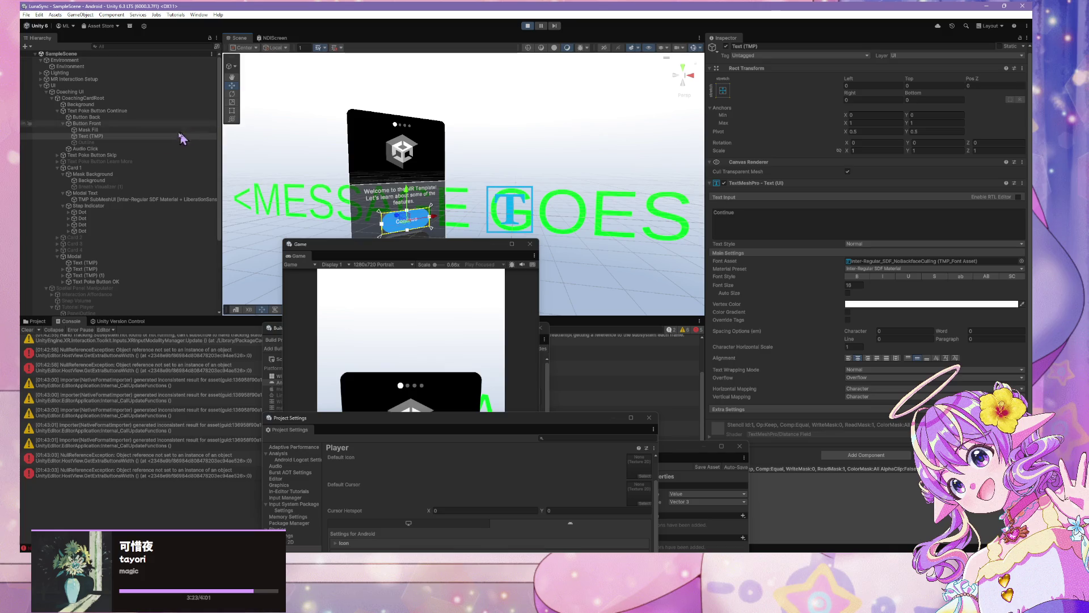
{"action": "left_click", "coordinate": [145, 124]}
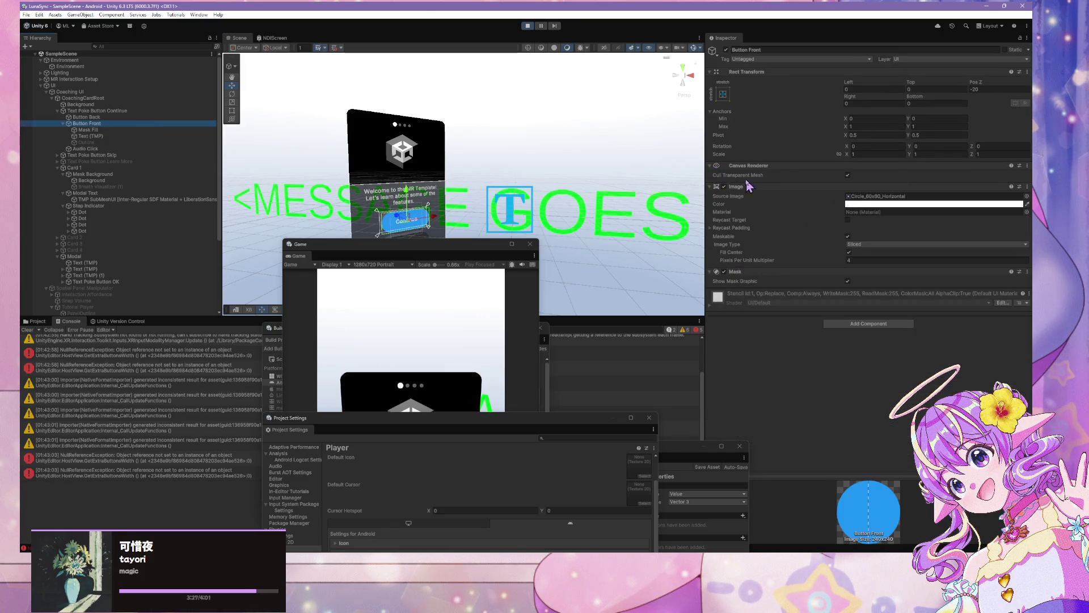
{"action": "left_click_drag", "start_coordinate": [567, 153], "coordinate": [539, 149]}
{"action": "key", "text": "f"}
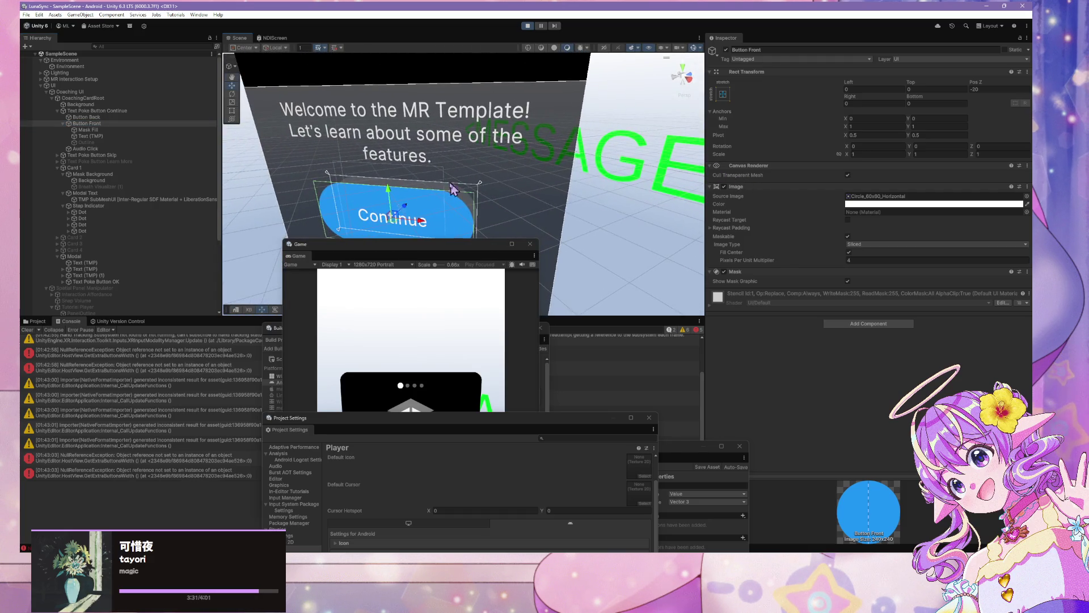
Step: Check Mask Fill, then review Text Poke Button Continue's ForceCompleteGoal click event and ButtonHover audio source
{"action": "left_click", "coordinate": [85, 130]}
{"action": "left_click", "coordinate": [84, 137]}
{"action": "left_click", "coordinate": [89, 130]}
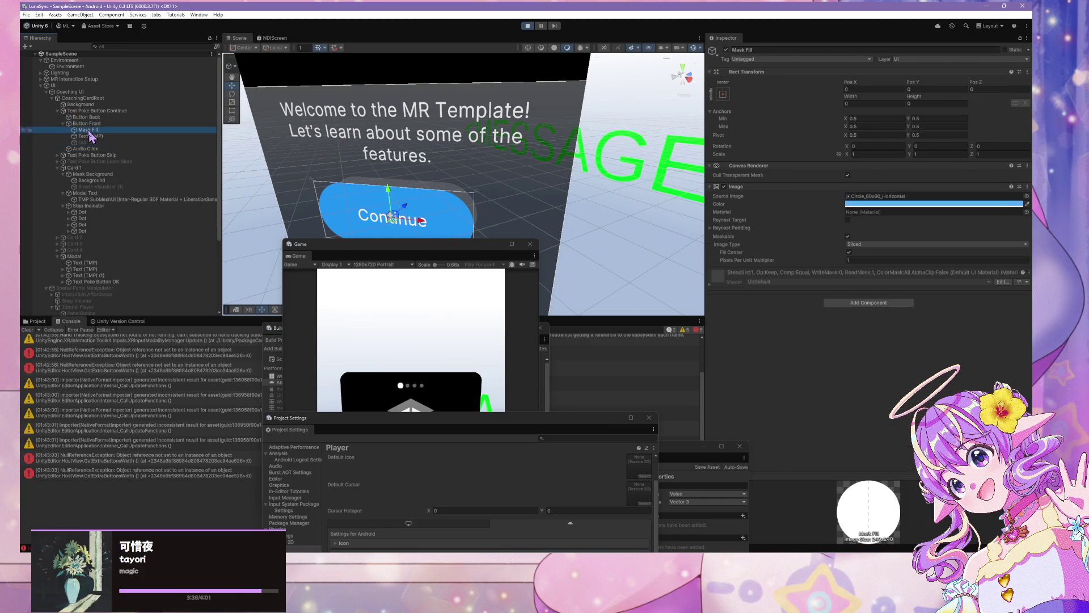
{"action": "left_click", "coordinate": [92, 124]}
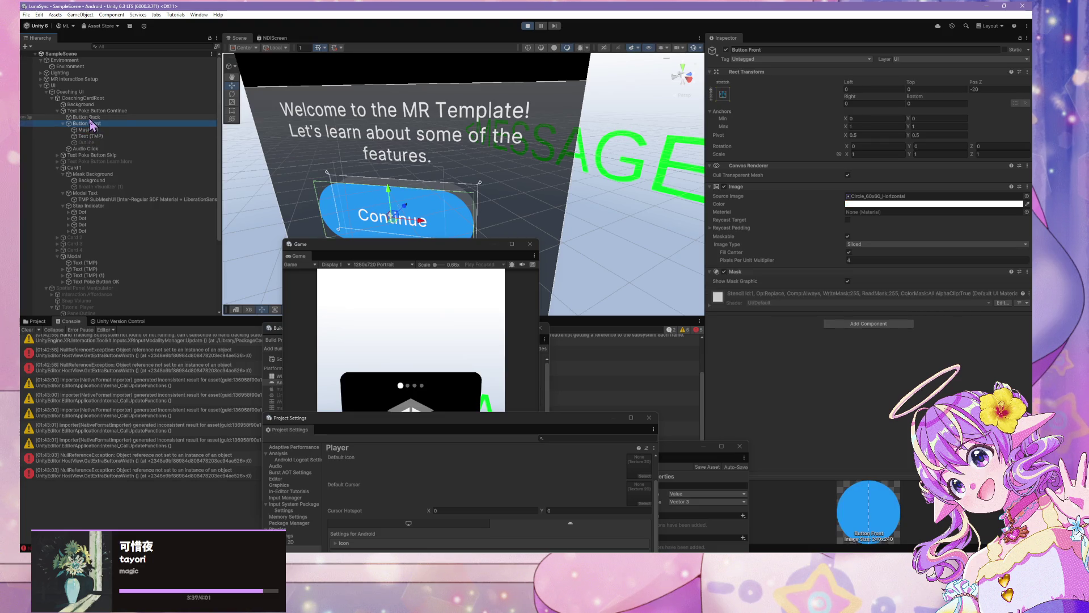
{"action": "left_click", "coordinate": [97, 111]}
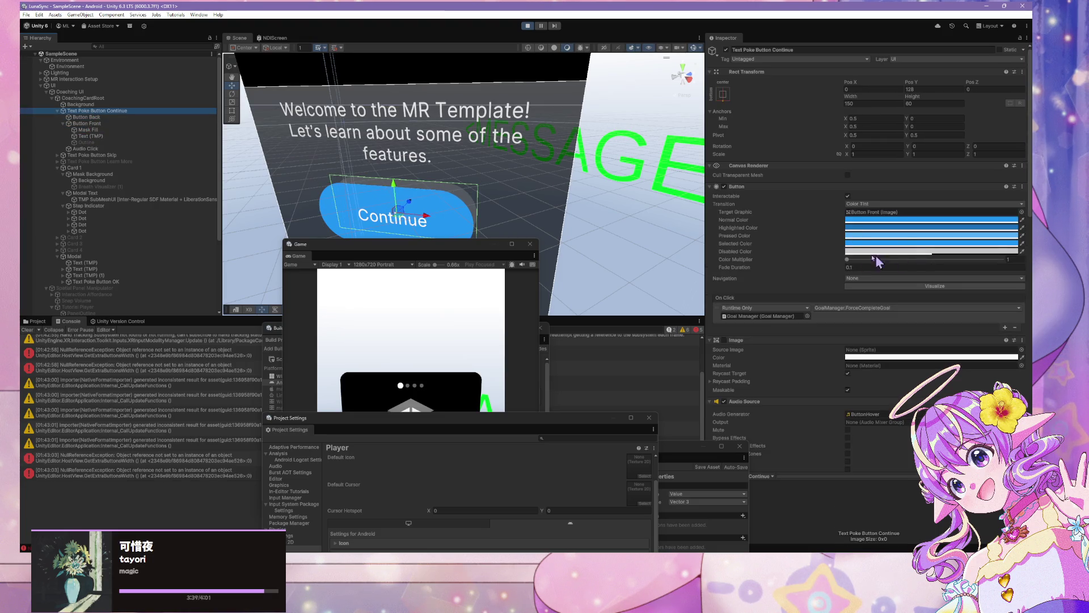
{"action": "scroll", "coordinate": [819, 248], "scroll_direction": "down", "scroll_amount": 10}
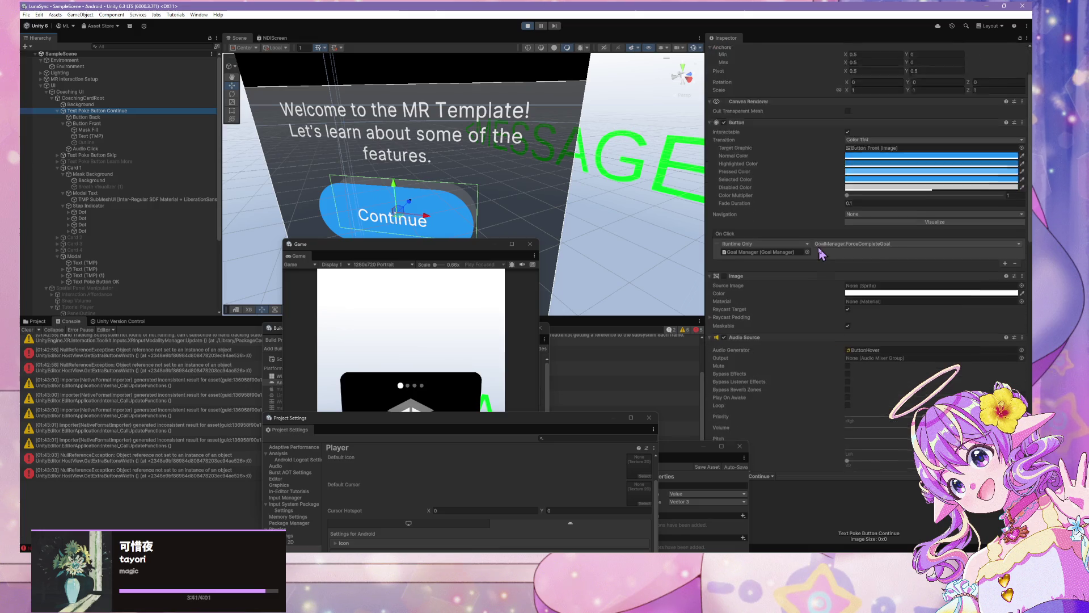
{"action": "scroll", "coordinate": [818, 246], "scroll_direction": "down", "scroll_amount": 6}
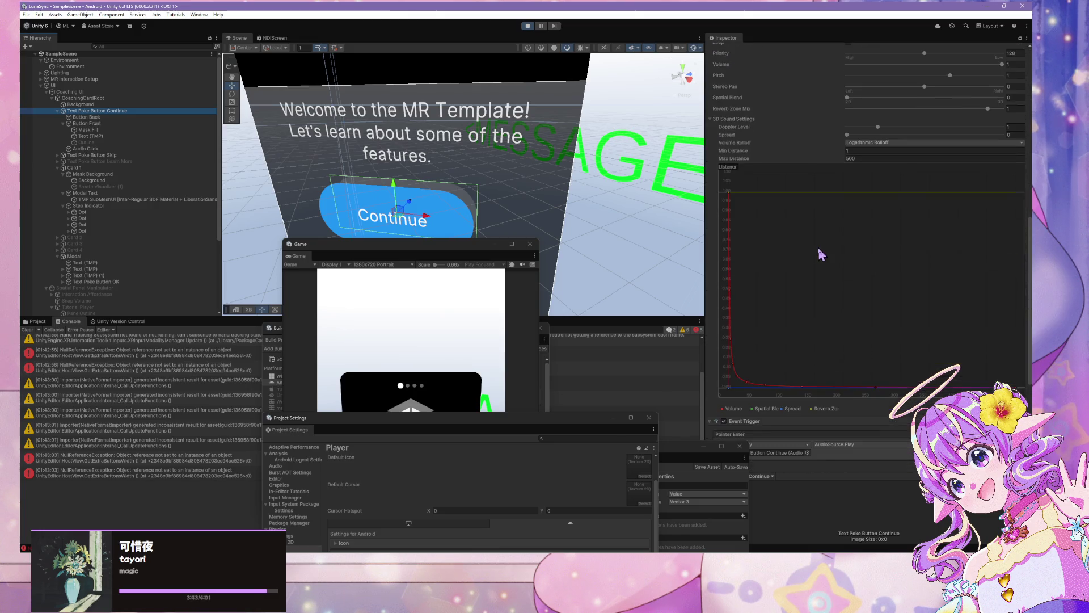
{"action": "scroll", "coordinate": [818, 247], "scroll_direction": "up", "scroll_amount": 11}
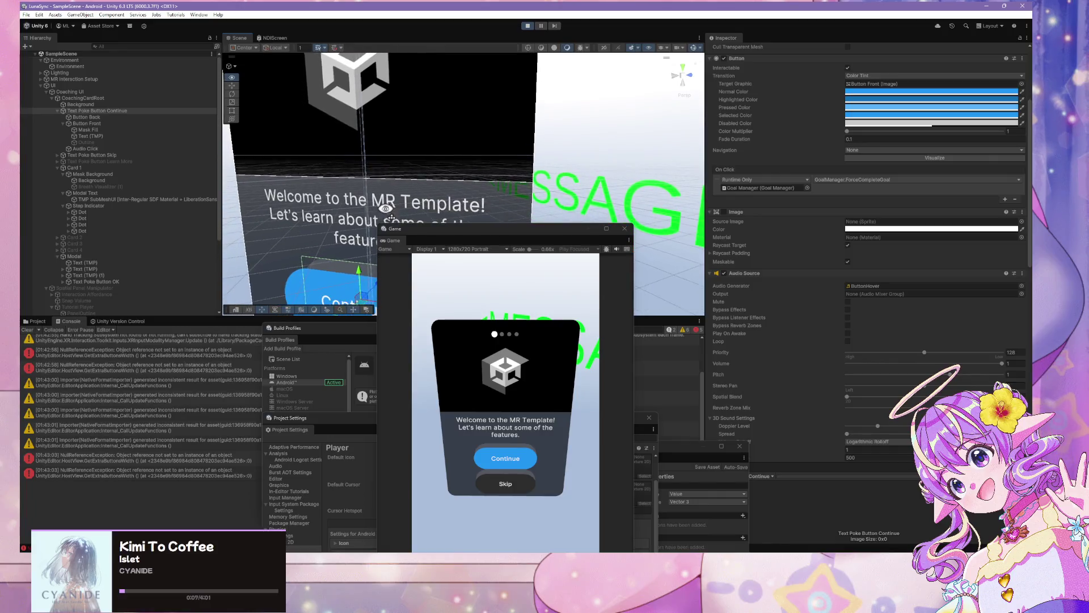
Step: Drag the floating Game preview up-right beside the coaching card, then select Text Poke Button Skip
{"action": "left_click_drag", "start_coordinate": [393, 218], "coordinate": [376, 201]}
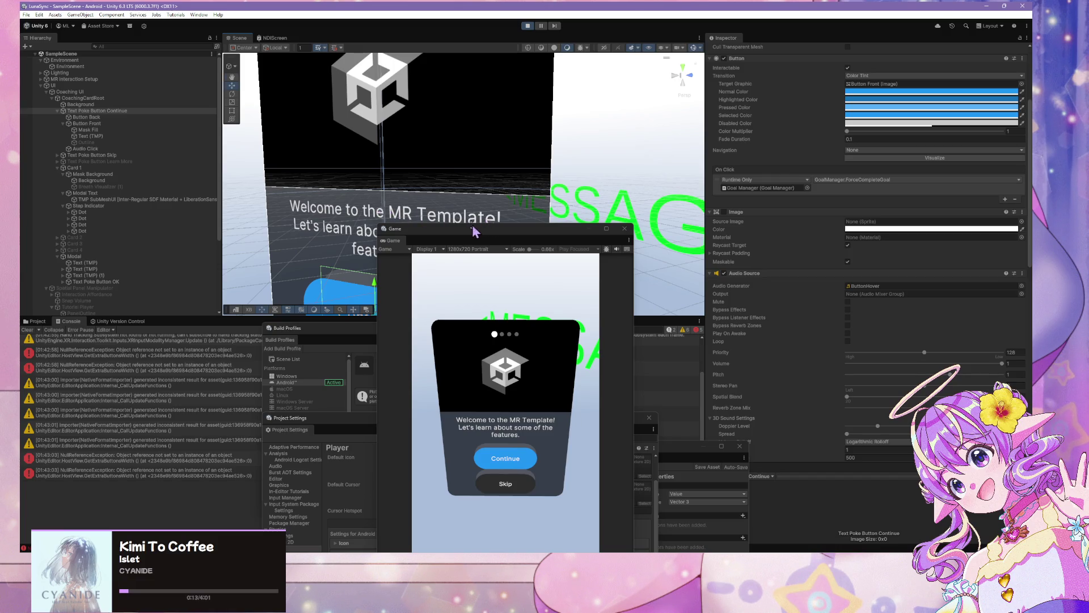
{"action": "left_click_drag", "start_coordinate": [475, 235], "coordinate": [616, 137]}
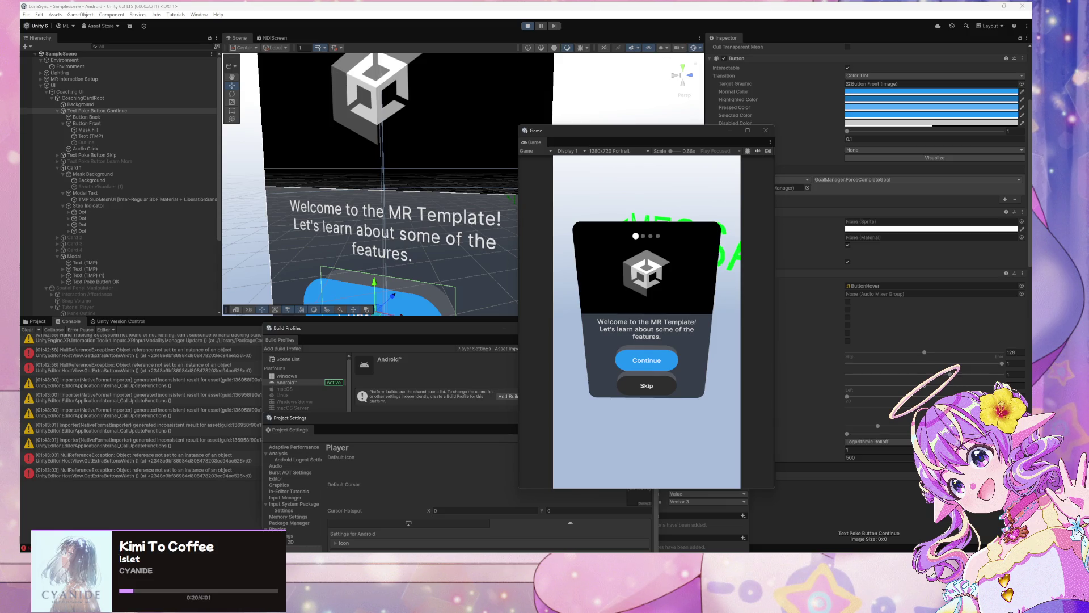
{"action": "left_click", "coordinate": [677, 309]}
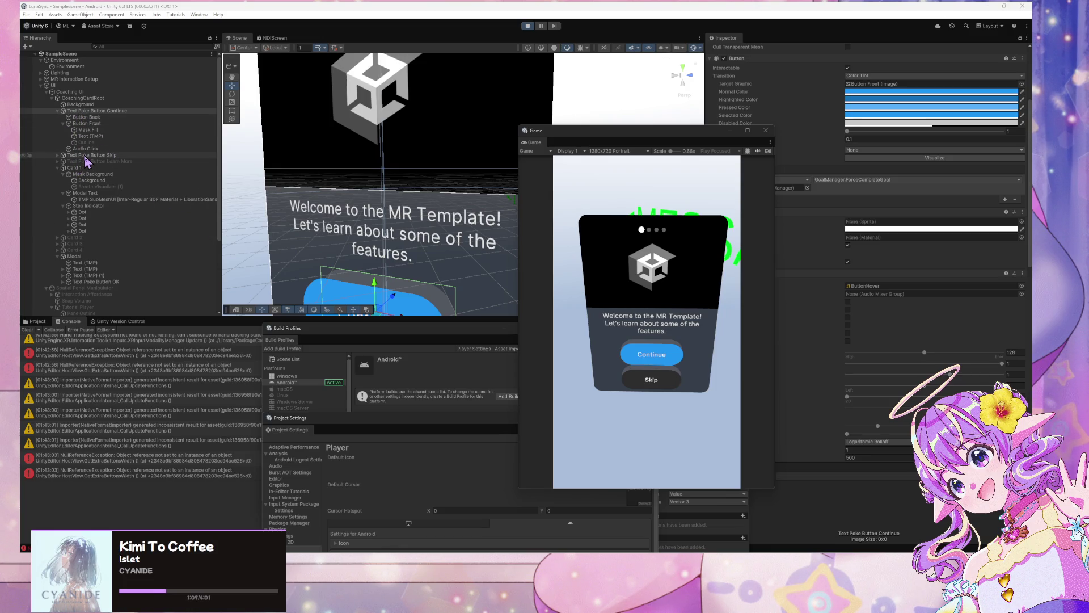
{"action": "left_click", "coordinate": [85, 156]}
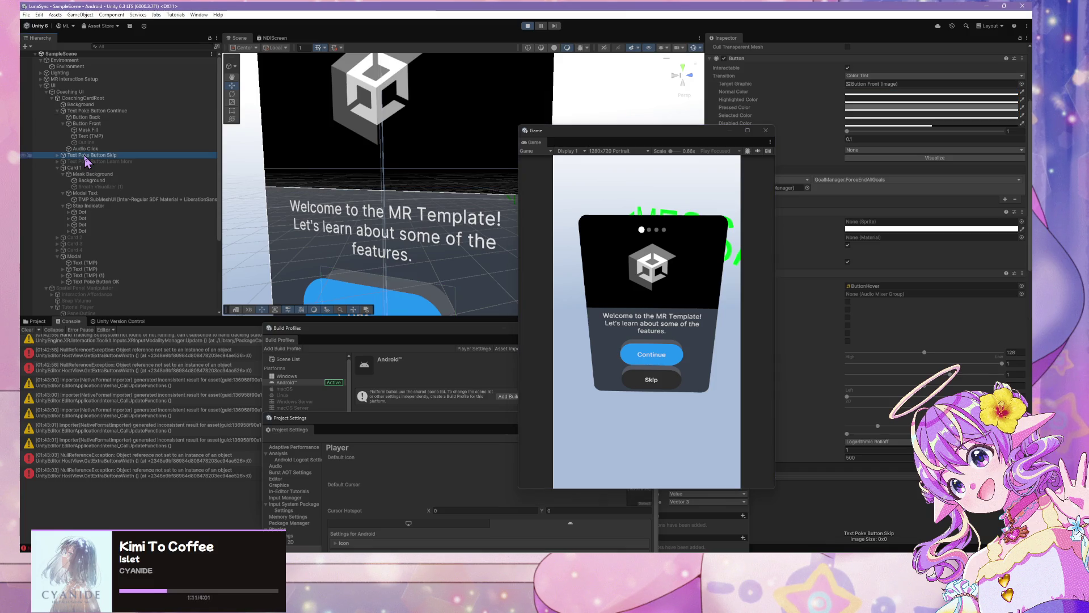
Step: Inspect the Continue poke button, then advance past the welcome card and Known Limitations notes
{"action": "left_click", "coordinate": [106, 123]}
{"action": "left_click", "coordinate": [105, 112]}
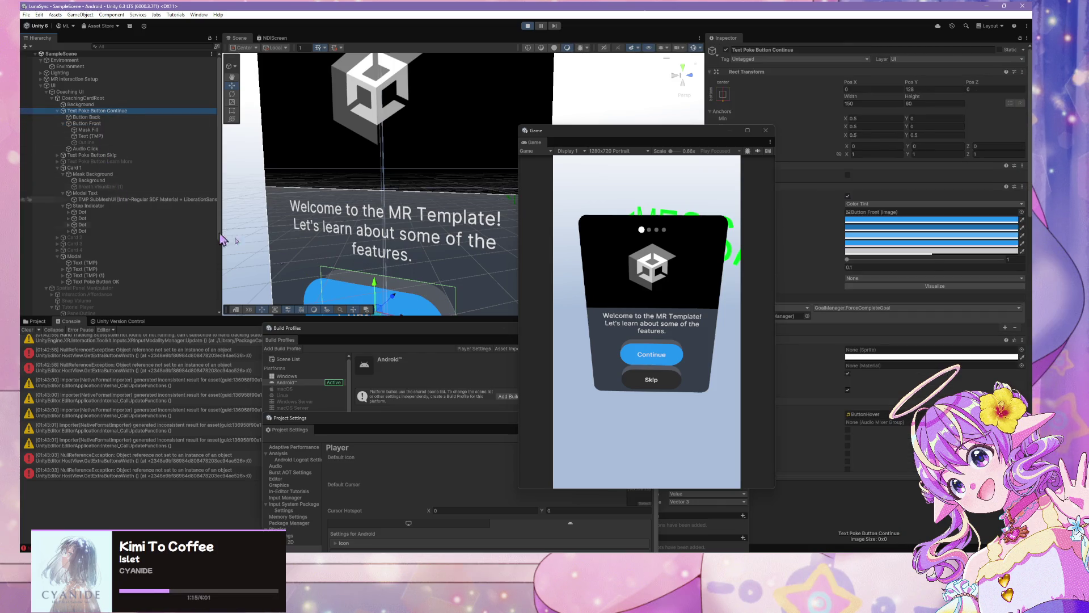
{"action": "left_click", "coordinate": [652, 355]}
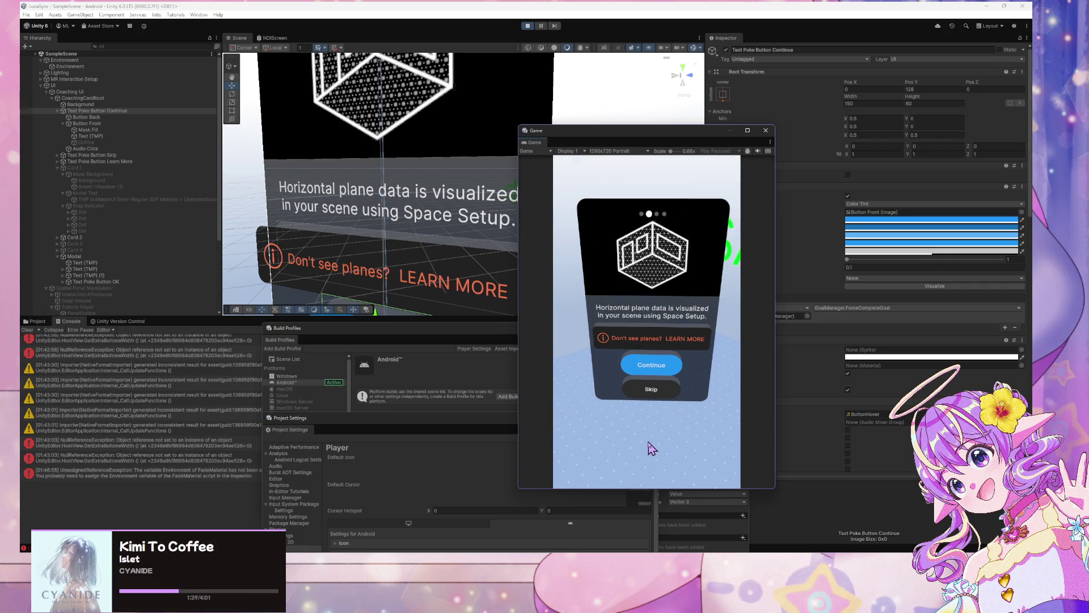
{"action": "left_click", "coordinate": [688, 338]}
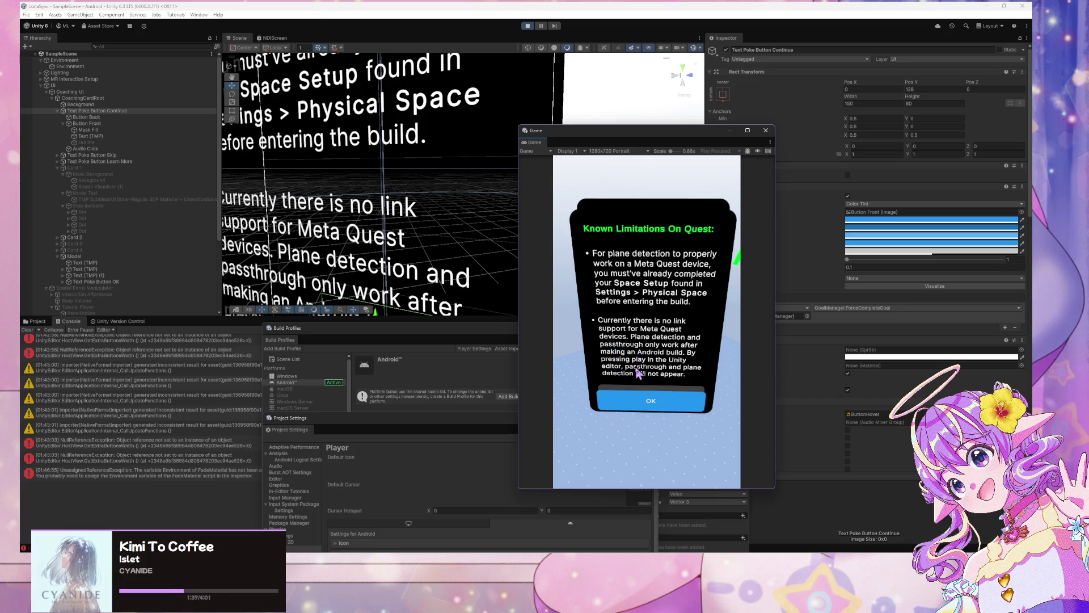
{"action": "left_click", "coordinate": [647, 408]}
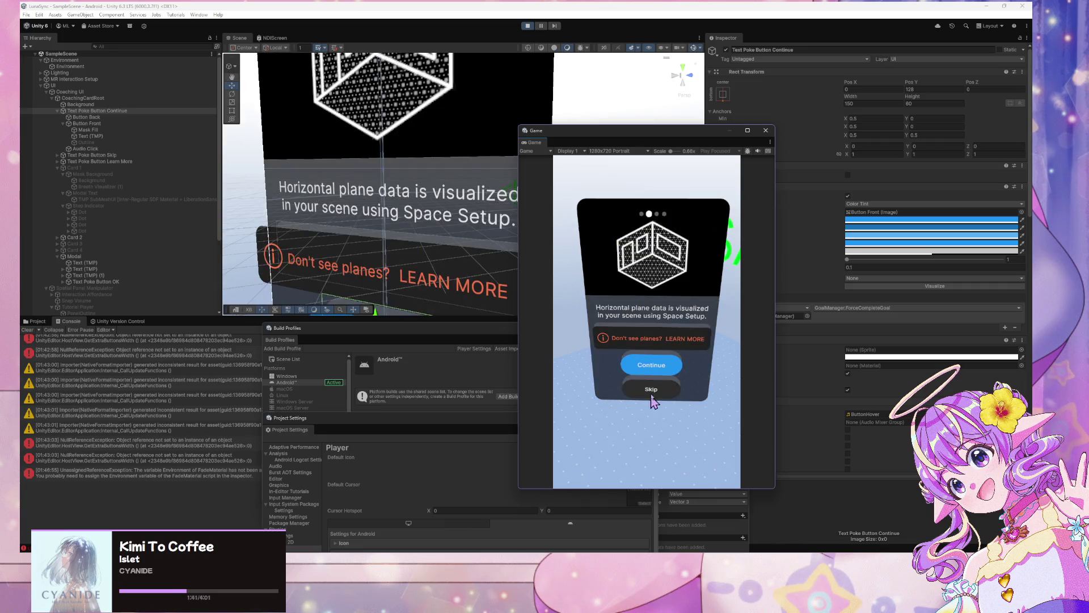
{"action": "left_click", "coordinate": [658, 372]}
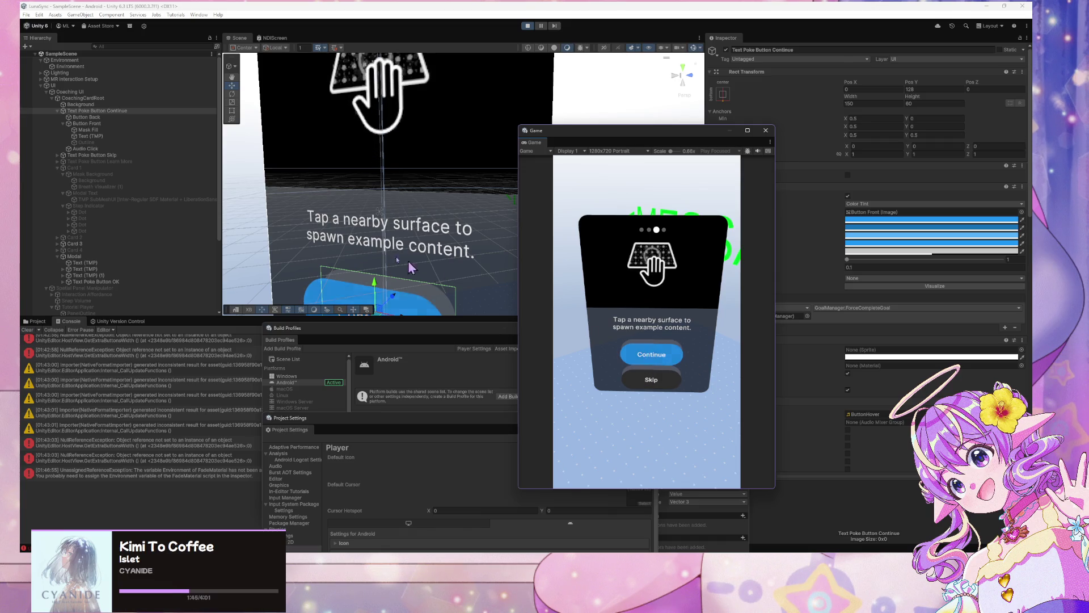
Step: Look around the game view, clear the Console, and reach the final 'That's it!' card
{"action": "mouse_move", "coordinate": [595, 418]}
{"action": "left_mouse_down"}
{"action": "mouse_move", "coordinate": [607, 430]}
{"action": "mouse_move", "coordinate": [636, 387]}
{"action": "mouse_move", "coordinate": [622, 399]}
{"action": "mouse_move", "coordinate": [628, 389]}
{"action": "mouse_move", "coordinate": [567, 396]}
{"action": "mouse_move", "coordinate": [542, 386]}
{"action": "mouse_move", "coordinate": [619, 391]}
{"action": "mouse_move", "coordinate": [690, 362]}
{"action": "mouse_move", "coordinate": [688, 376]}
{"action": "mouse_move", "coordinate": [688, 359]}
{"action": "mouse_move", "coordinate": [695, 373]}
{"action": "mouse_move", "coordinate": [682, 374]}
{"action": "left_mouse_up"}
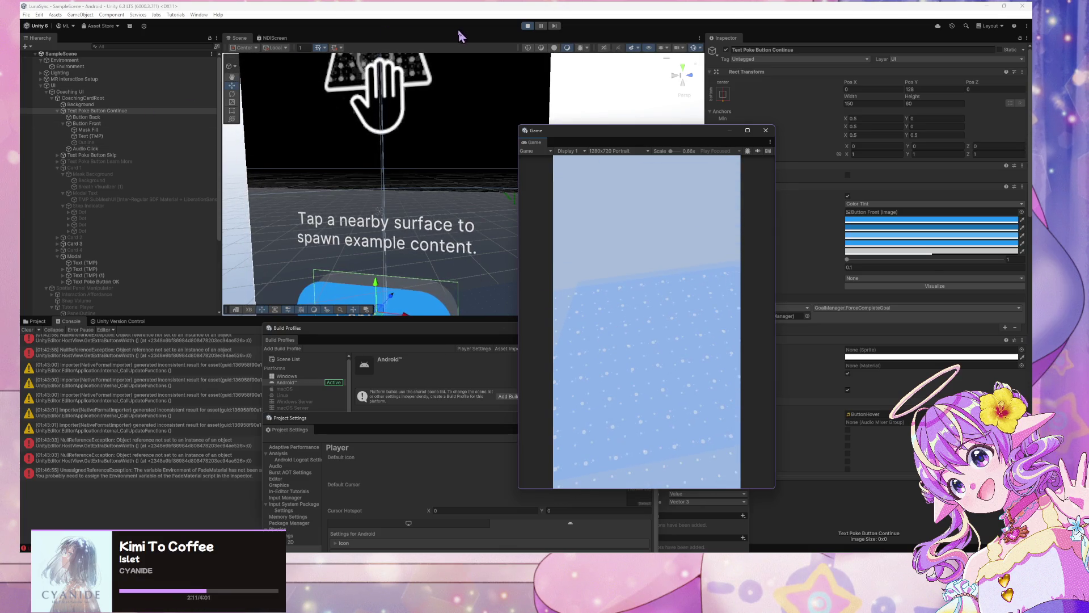
{"action": "left_click", "coordinate": [27, 330]}
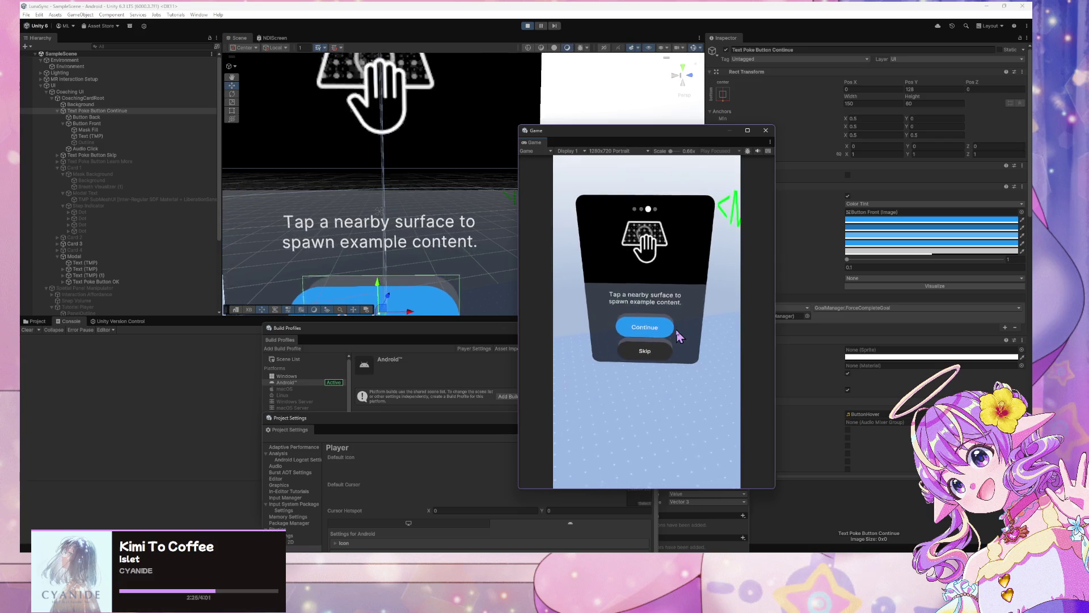
{"action": "left_click", "coordinate": [655, 357]}
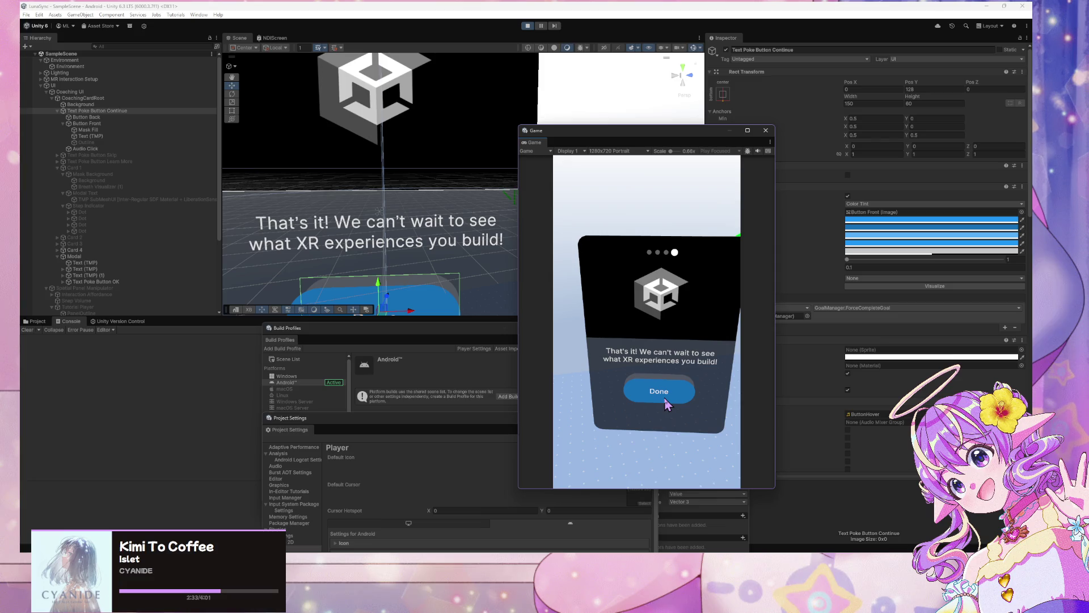
Step: Finish the coaching tutorial with Done and inspect the Button Front object
{"action": "left_click", "coordinate": [666, 402]}
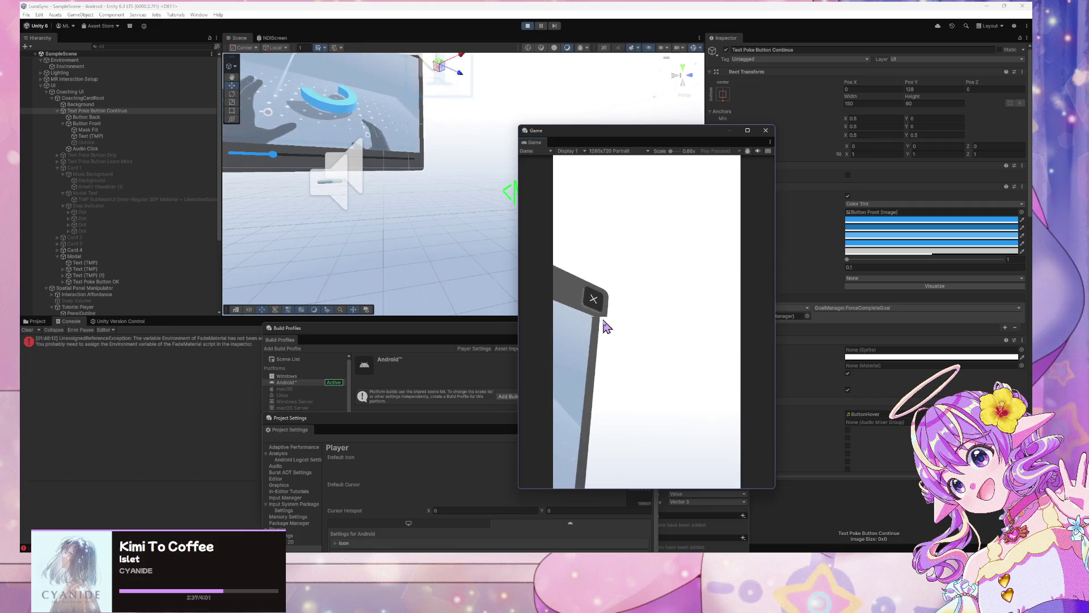
{"action": "scroll", "coordinate": [182, 233], "scroll_direction": "down", "scroll_amount": 6}
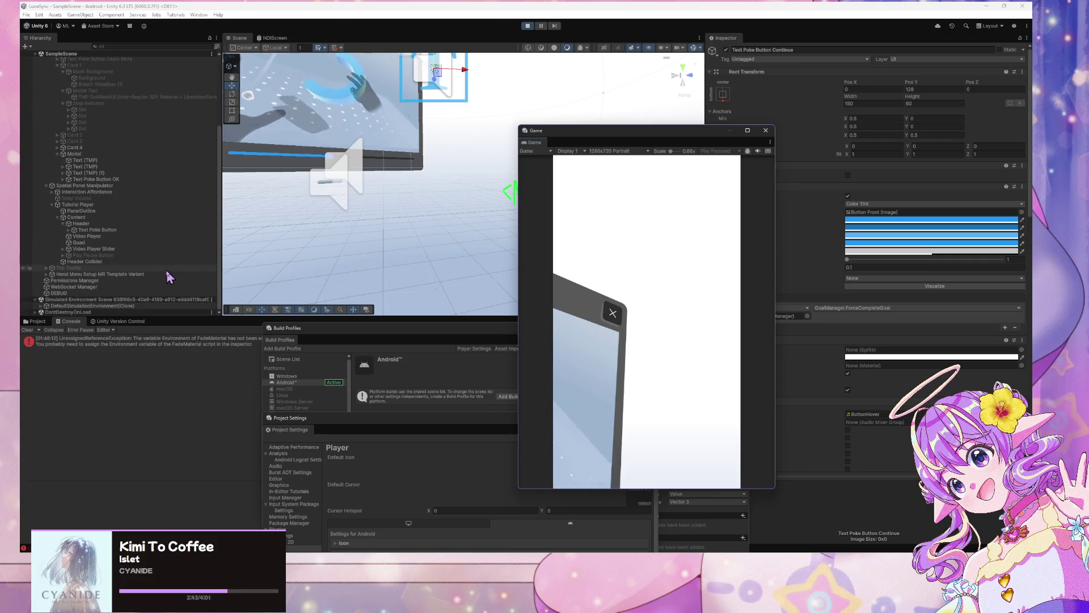
{"action": "scroll", "coordinate": [166, 270], "scroll_direction": "up", "scroll_amount": 6}
{"action": "left_click", "coordinate": [96, 124]}
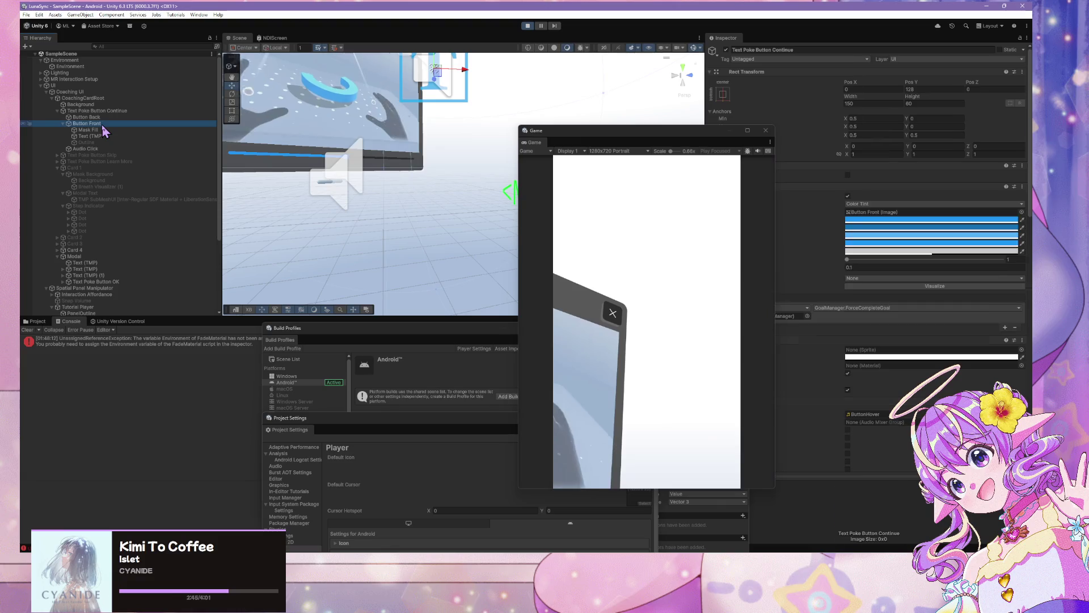
Step: Inspect the tutorial video panel's close button and its Header
{"action": "left_click_drag", "start_coordinate": [448, 183], "coordinate": [402, 77]}
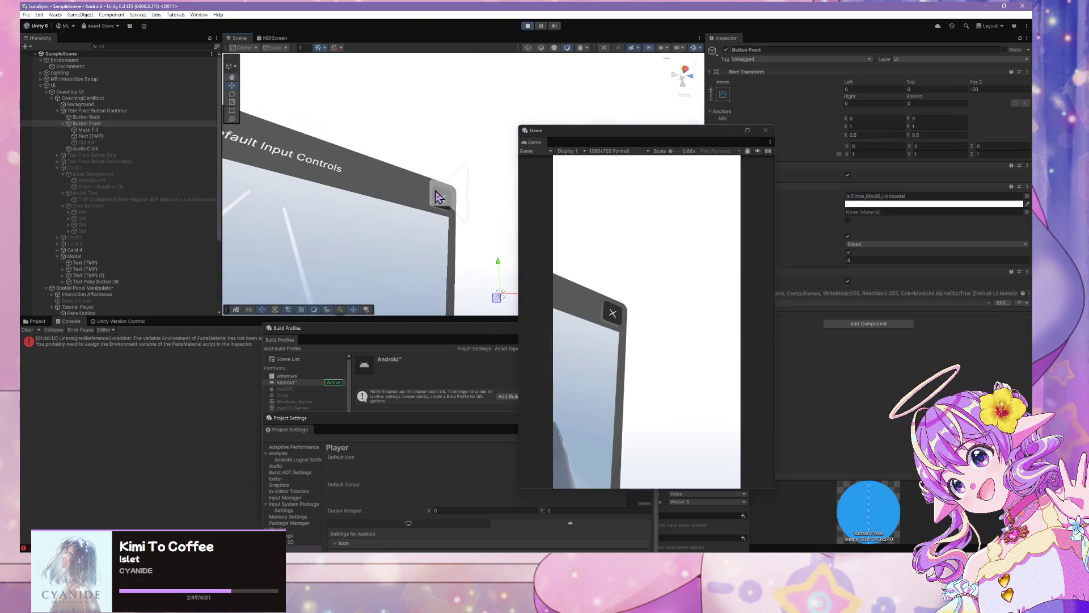
{"action": "left_click", "coordinate": [442, 209]}
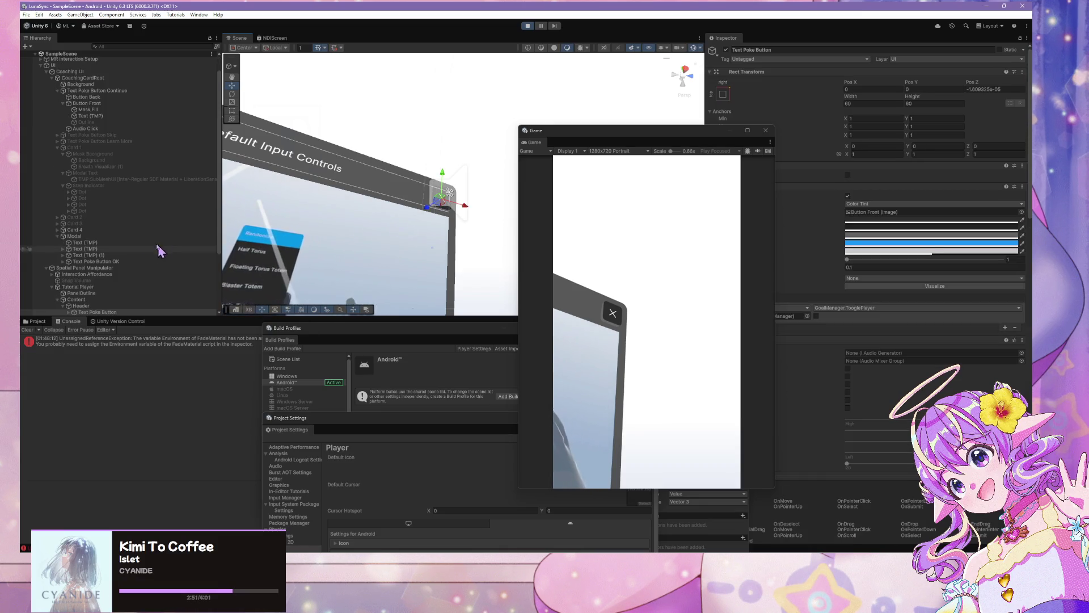
{"action": "scroll", "coordinate": [139, 233], "scroll_direction": "down", "scroll_amount": 3}
{"action": "scroll", "coordinate": [131, 206], "scroll_direction": "up", "scroll_amount": 1}
{"action": "left_click", "coordinate": [134, 231]}
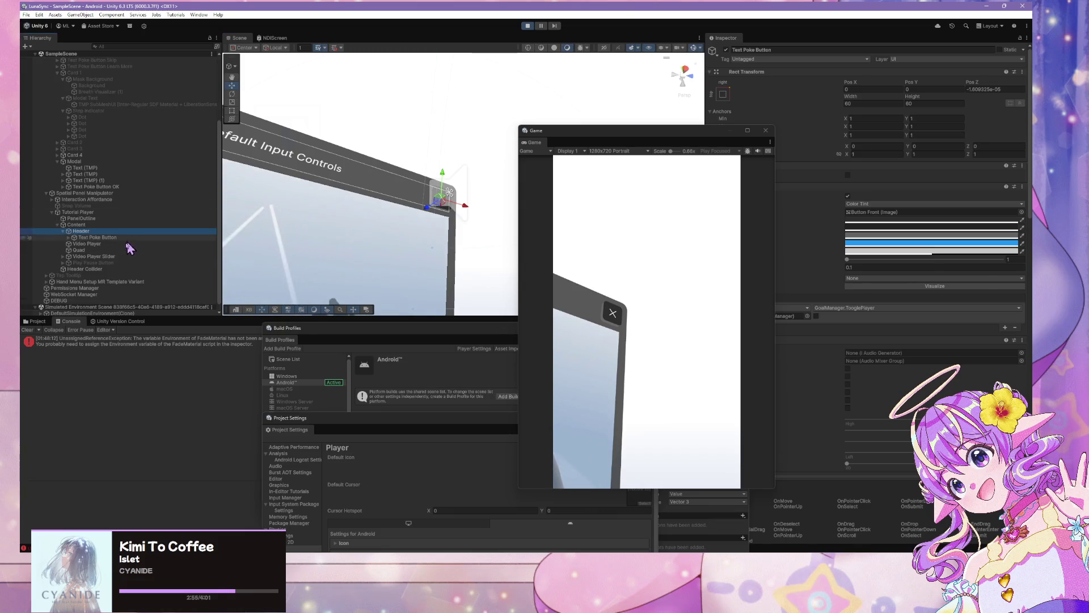
{"action": "left_click", "coordinate": [96, 238]}
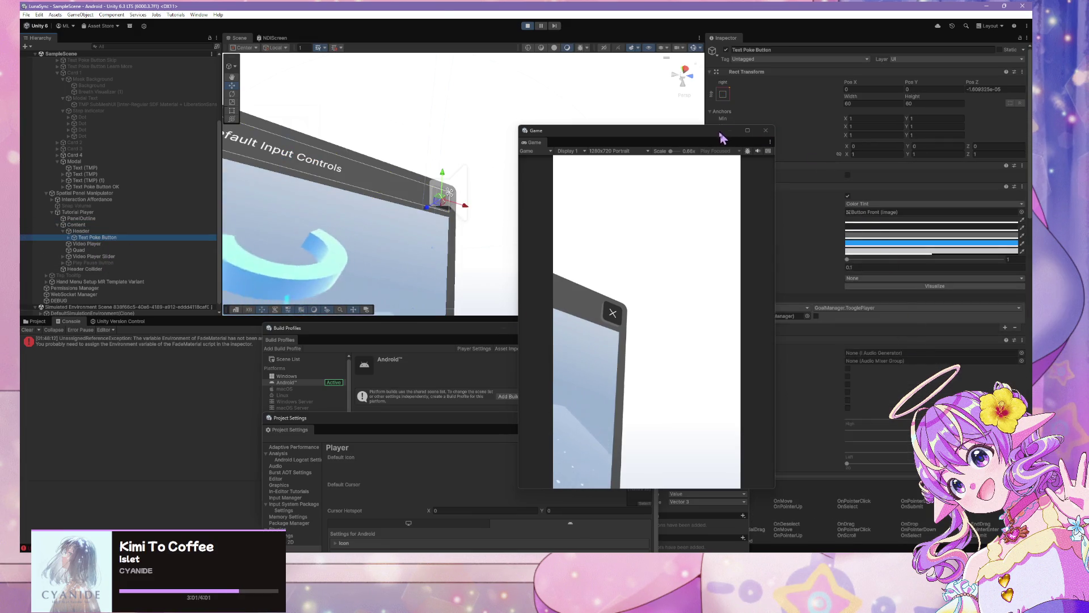
Step: Reposition the Game preview and inspect Text Poke Button OK's empty On Click list
{"action": "mouse_move", "coordinate": [687, 143]}
{"action": "left_mouse_down"}
{"action": "mouse_move", "coordinate": [494, 151]}
{"action": "mouse_move", "coordinate": [551, 156]}
{"action": "left_mouse_up"}
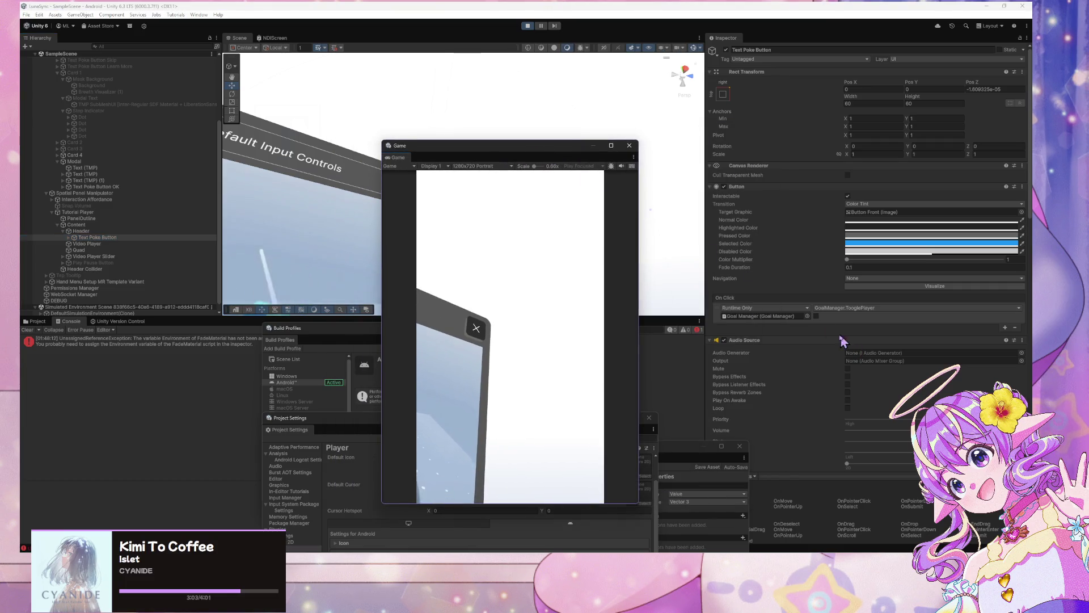
{"action": "left_click", "coordinate": [818, 323]}
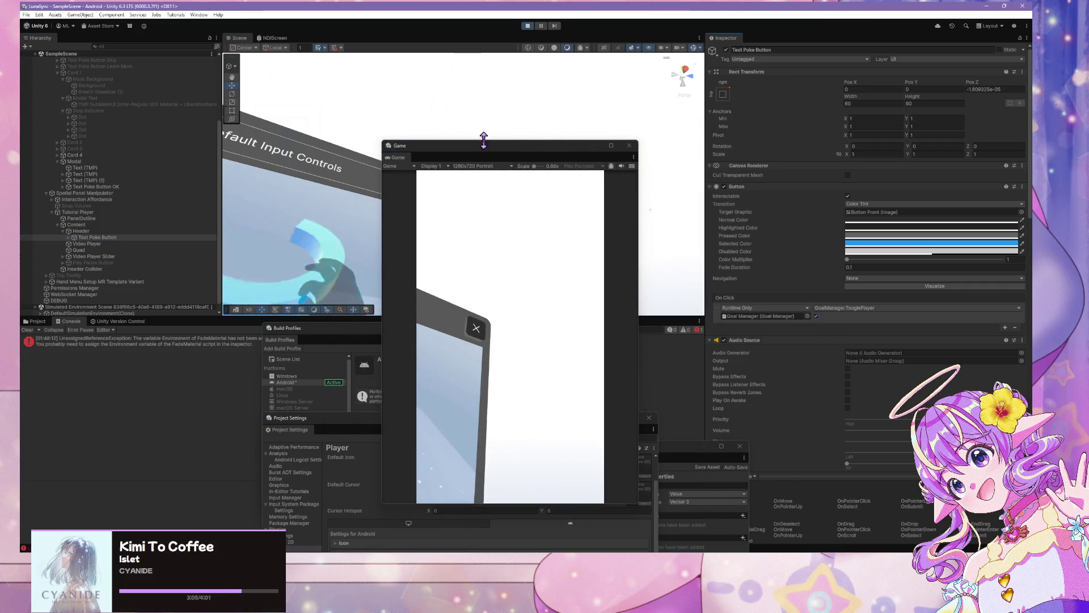
{"action": "mouse_move", "coordinate": [552, 153]}
{"action": "left_mouse_down"}
{"action": "mouse_move", "coordinate": [615, 139]}
{"action": "mouse_move", "coordinate": [593, 147]}
{"action": "mouse_move", "coordinate": [703, 169]}
{"action": "left_mouse_up"}
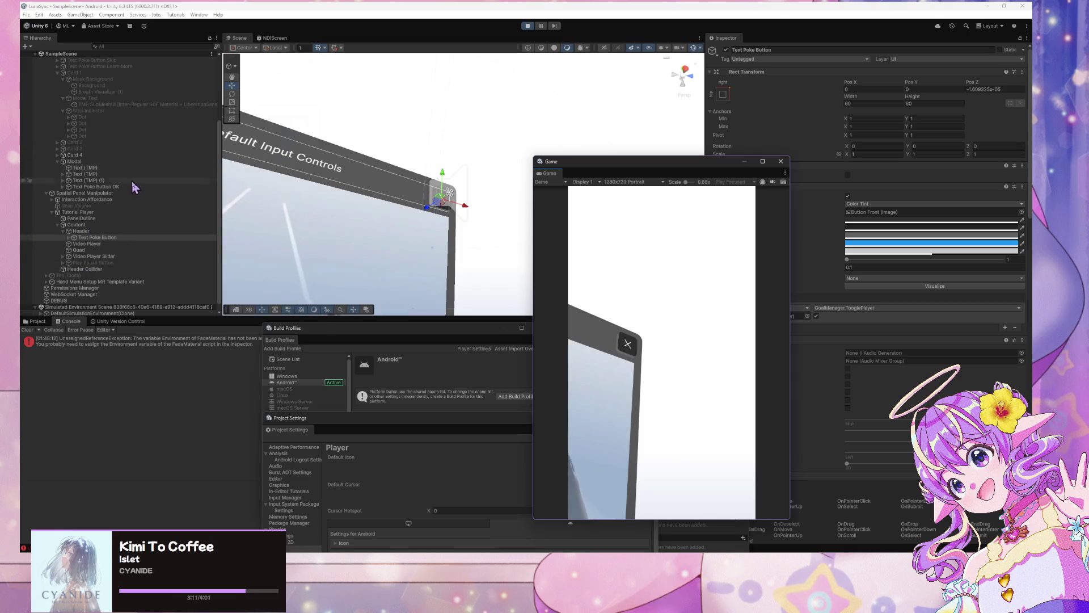
{"action": "scroll", "coordinate": [124, 204], "scroll_direction": "up", "scroll_amount": 3}
{"action": "left_click", "coordinate": [102, 234]}
{"action": "mouse_move", "coordinate": [688, 170]}
{"action": "left_mouse_down"}
{"action": "mouse_move", "coordinate": [533, 221]}
{"action": "mouse_move", "coordinate": [544, 207]}
{"action": "left_mouse_up"}
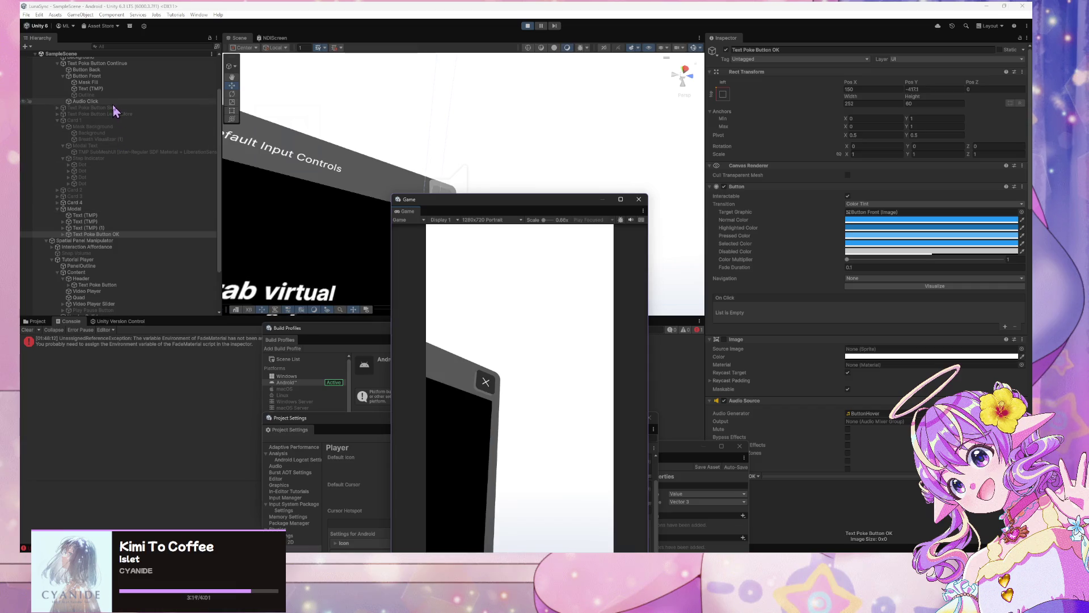
{"action": "scroll", "coordinate": [111, 103], "scroll_direction": "up", "scroll_amount": 2}
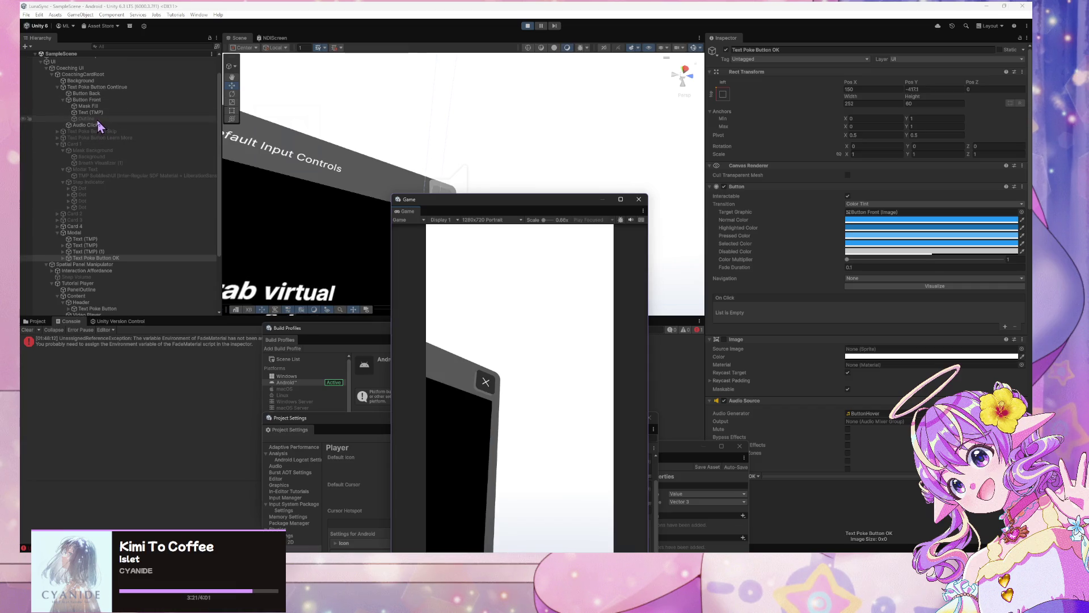
Step: Inspect the Continue button, try closing the panel in-game, and select its Text Poke Button
{"action": "left_click", "coordinate": [108, 87]}
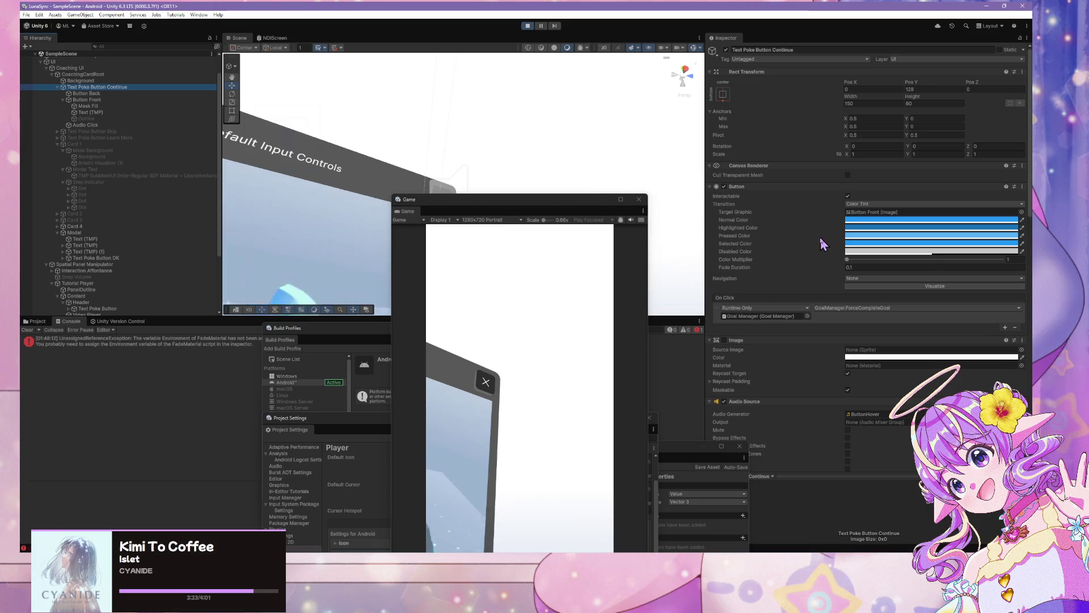
{"action": "scroll", "coordinate": [181, 219], "scroll_direction": "down", "scroll_amount": 4}
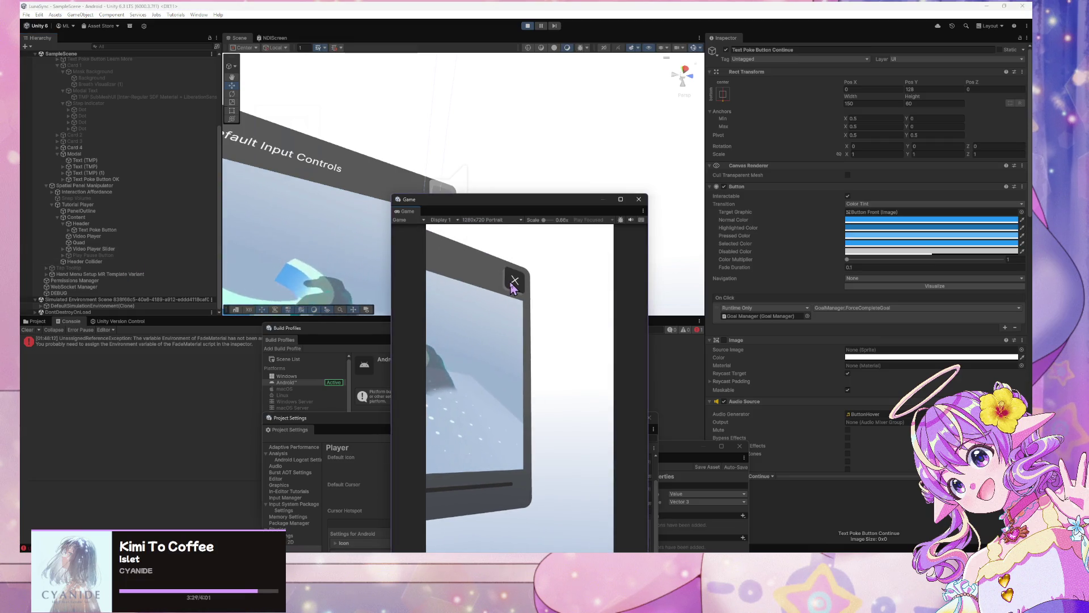
{"action": "left_click", "coordinate": [514, 283]}
{"action": "left_click_drag", "start_coordinate": [466, 197], "coordinate": [555, 205]}
{"action": "left_click", "coordinate": [445, 209]}
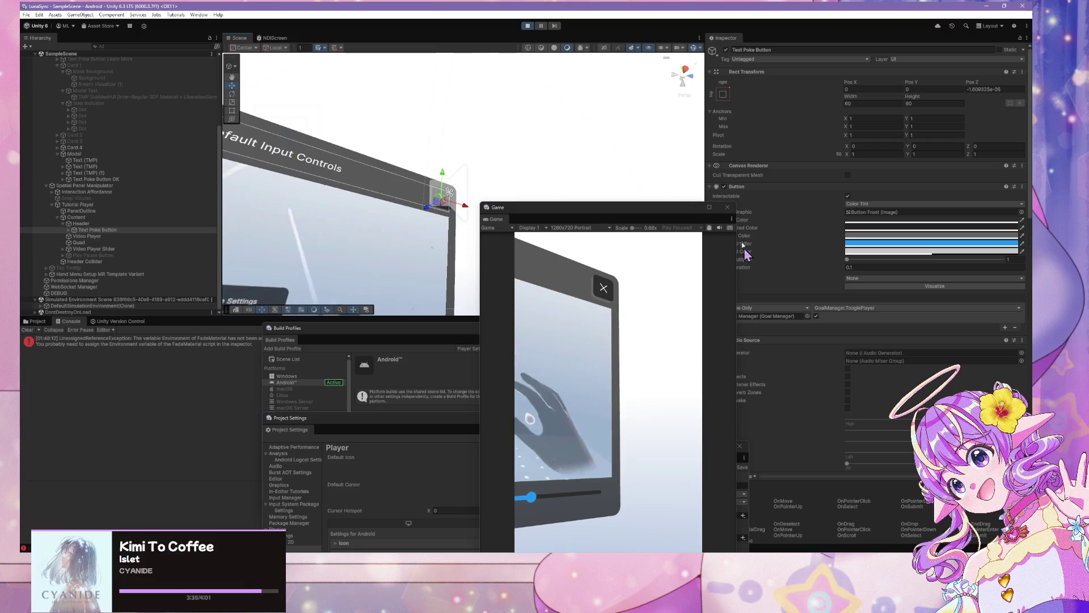
Step: Keep the On Click call at Runtime Only, close the panel in-game, and show GoalManager.TogglePlayer
{"action": "mouse_move", "coordinate": [689, 209]}
{"action": "left_mouse_down"}
{"action": "mouse_move", "coordinate": [602, 215]}
{"action": "mouse_move", "coordinate": [624, 227]}
{"action": "mouse_move", "coordinate": [611, 226]}
{"action": "left_mouse_up"}
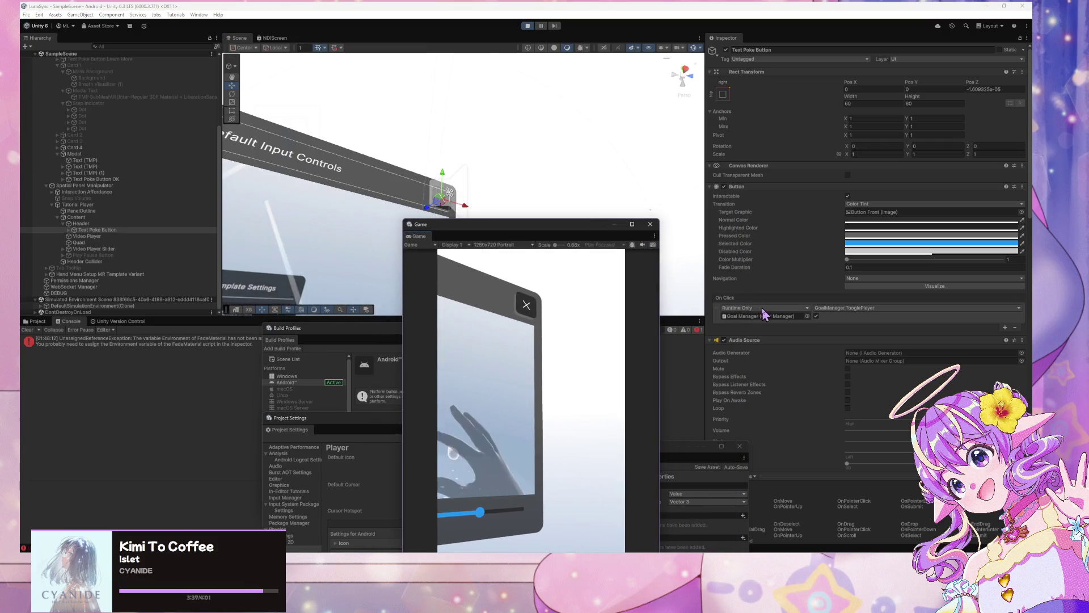
{"action": "left_click", "coordinate": [765, 309]}
{"action": "left_click", "coordinate": [608, 336]}
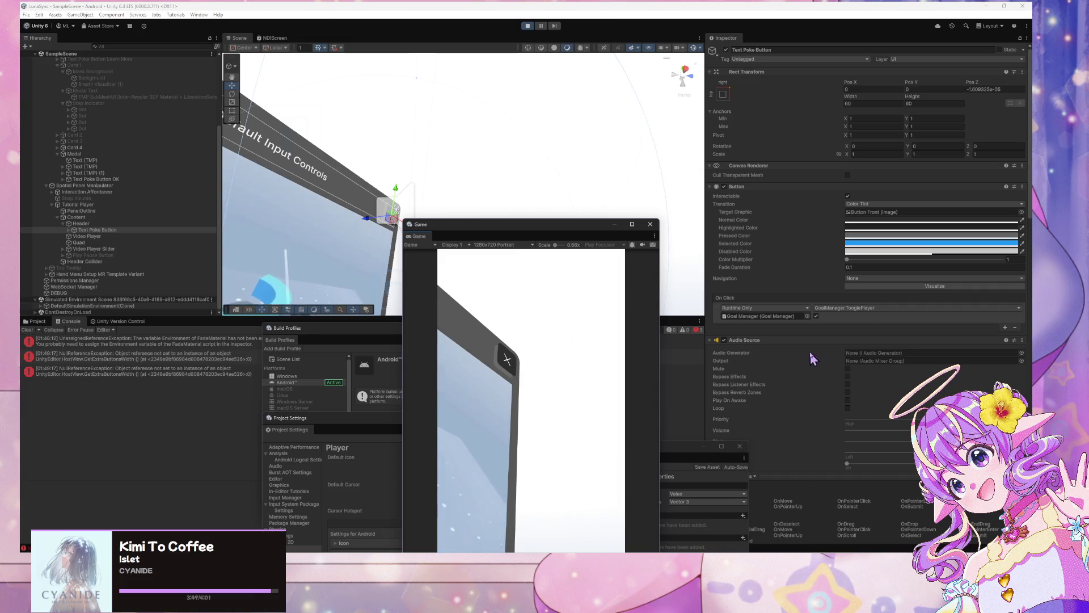
{"action": "scroll", "coordinate": [804, 316], "scroll_direction": "down", "scroll_amount": 10}
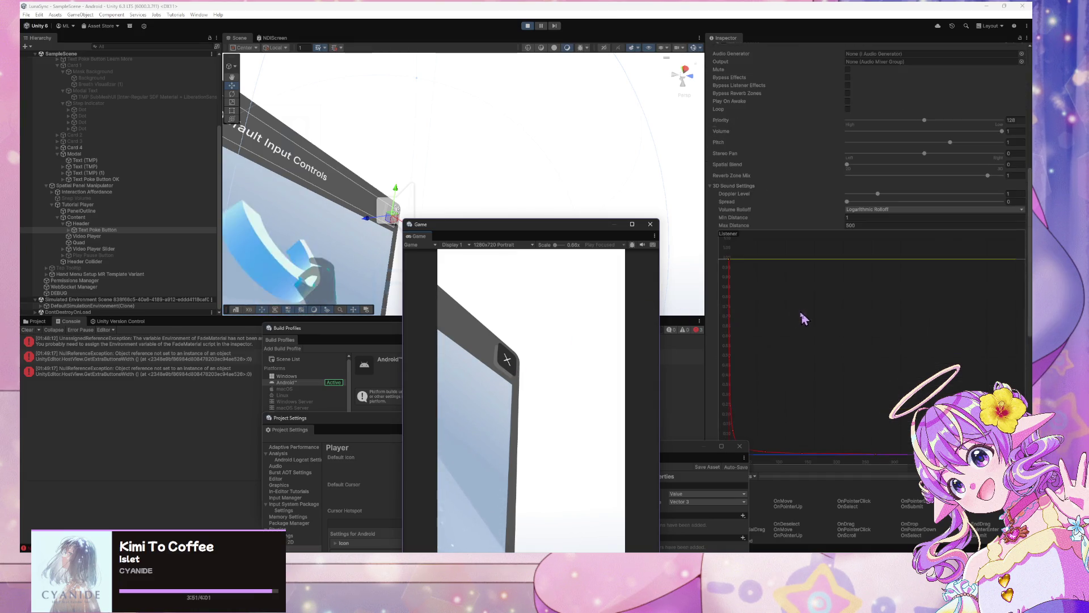
{"action": "left_click", "coordinate": [510, 361]}
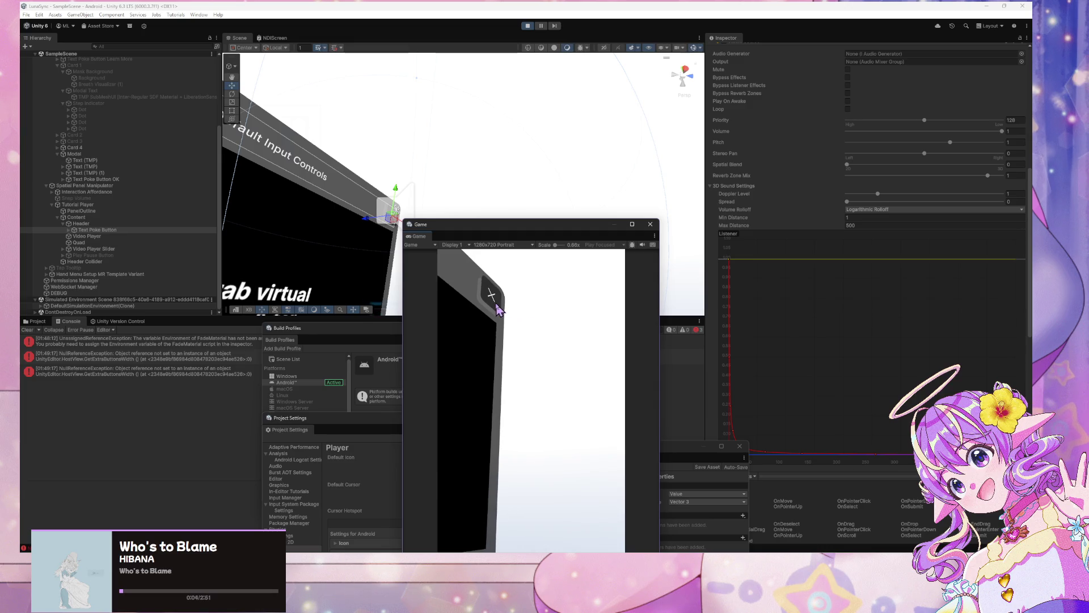
{"action": "left_click", "coordinate": [69, 231]}
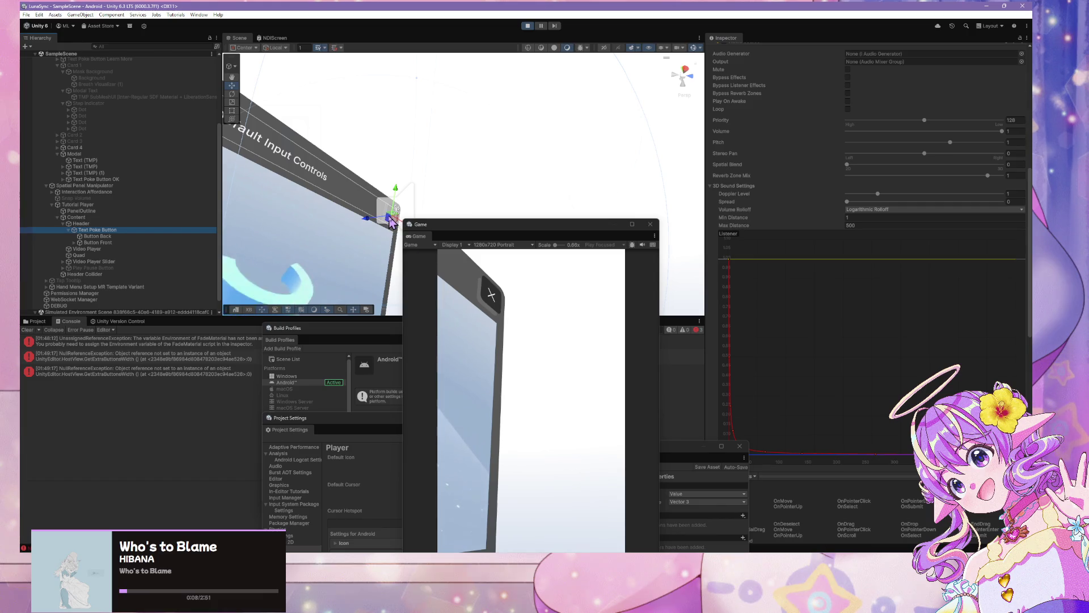
{"action": "scroll", "coordinate": [822, 223], "scroll_direction": "up", "scroll_amount": 10}
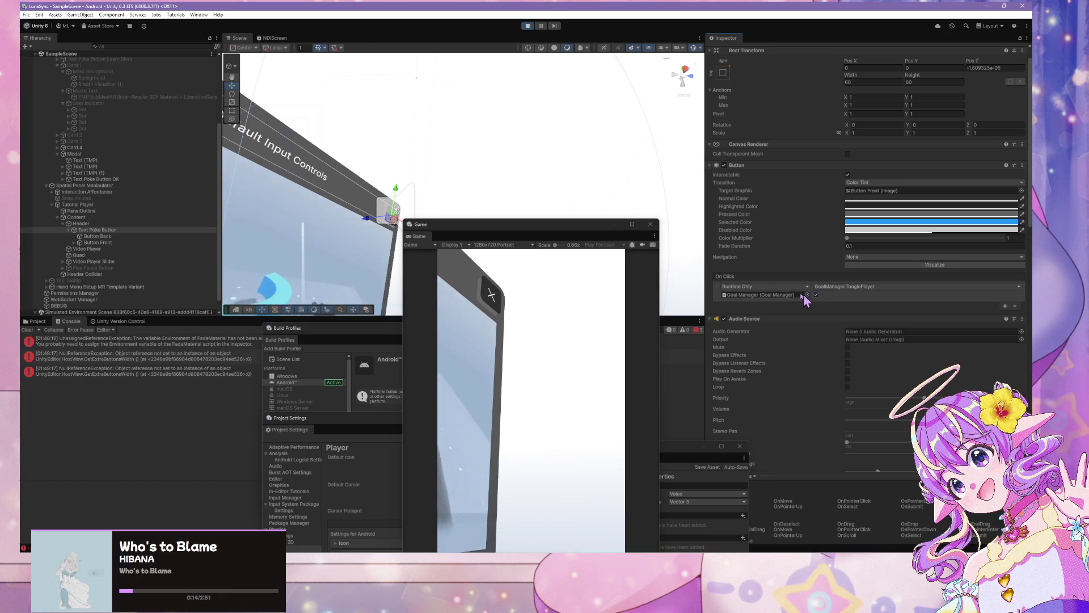
{"action": "left_click", "coordinate": [780, 287]}
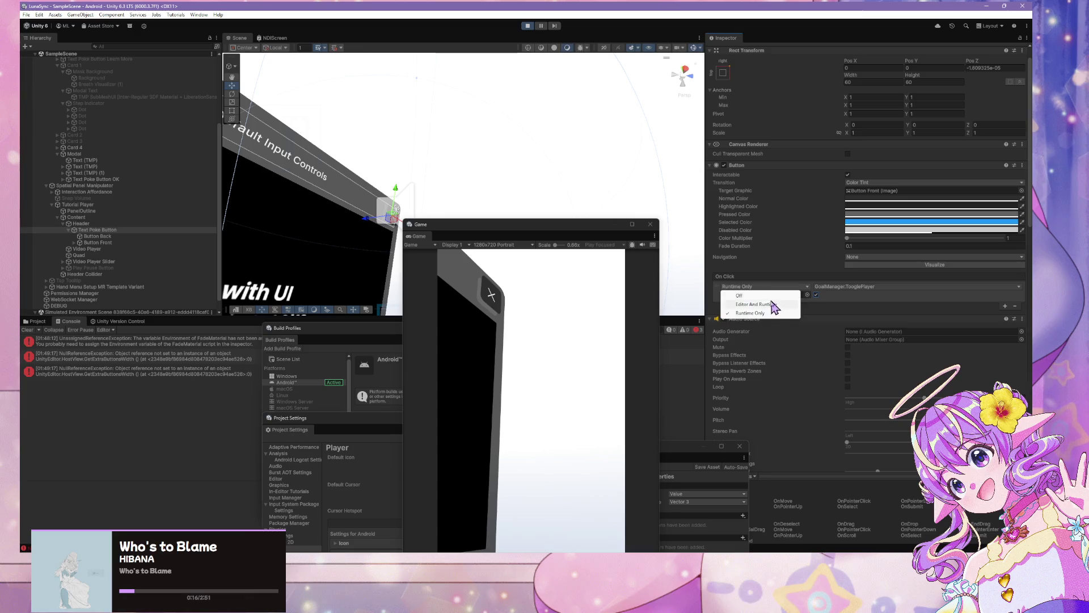
{"action": "left_click", "coordinate": [766, 304]}
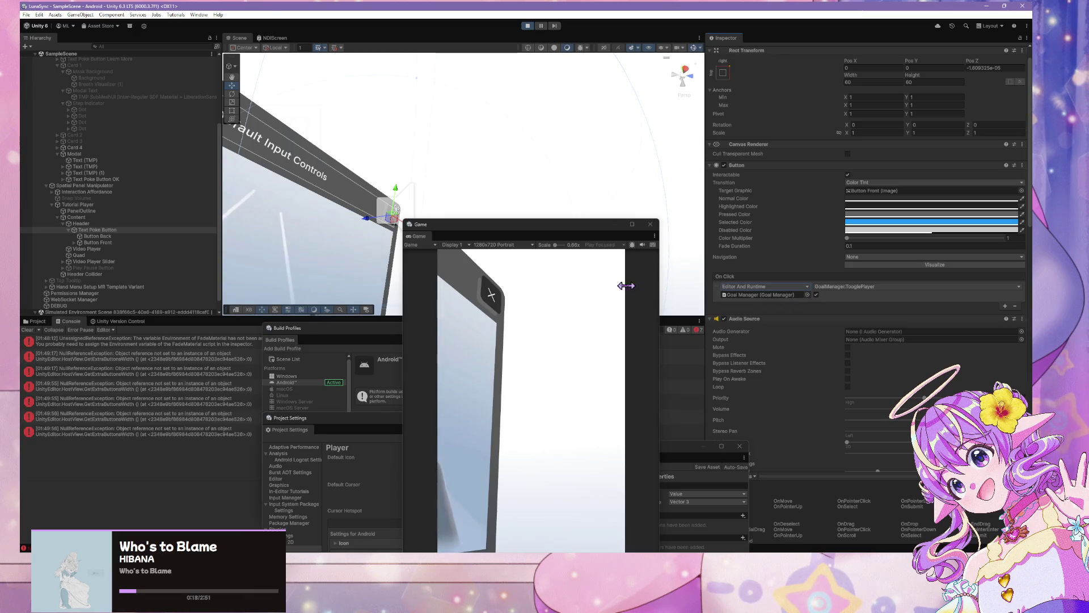
{"action": "left_click", "coordinate": [493, 296]}
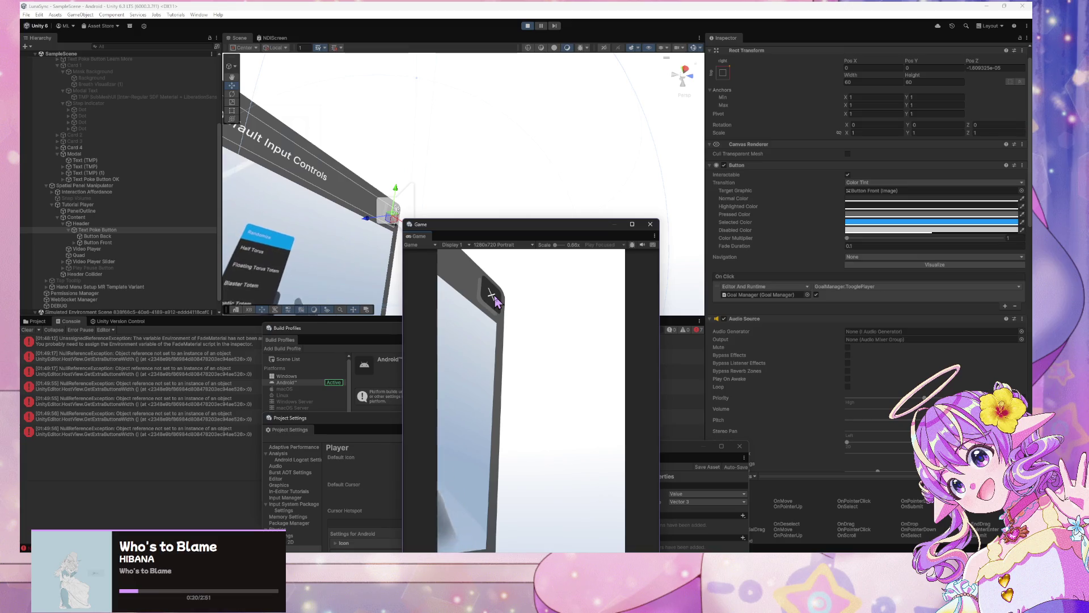
{"action": "left_click", "coordinate": [816, 298]}
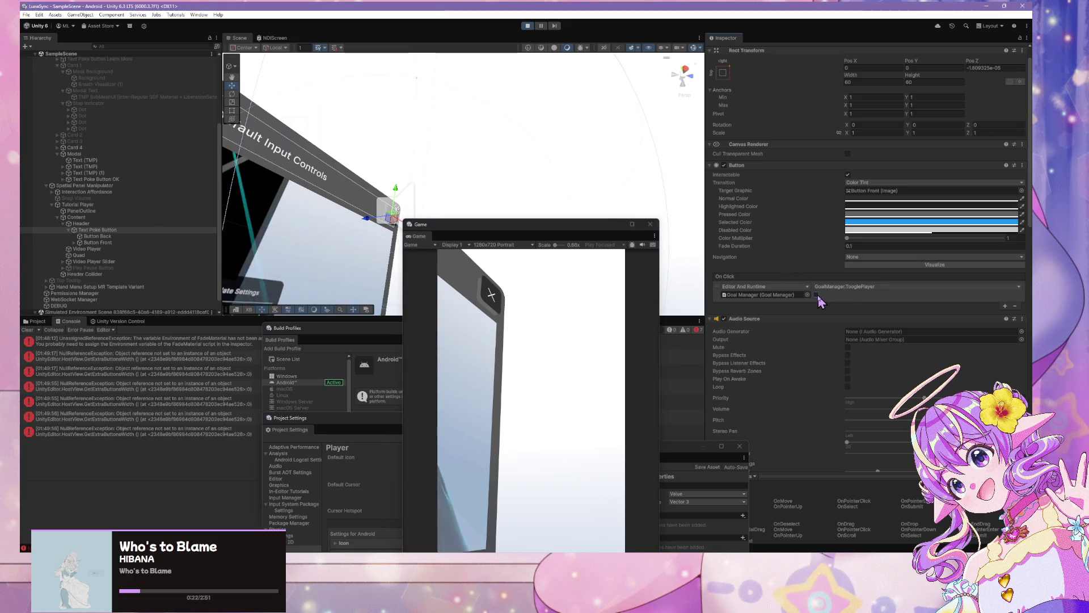
{"action": "left_click", "coordinate": [763, 286]}
{"action": "left_click", "coordinate": [767, 312]}
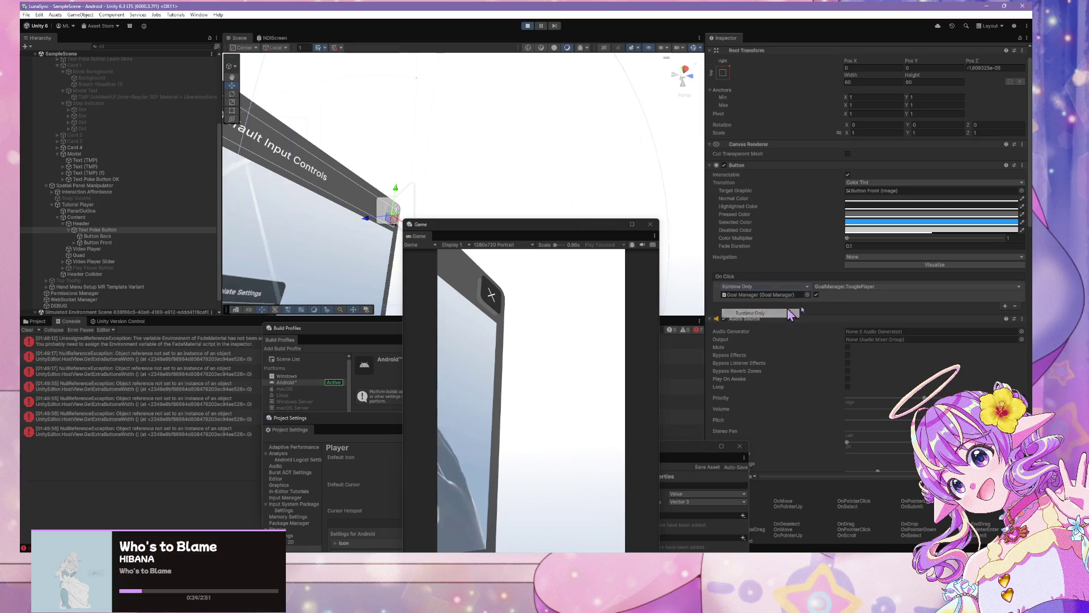
{"action": "left_click", "coordinate": [850, 287]}
{"action": "mouse_move", "coordinate": [851, 307]}
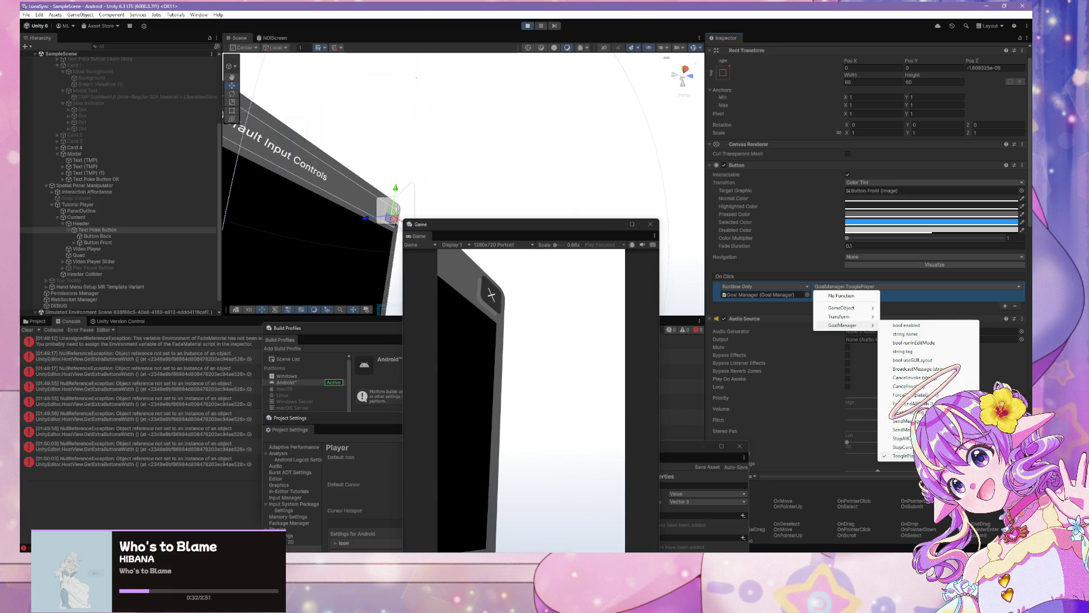
{"action": "left_click", "coordinate": [898, 327]}
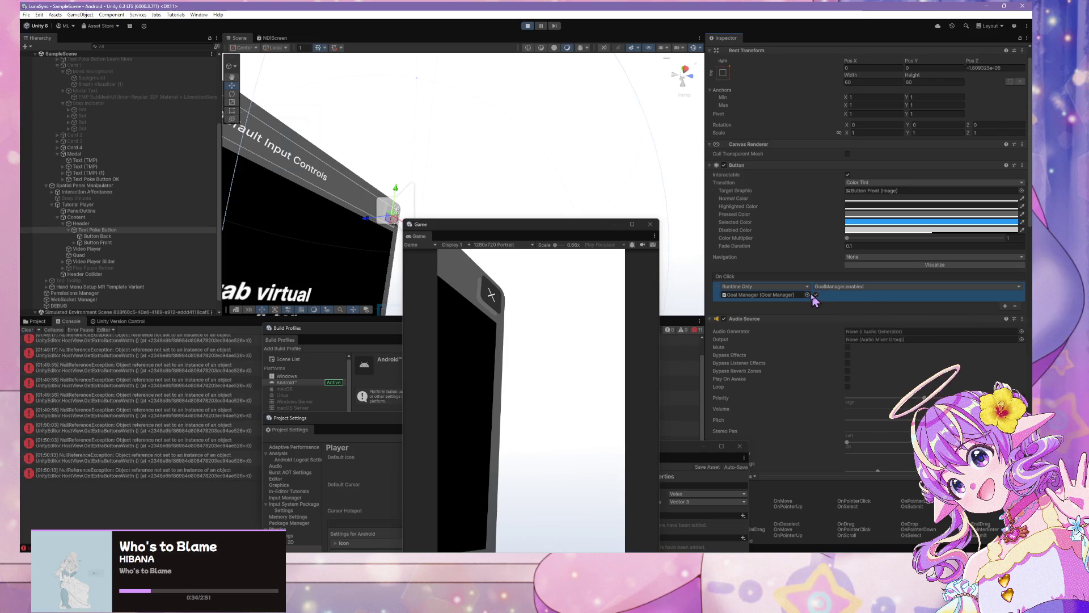
{"action": "left_click", "coordinate": [491, 298]}
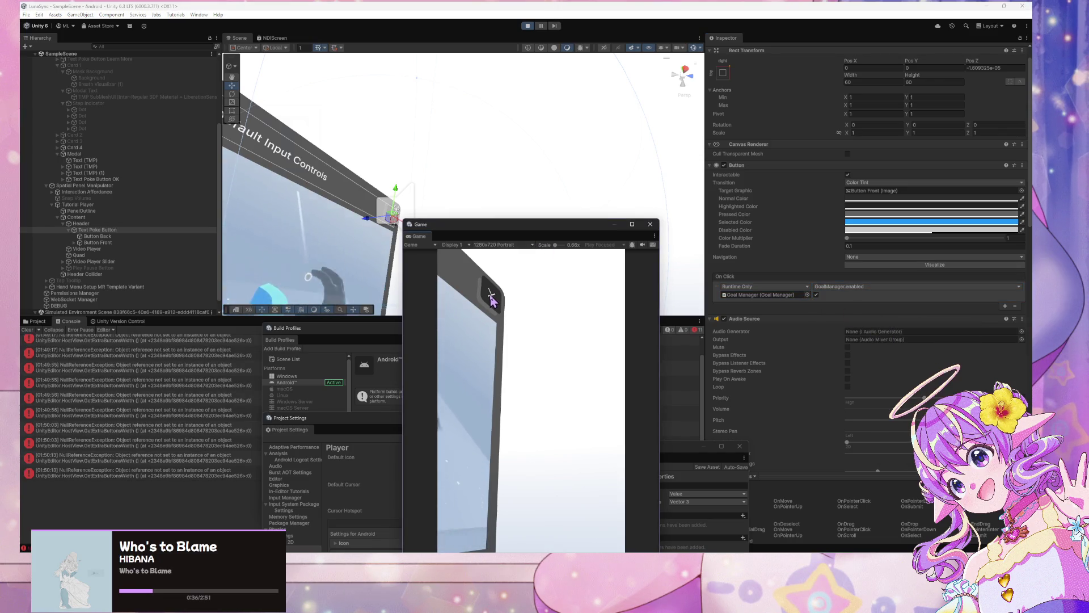
{"action": "left_click", "coordinate": [826, 288]}
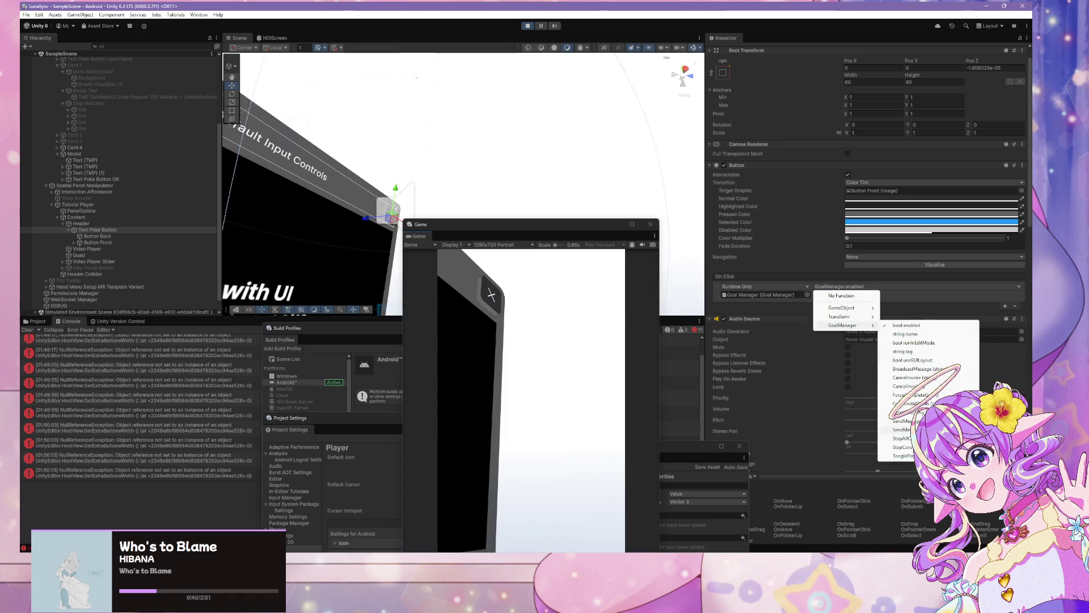
{"action": "left_click", "coordinate": [902, 456]}
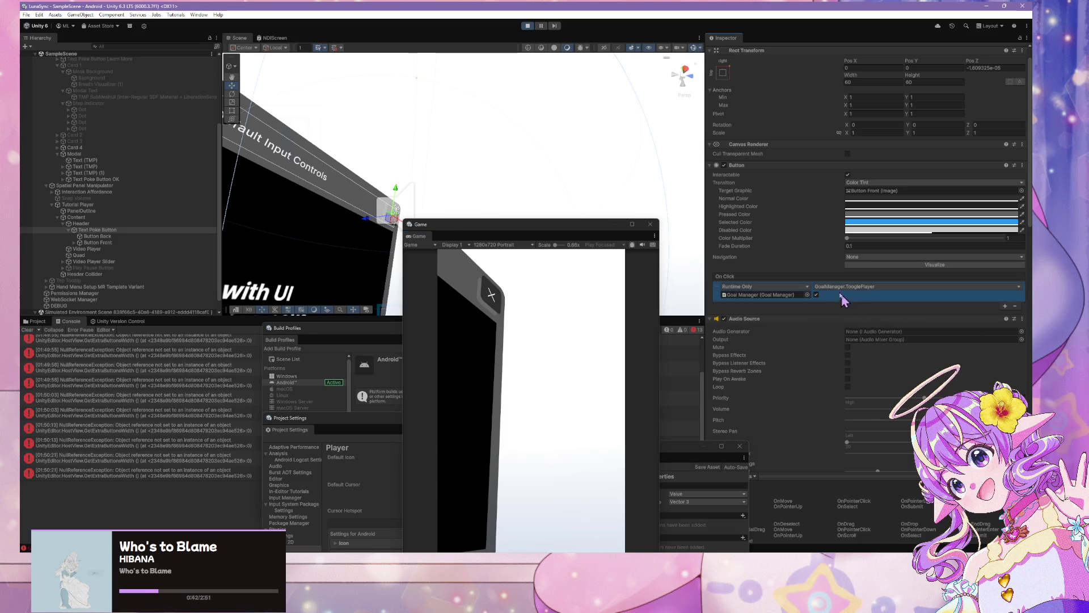
{"action": "left_click", "coordinate": [807, 288]}
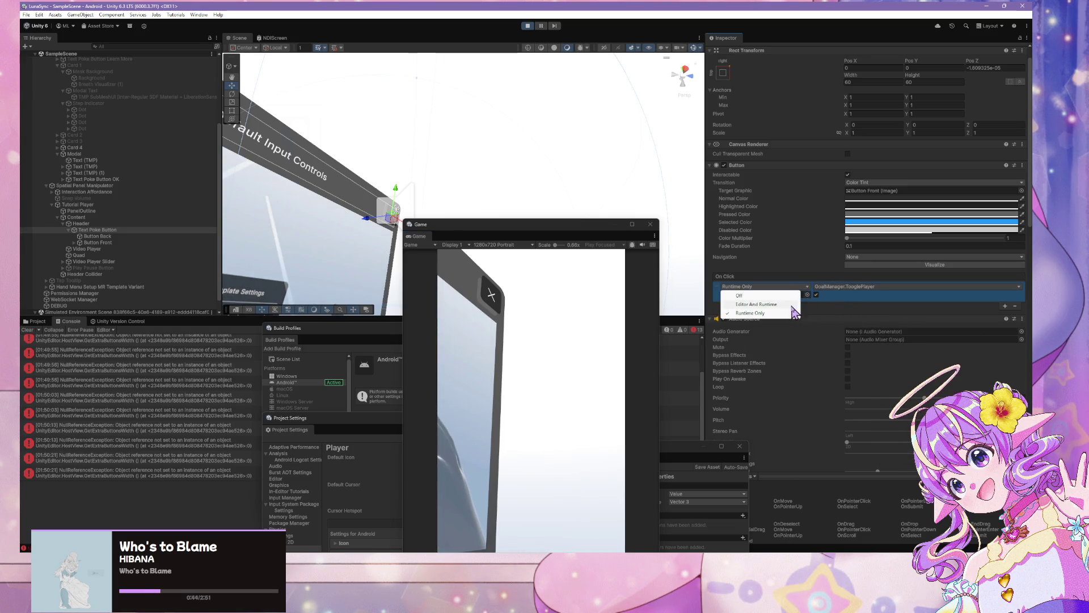
{"action": "left_click", "coordinate": [794, 313]}
{"action": "left_click", "coordinate": [836, 287]}
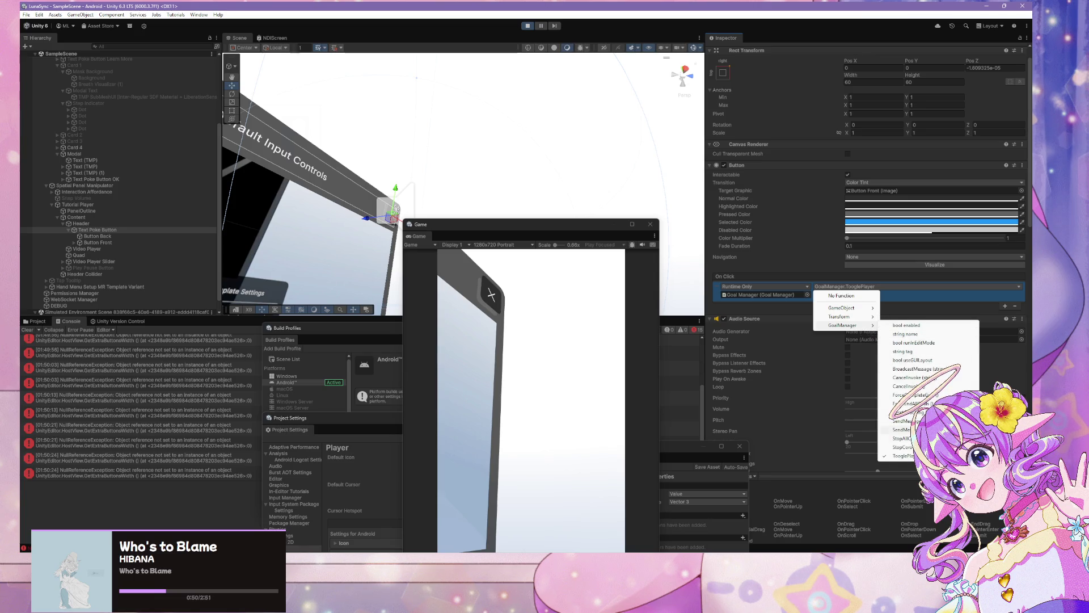
Step: Dismiss the function list unchanged and select the PanelOutline object
{"action": "left_click", "coordinate": [122, 190]}
{"action": "left_click", "coordinate": [131, 210]}
{"action": "scroll", "coordinate": [133, 208], "scroll_direction": "down", "scroll_amount": 1}
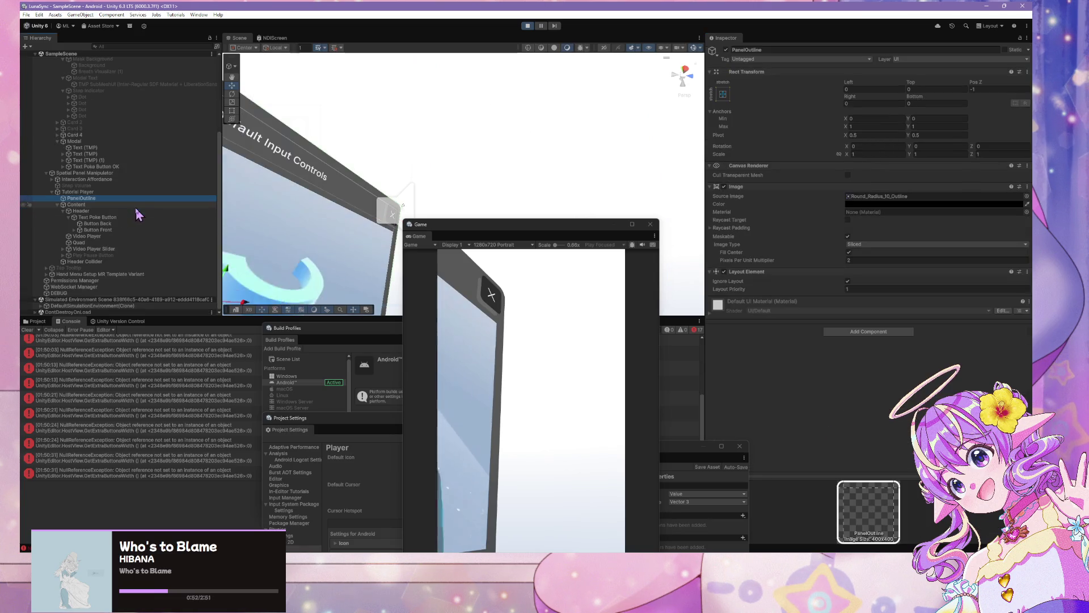
{"action": "scroll", "coordinate": [111, 245], "scroll_direction": "up", "scroll_amount": 5}
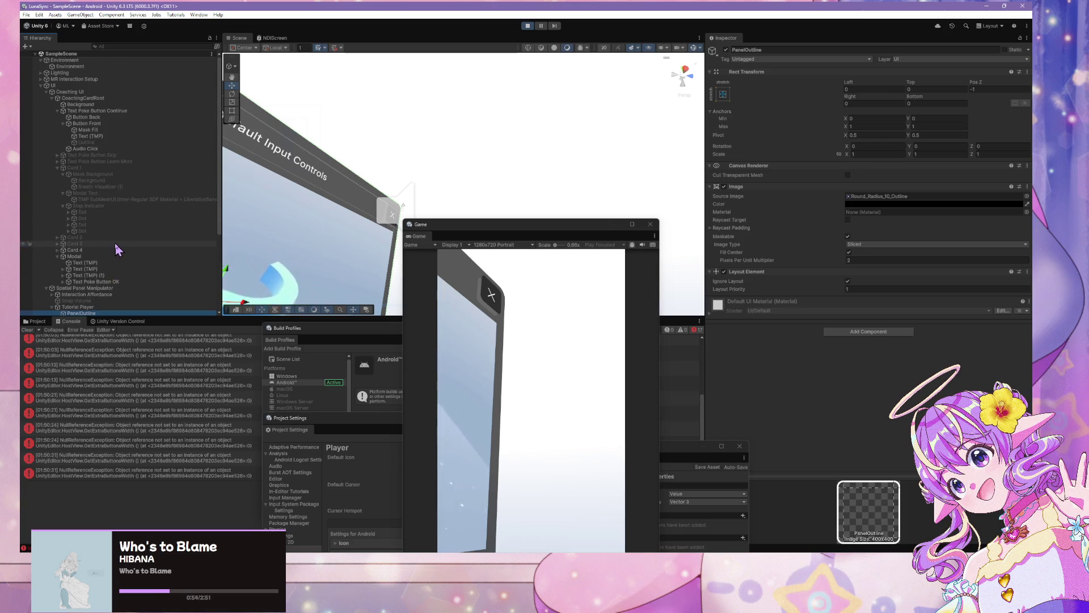
{"action": "scroll", "coordinate": [106, 108], "scroll_direction": "down", "scroll_amount": 2}
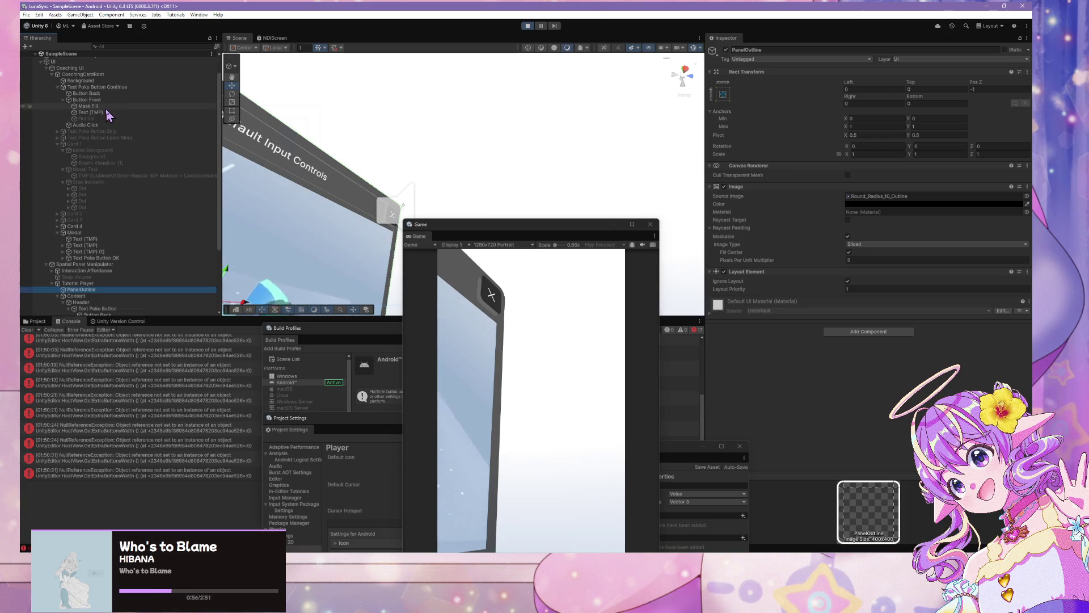
{"action": "scroll", "coordinate": [106, 108], "scroll_direction": "down", "scroll_amount": 3}
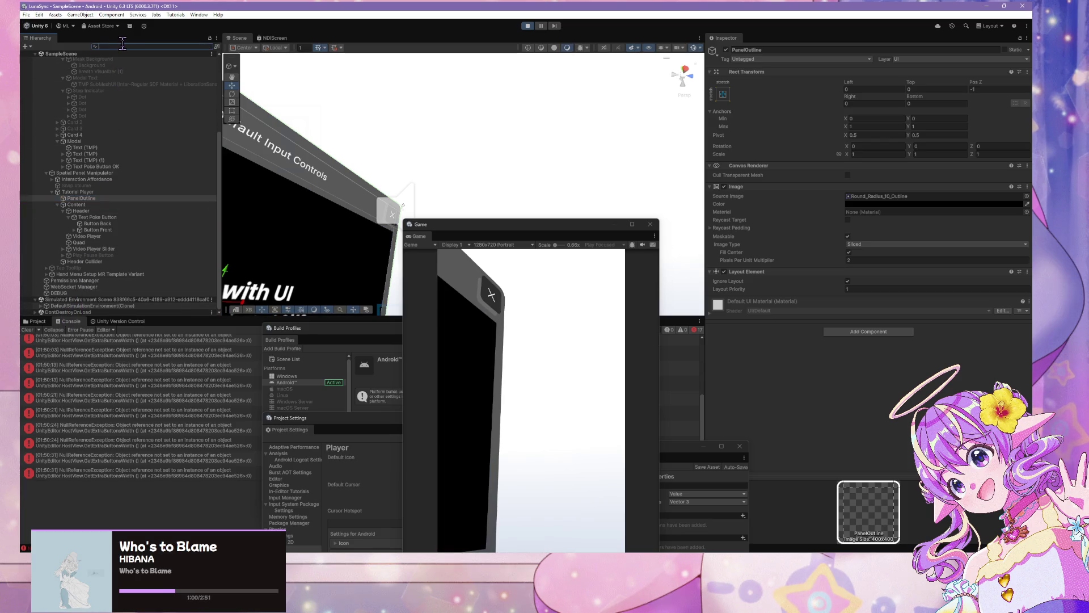
Step: Filter the Hierarchy for 'oal' and expand Goal Manager's Step List showing all four card steps
{"action": "type", "text": "goal"}
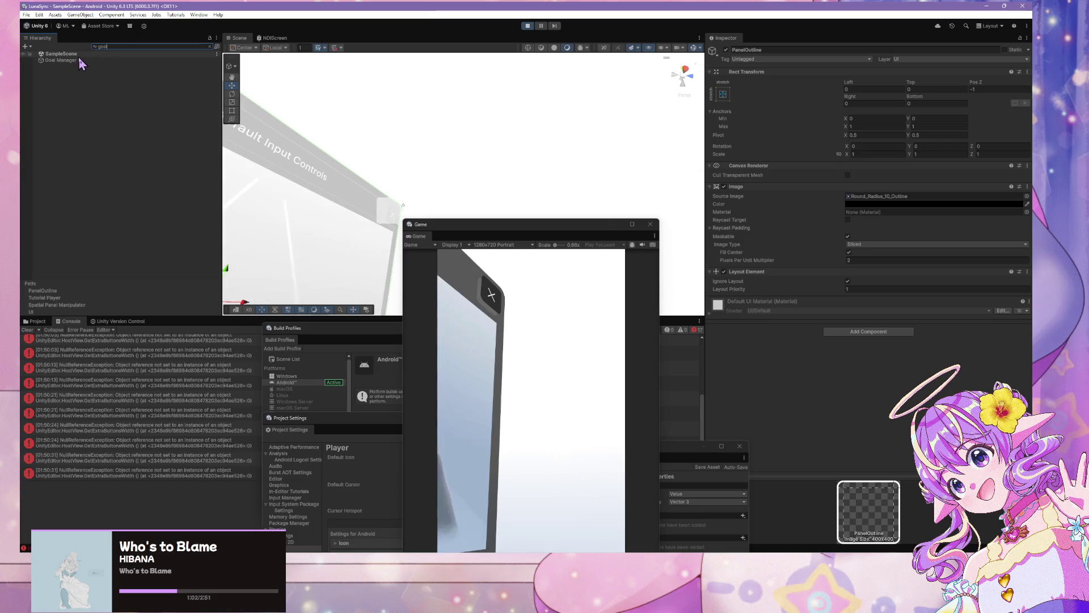
{"action": "left_click", "coordinate": [74, 61]}
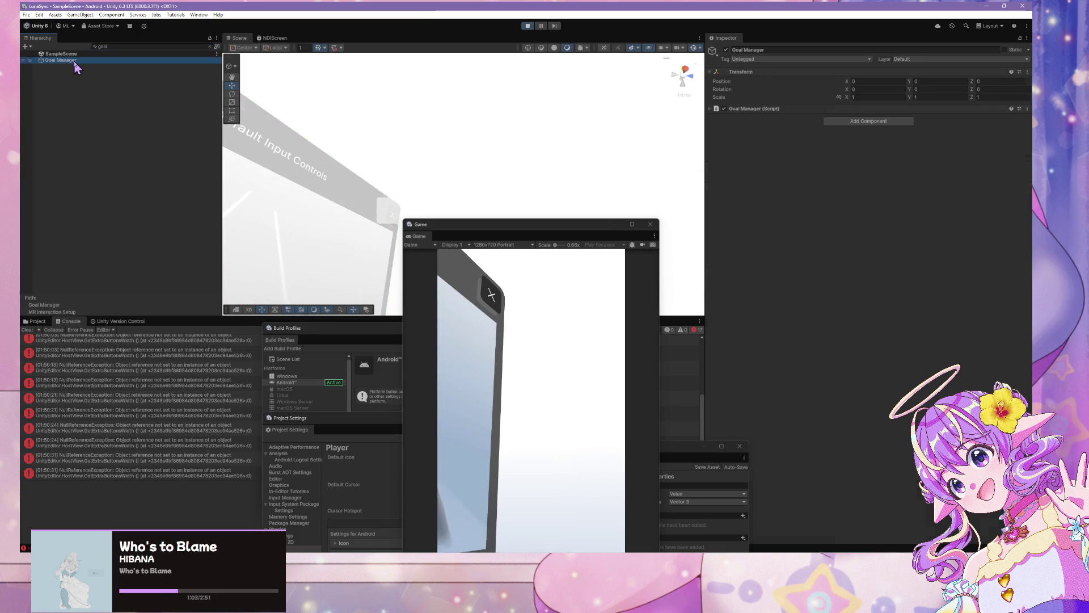
{"action": "left_click", "coordinate": [715, 109]}
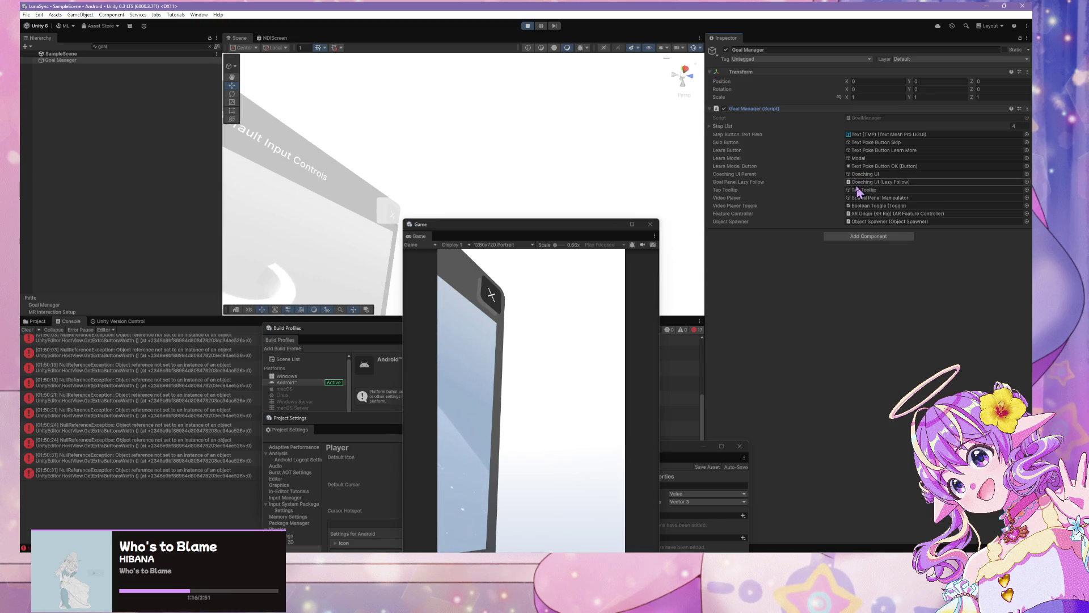
{"action": "left_click", "coordinate": [711, 127]}
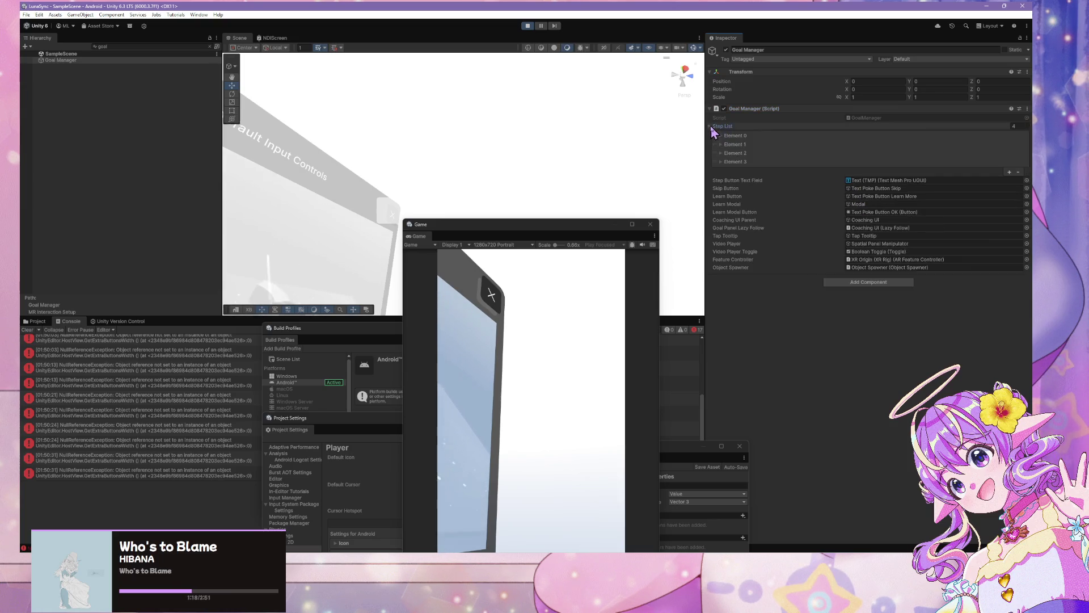
{"action": "left_click", "coordinate": [721, 135]}
{"action": "left_click", "coordinate": [721, 168]}
{"action": "left_click", "coordinate": [721, 200]}
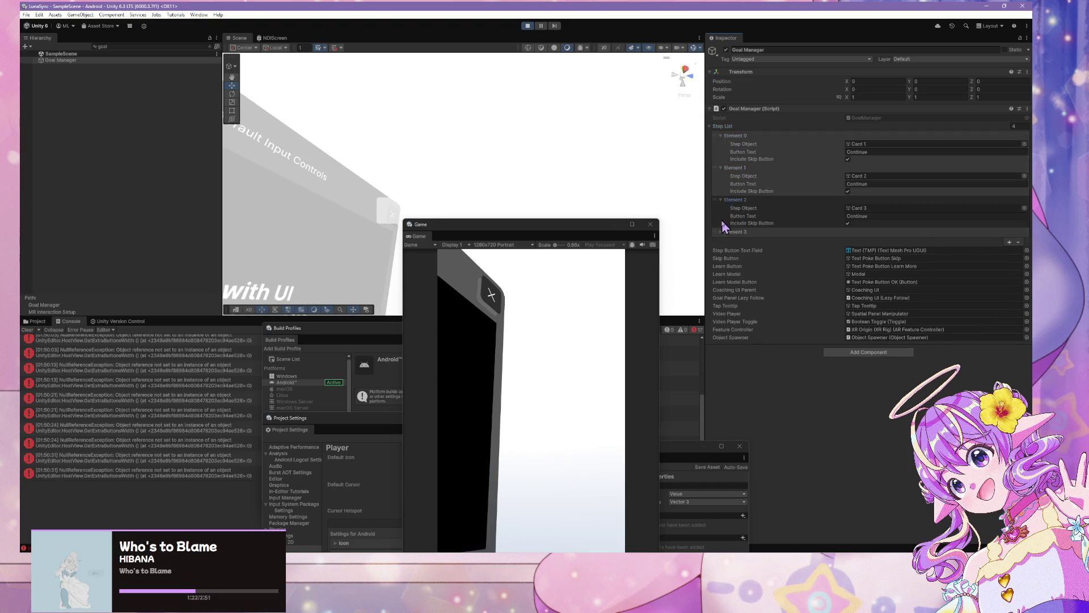
{"action": "left_click", "coordinate": [721, 232]}
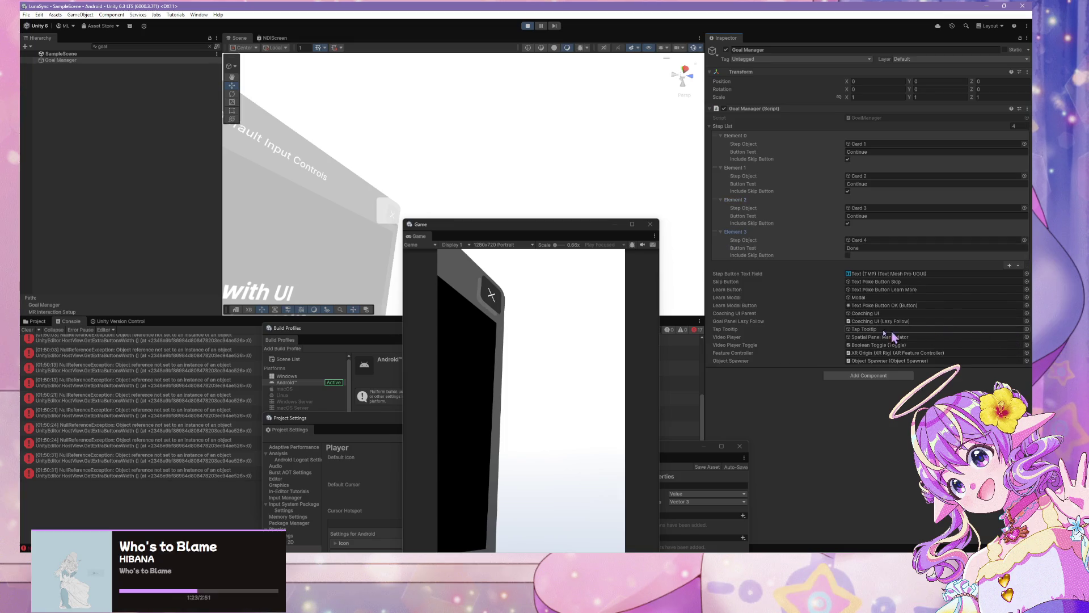
{"action": "mouse_move", "coordinate": [646, 194]}
{"action": "left_mouse_down"}
{"action": "mouse_move", "coordinate": [646, 174]}
{"action": "mouse_move", "coordinate": [511, 147]}
{"action": "mouse_move", "coordinate": [499, 171]}
{"action": "mouse_move", "coordinate": [541, 197]}
{"action": "left_mouse_up"}
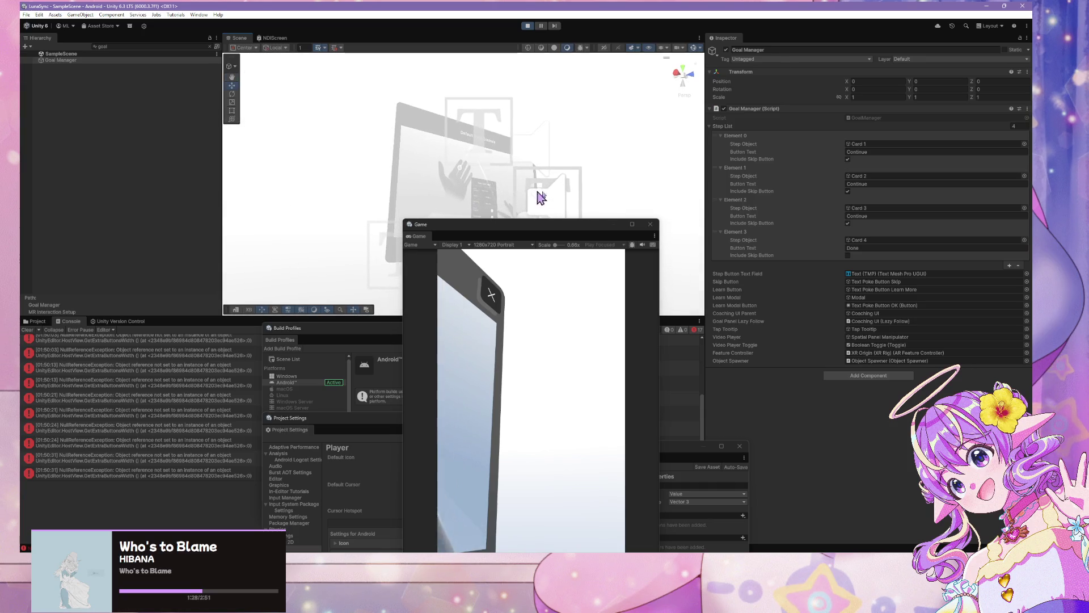
Step: Restart Play mode, clear the Console errors, and move Project Settings over the game view
{"action": "left_click", "coordinate": [527, 26]}
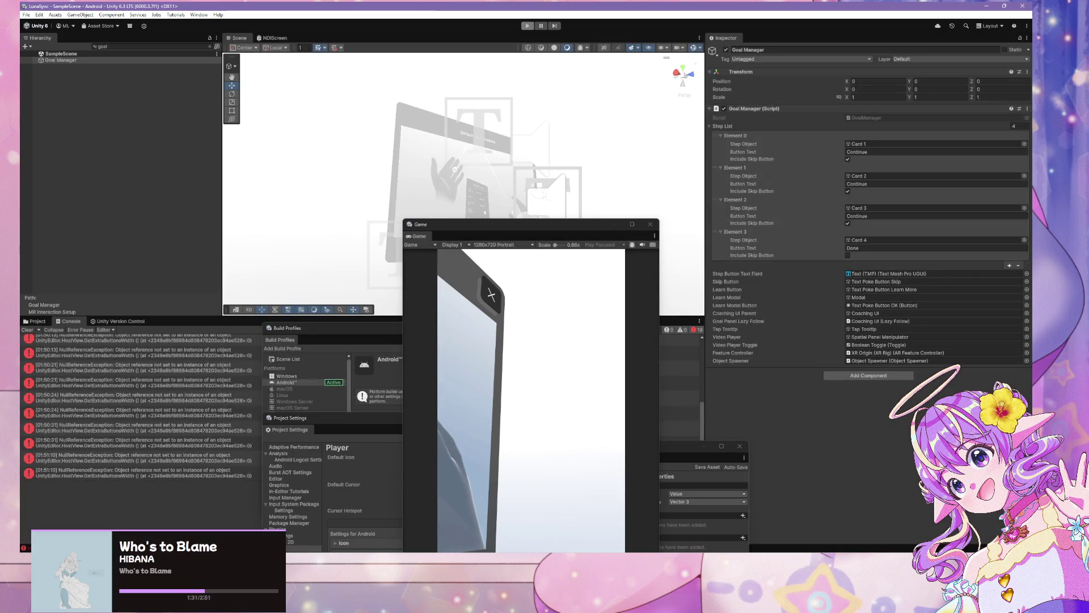
{"action": "left_click", "coordinate": [528, 26]}
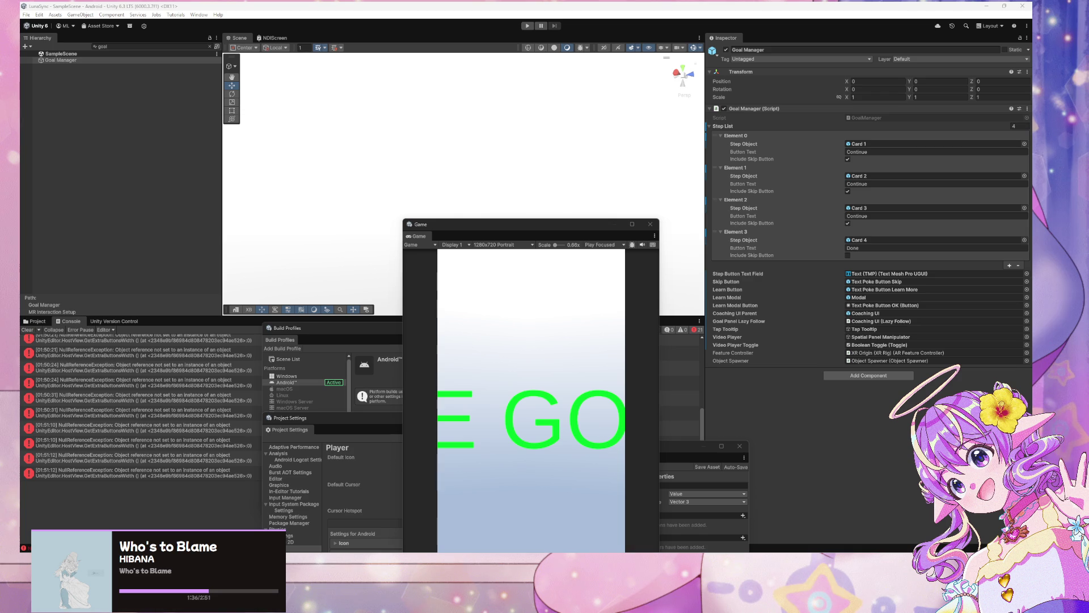
{"action": "left_click", "coordinate": [26, 331]}
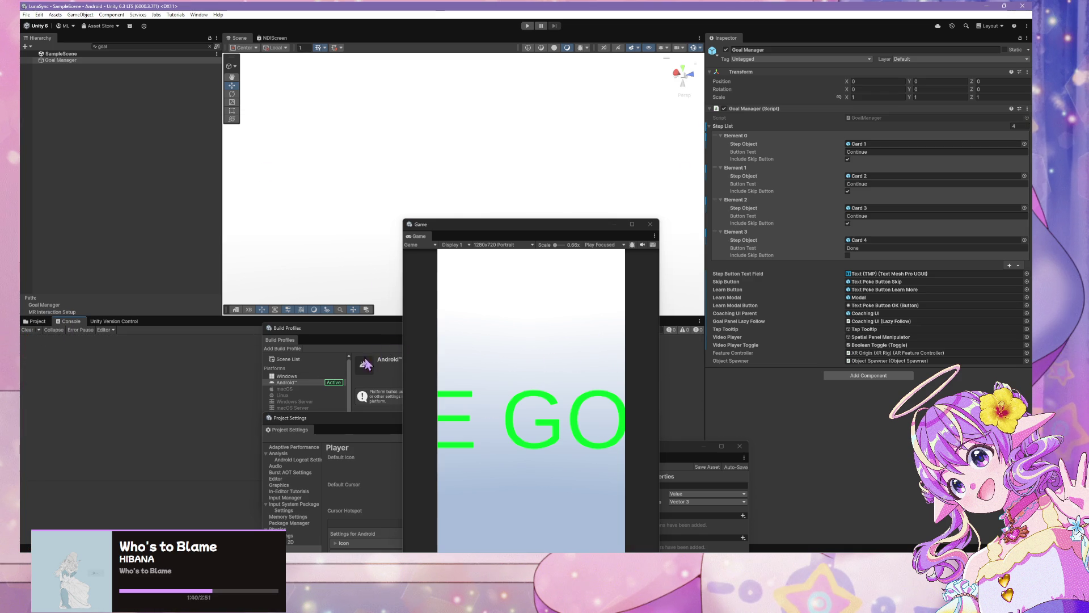
{"action": "mouse_move", "coordinate": [351, 427]}
{"action": "left_mouse_down"}
{"action": "mouse_move", "coordinate": [379, 407]}
{"action": "mouse_move", "coordinate": [485, 202]}
{"action": "mouse_move", "coordinate": [580, 179]}
{"action": "mouse_move", "coordinate": [697, 170]}
{"action": "left_mouse_up"}
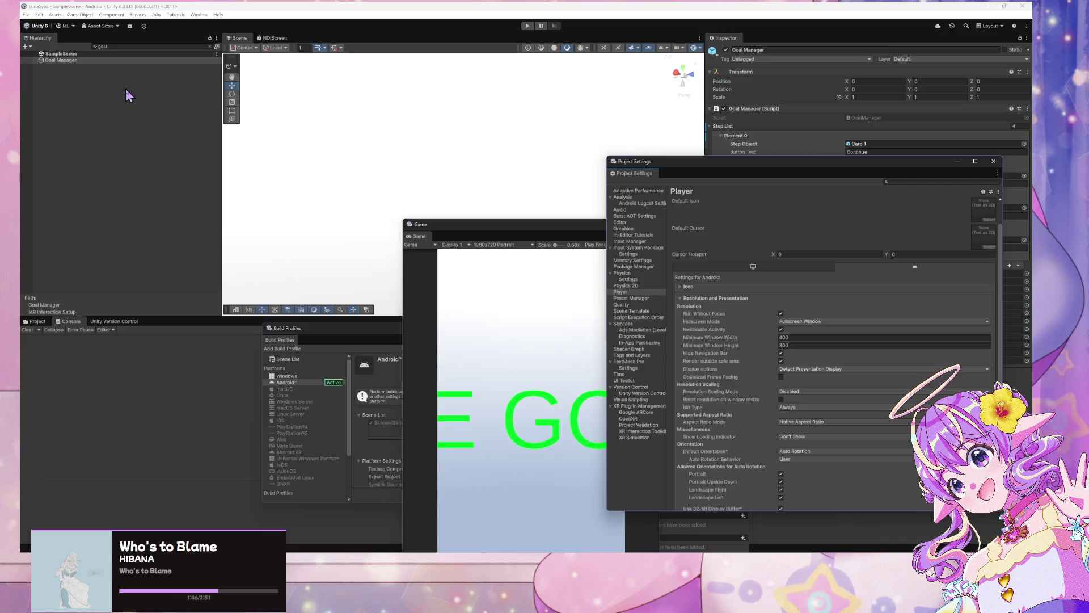
Step: Select Goal Manager and SampleScene, then clear the goal search from the Hierarchy
{"action": "left_click", "coordinate": [42, 60]}
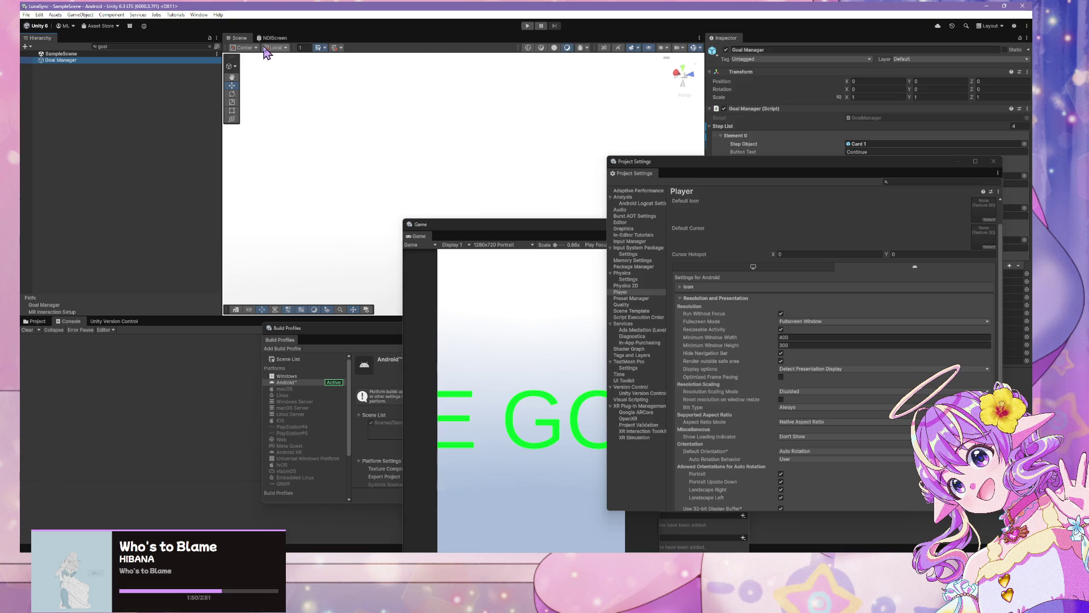
{"action": "left_click", "coordinate": [239, 38]}
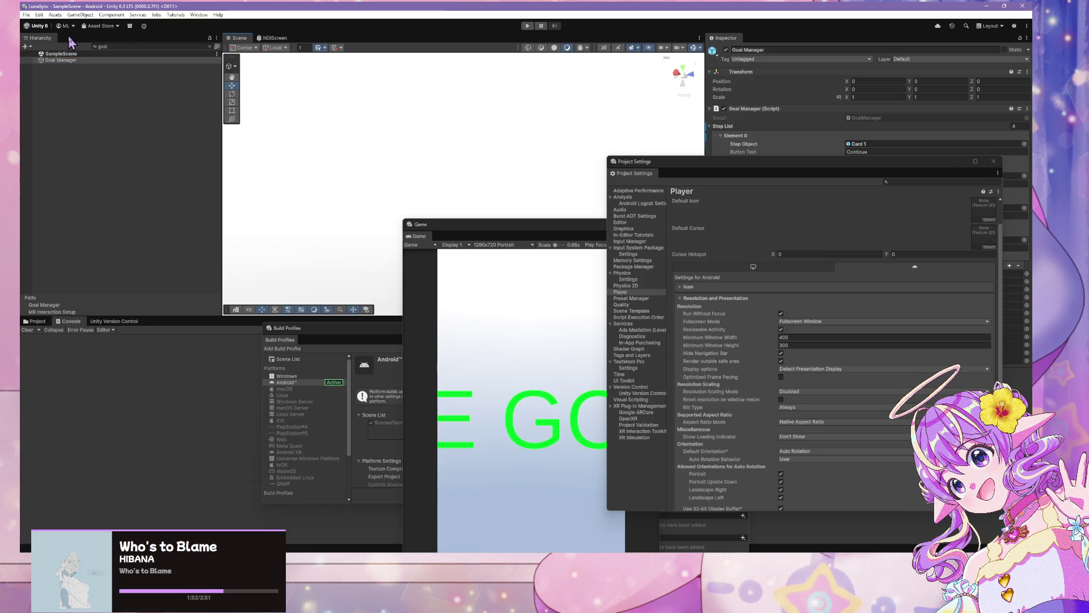
{"action": "left_click", "coordinate": [63, 54]}
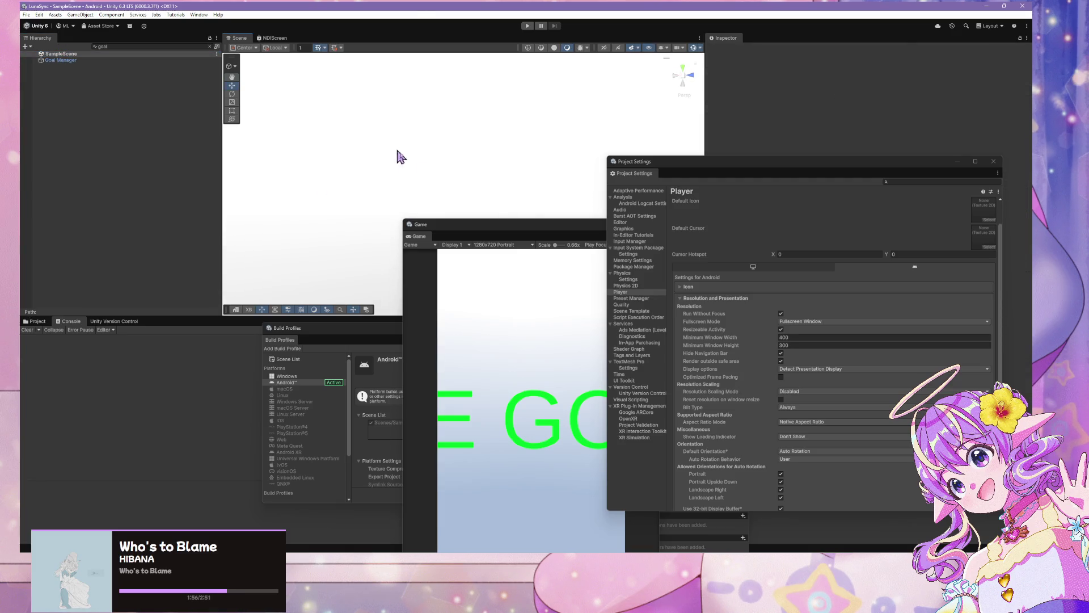
{"action": "mouse_move", "coordinate": [469, 161]}
{"action": "left_mouse_down"}
{"action": "mouse_move", "coordinate": [448, 162]}
{"action": "mouse_move", "coordinate": [466, 135]}
{"action": "mouse_move", "coordinate": [624, 158]}
{"action": "mouse_move", "coordinate": [635, 182]}
{"action": "mouse_move", "coordinate": [702, 216]}
{"action": "mouse_move", "coordinate": [709, 150]}
{"action": "mouse_move", "coordinate": [604, 120]}
{"action": "mouse_move", "coordinate": [398, 162]}
{"action": "mouse_move", "coordinate": [511, 102]}
{"action": "mouse_move", "coordinate": [487, 99]}
{"action": "left_mouse_up"}
{"action": "left_click", "coordinate": [127, 46]}
{"action": "key", "text": "ctrl+a"}
{"action": "key", "text": "BackSpace"}
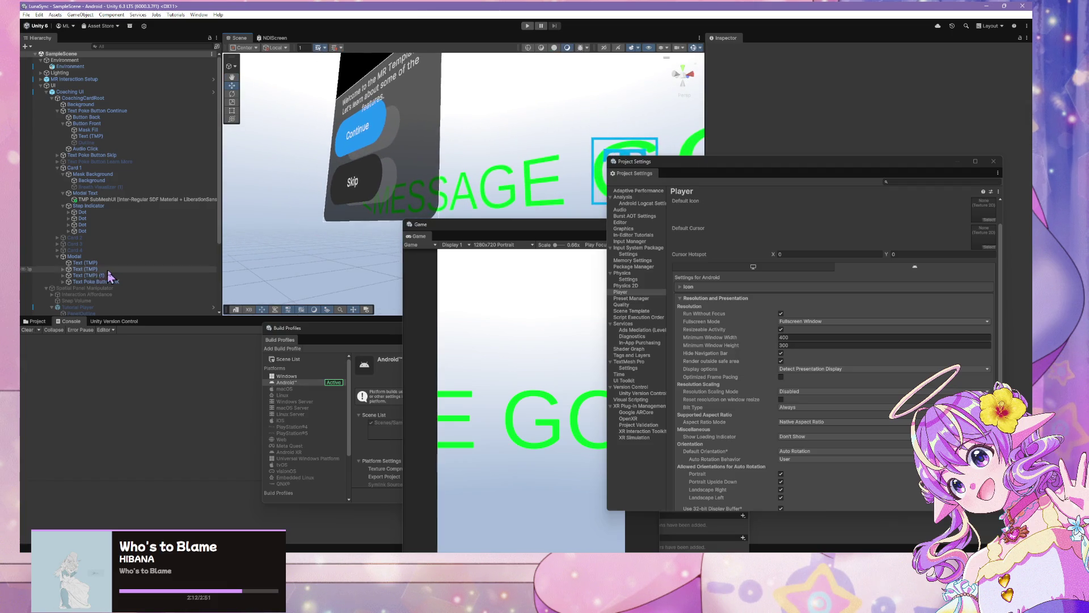
Step: Collapse the UI branch and select the Permissions Manager object, moving Project Settings aside
{"action": "scroll", "coordinate": [114, 263], "scroll_direction": "down", "scroll_amount": 4}
{"action": "left_click", "coordinate": [130, 217]}
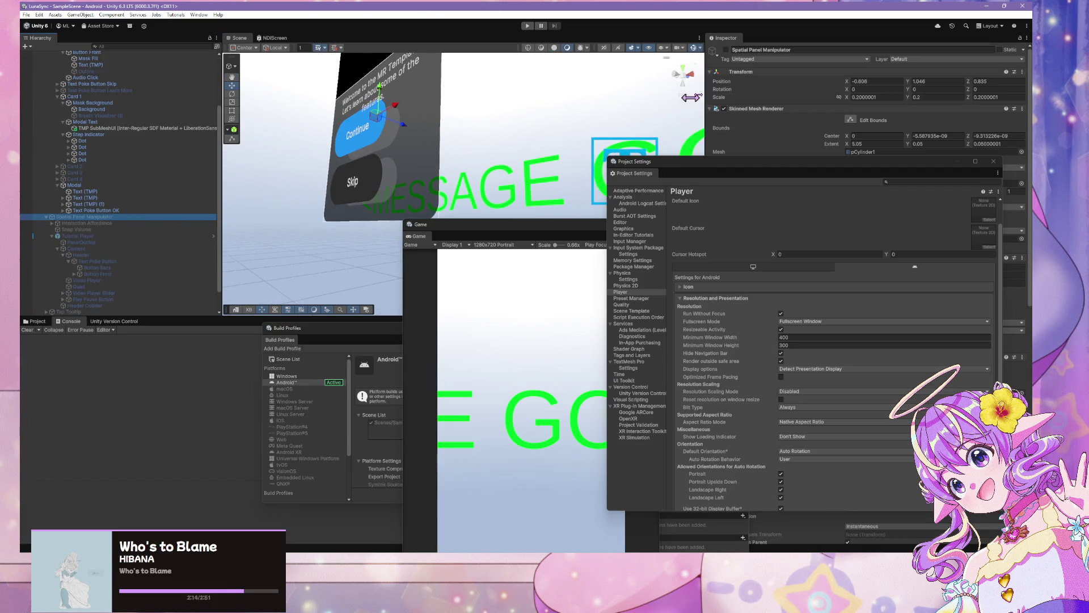
{"action": "left_click_drag", "start_coordinate": [509, 117], "coordinate": [457, 106]}
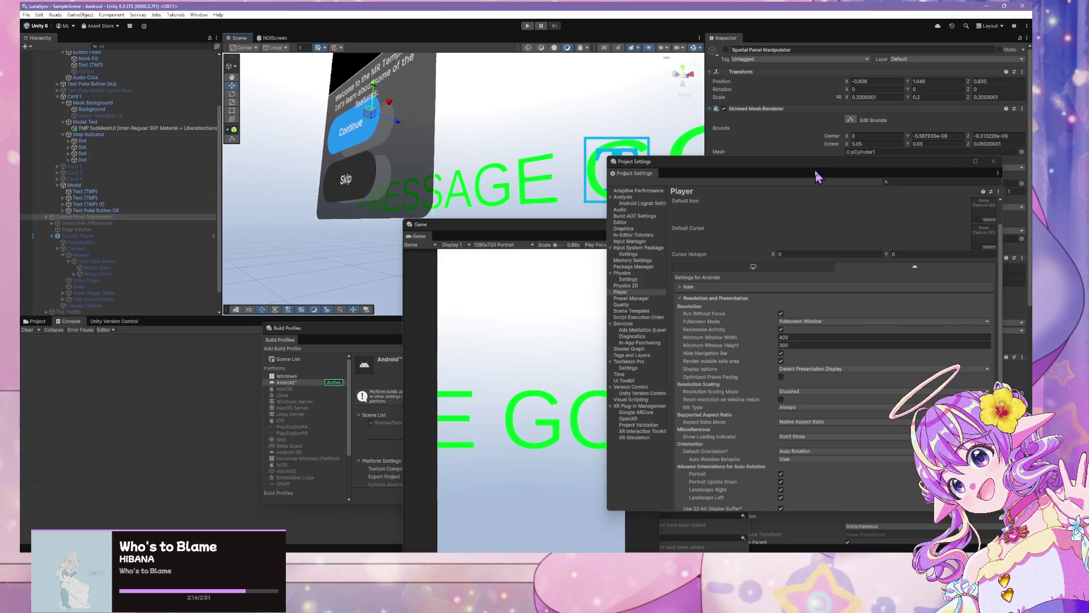
{"action": "mouse_move", "coordinate": [825, 171]}
{"action": "left_mouse_down"}
{"action": "mouse_move", "coordinate": [838, 152]}
{"action": "mouse_move", "coordinate": [896, 258]}
{"action": "left_mouse_up"}
{"action": "scroll", "coordinate": [145, 182], "scroll_direction": "up", "scroll_amount": 4}
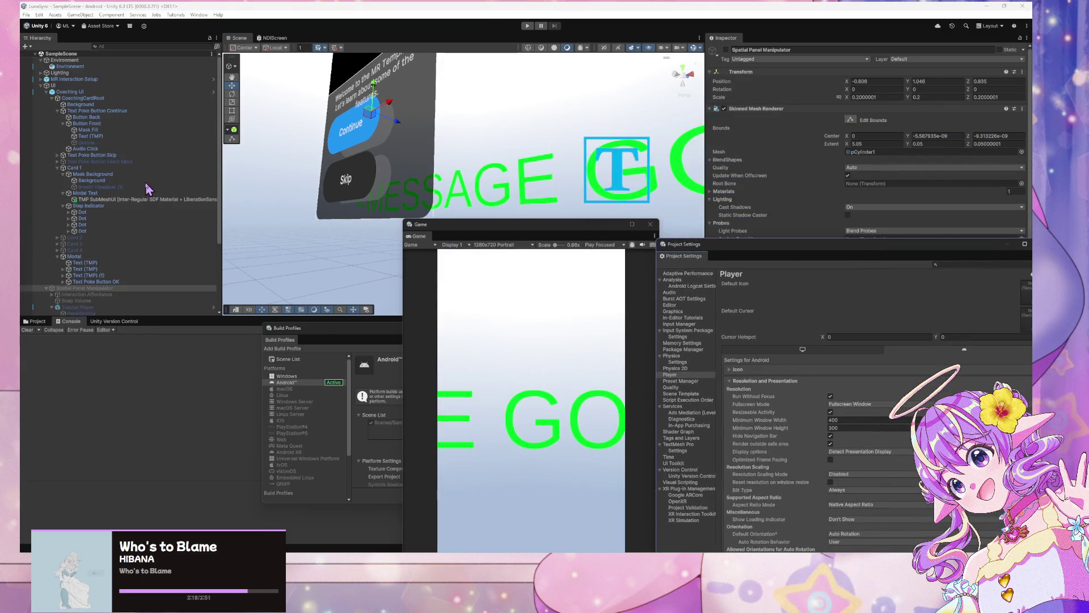
{"action": "left_click", "coordinate": [46, 86]}
{"action": "left_click", "coordinate": [74, 91]}
{"action": "mouse_move", "coordinate": [906, 244]}
{"action": "left_mouse_down"}
{"action": "mouse_move", "coordinate": [824, 286]}
{"action": "mouse_move", "coordinate": [404, 318]}
{"action": "left_mouse_up"}
Step: Remove the duplicate last HAND_TRACKING entry from the permission list, leaving 12
{"action": "left_click", "coordinate": [777, 232]}
{"action": "left_click", "coordinate": [777, 232]}
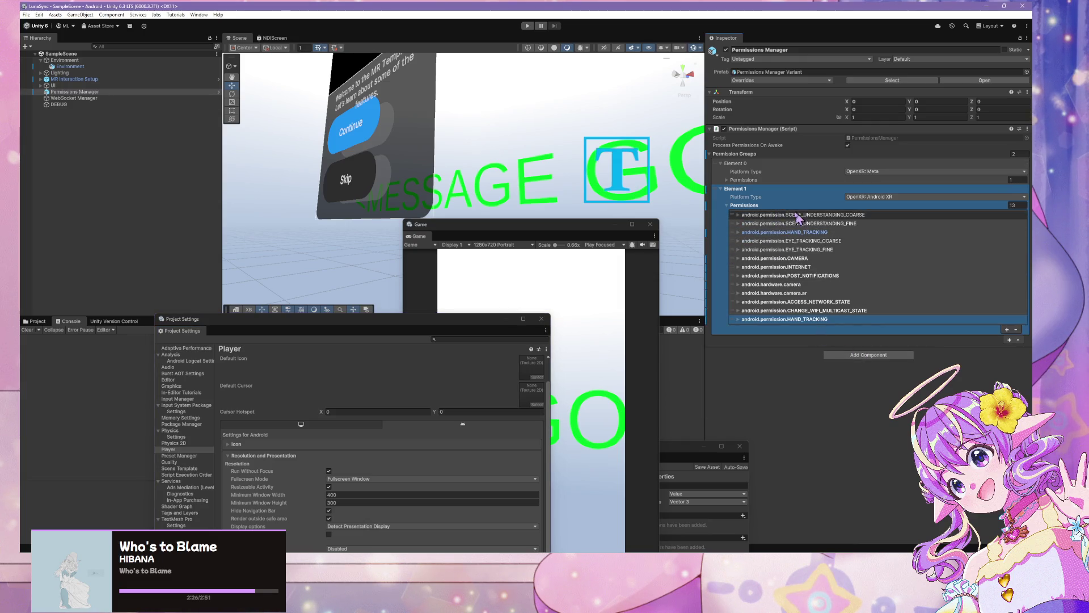
{"action": "left_click", "coordinate": [790, 320]}
{"action": "left_click", "coordinate": [799, 319]}
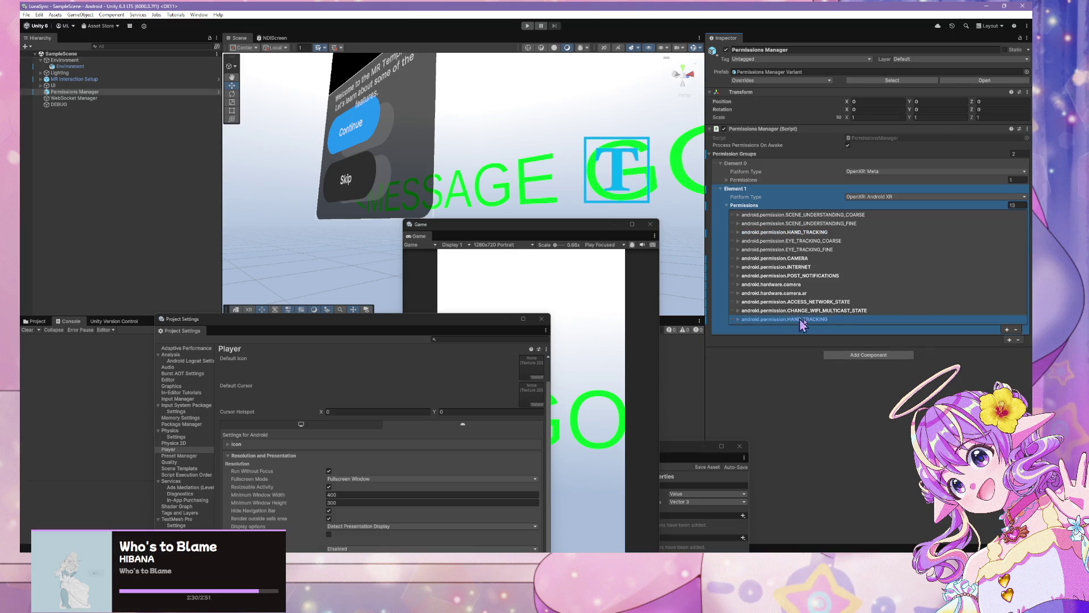
{"action": "left_click", "coordinate": [1015, 330]}
Step: Expand the remaining HAND_TRACKING entry's On Permission Granted calls, then switch to the browser
{"action": "left_click", "coordinate": [743, 232]}
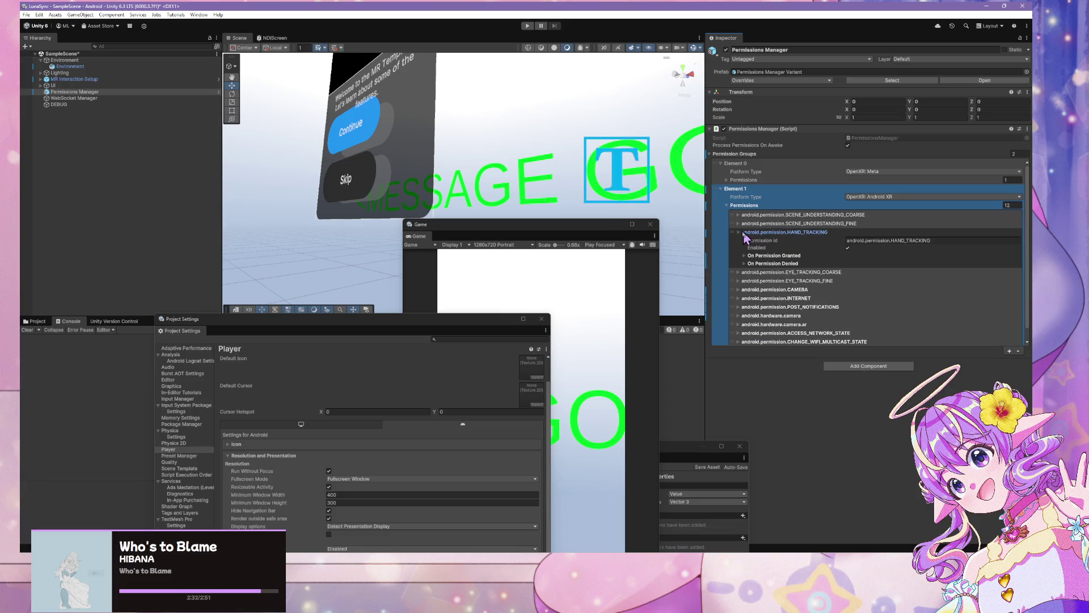
{"action": "left_click", "coordinate": [744, 255]}
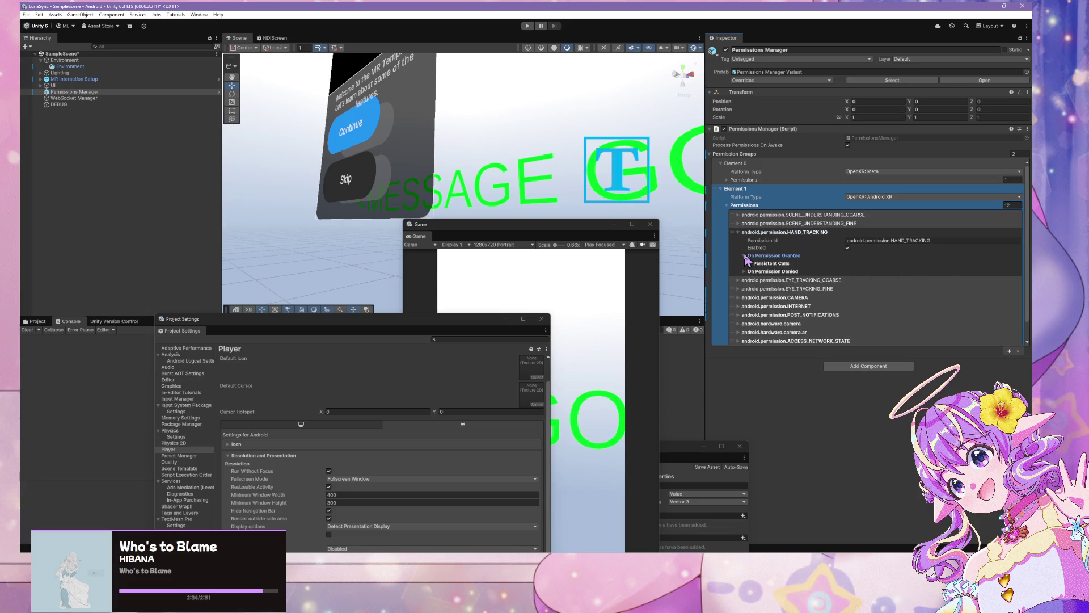
{"action": "left_click", "coordinate": [750, 263]}
{"action": "left_click", "coordinate": [766, 272]}
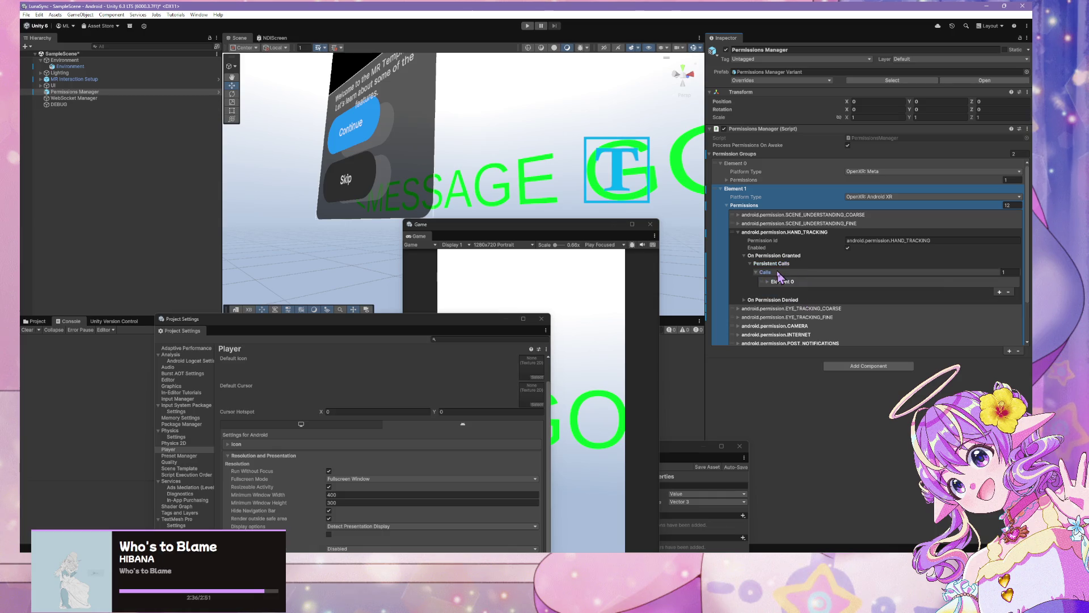
{"action": "left_click", "coordinate": [792, 280]}
{"action": "left_click", "coordinate": [767, 282]}
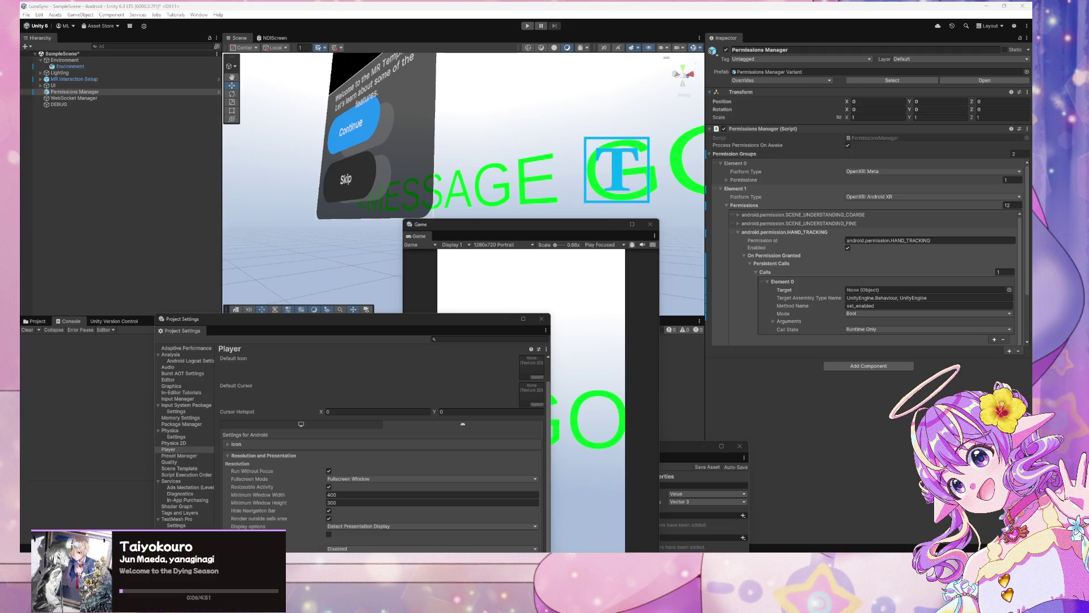
{"action": "key", "text": "alt+Tab"}
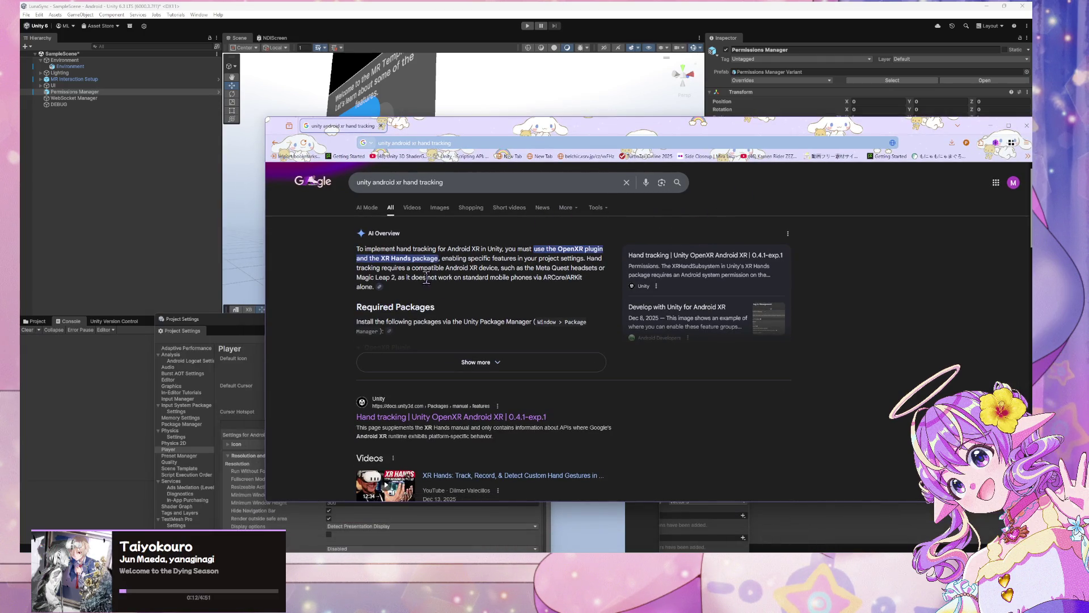
Step: Expand the full AI Overview on Android XR hand tracking and show its sources
{"action": "left_click_drag", "start_coordinate": [414, 277], "coordinate": [577, 276]}
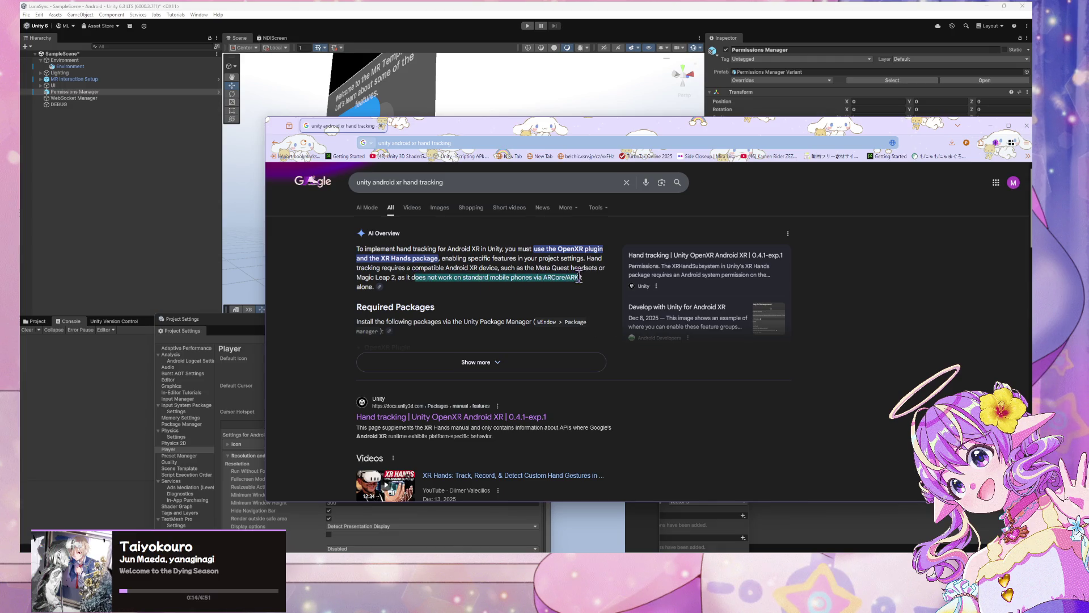
{"action": "left_click", "coordinate": [477, 363]}
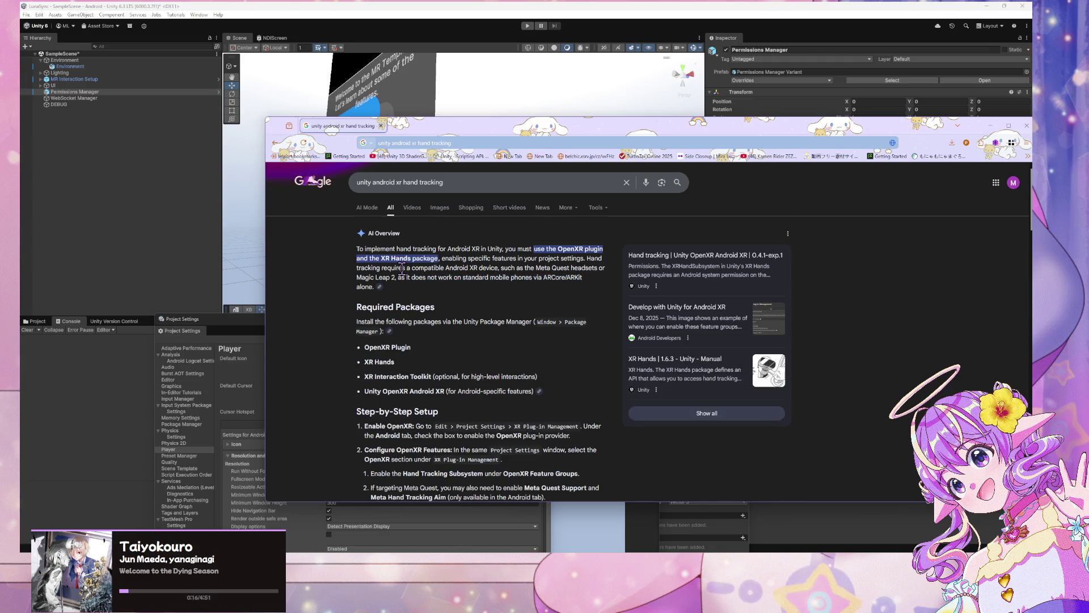
{"action": "scroll", "coordinate": [402, 270], "scroll_direction": "down", "scroll_amount": 1}
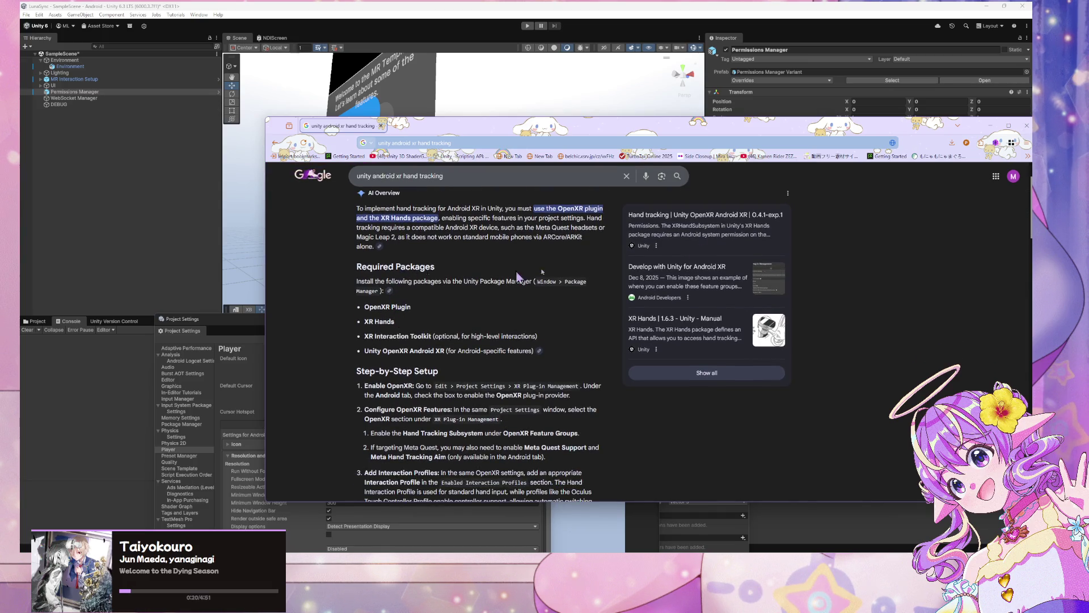
{"action": "mouse_move", "coordinate": [933, 127]}
{"action": "left_mouse_down"}
{"action": "mouse_move", "coordinate": [611, 75]}
{"action": "mouse_move", "coordinate": [690, 339]}
{"action": "mouse_move", "coordinate": [660, 315]}
{"action": "mouse_move", "coordinate": [666, 239]}
{"action": "mouse_move", "coordinate": [748, 112]}
{"action": "mouse_move", "coordinate": [755, 81]}
{"action": "left_mouse_up"}
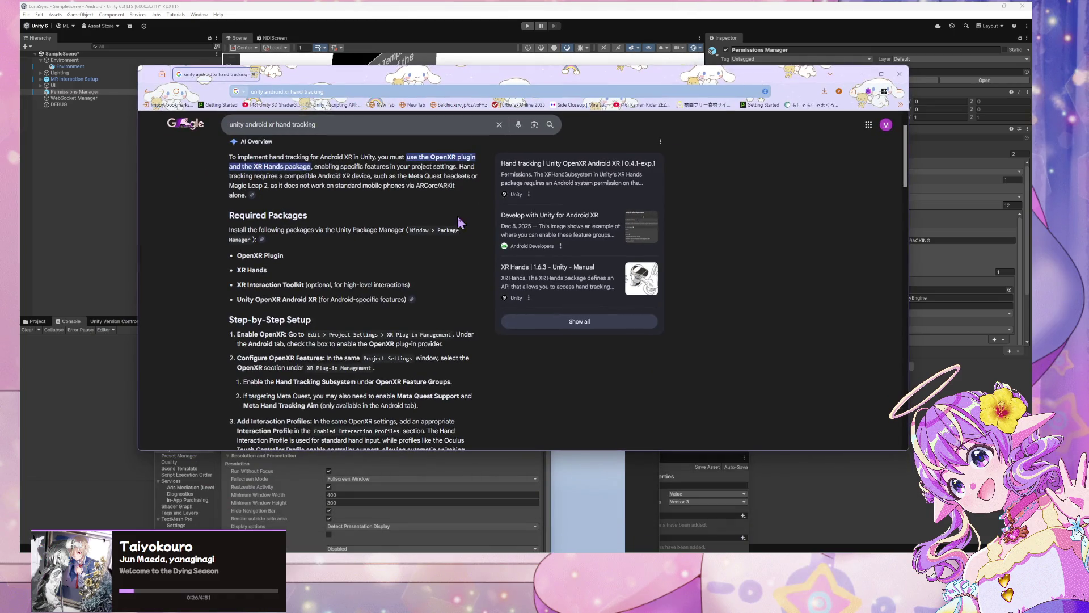
{"action": "left_click", "coordinate": [412, 299]}
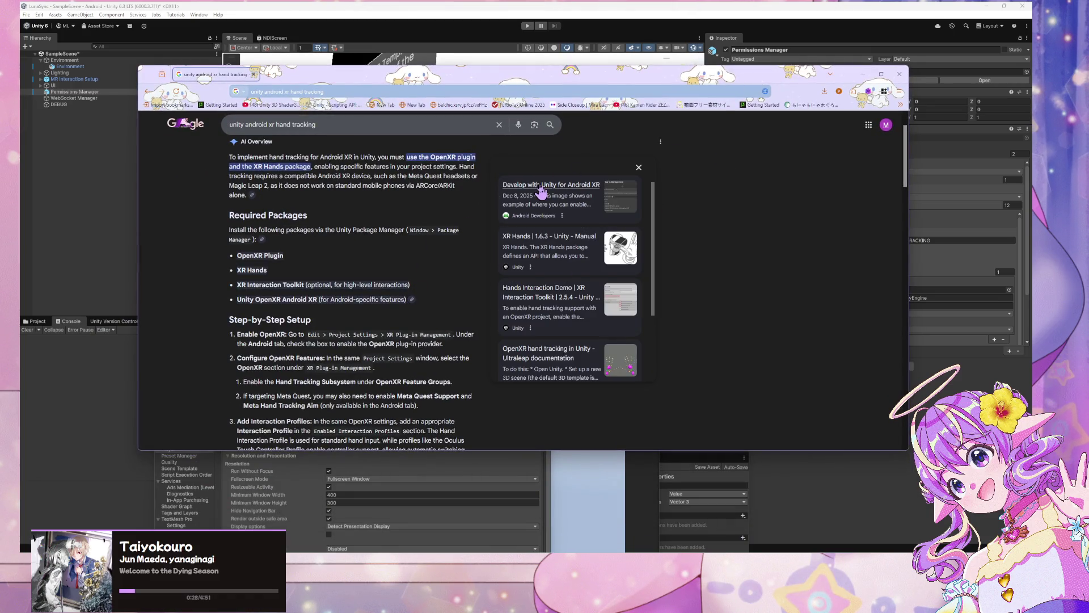
Step: Open and skim the Develop with Unity for Android XR guide, then return to Unity
{"action": "left_click", "coordinate": [545, 187]}
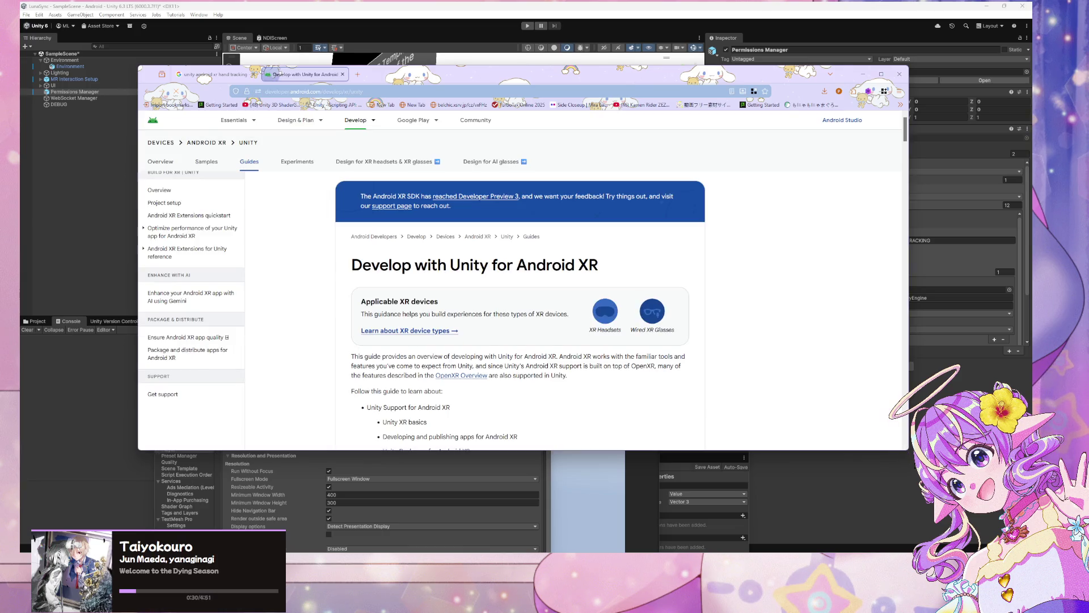
{"action": "scroll", "coordinate": [627, 274], "scroll_direction": "down", "scroll_amount": 5}
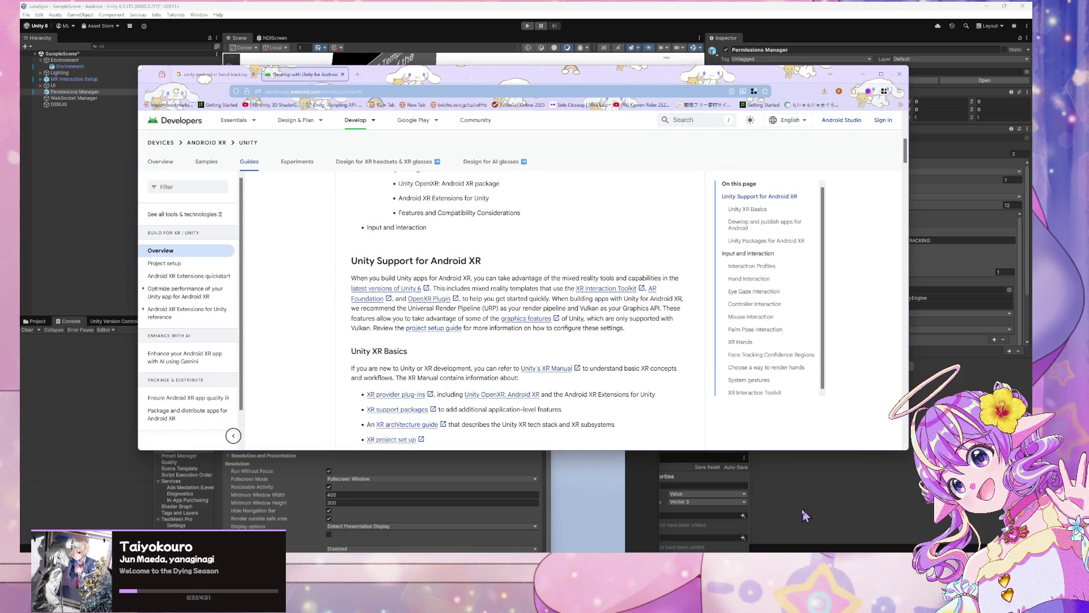
{"action": "scroll", "coordinate": [624, 267], "scroll_direction": "down", "scroll_amount": 3}
{"action": "scroll", "coordinate": [624, 266], "scroll_direction": "down", "scroll_amount": 5}
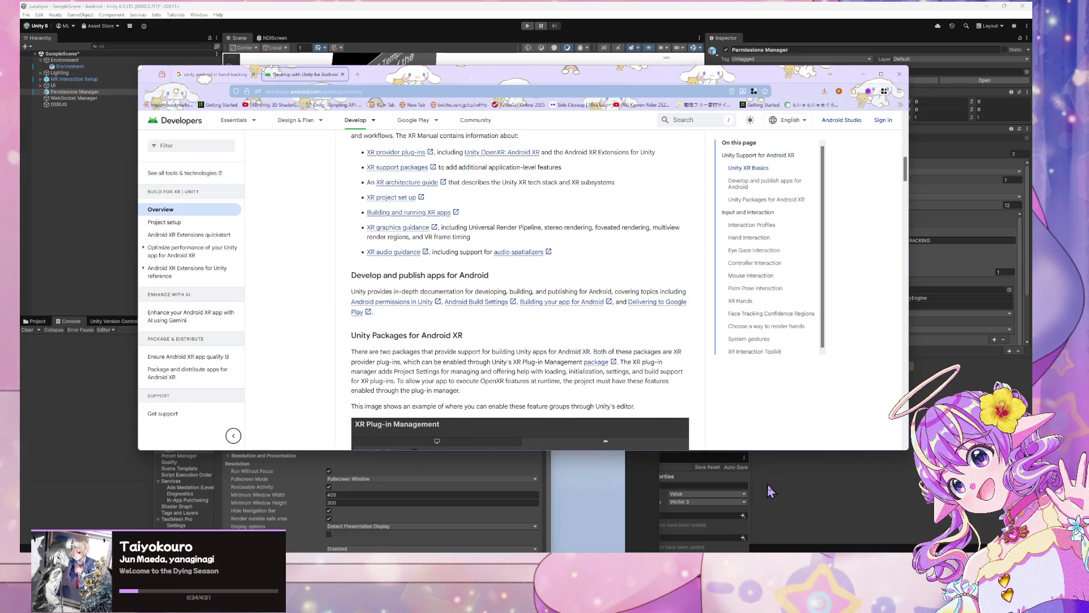
{"action": "left_click", "coordinate": [841, 502]}
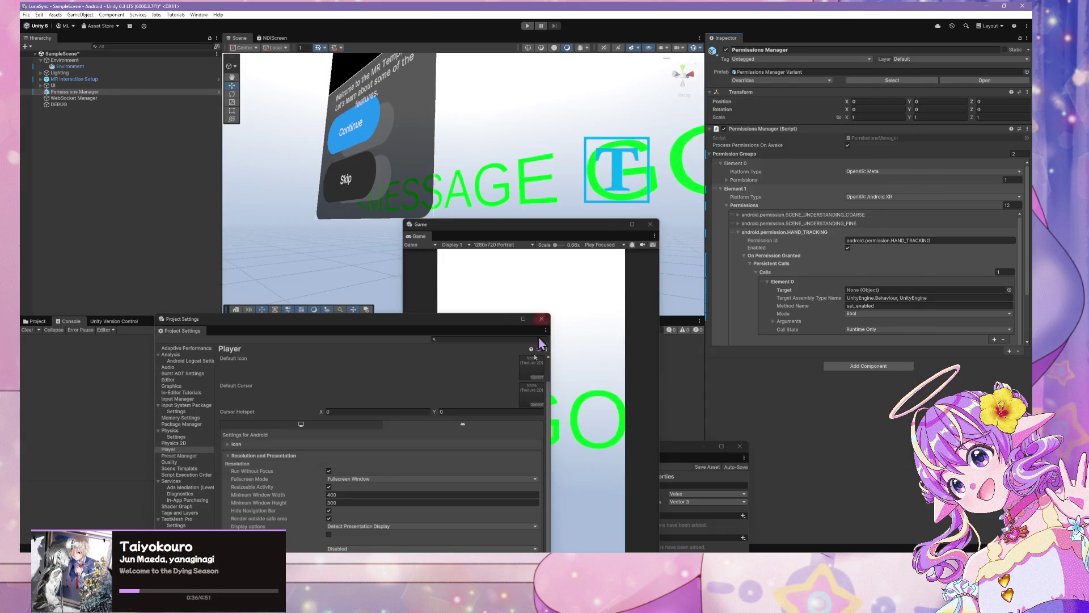
Step: Move Project Settings to the top centre and the XRI Default Input Actions editor right
{"action": "left_click_drag", "start_coordinate": [246, 318], "coordinate": [451, 33]}
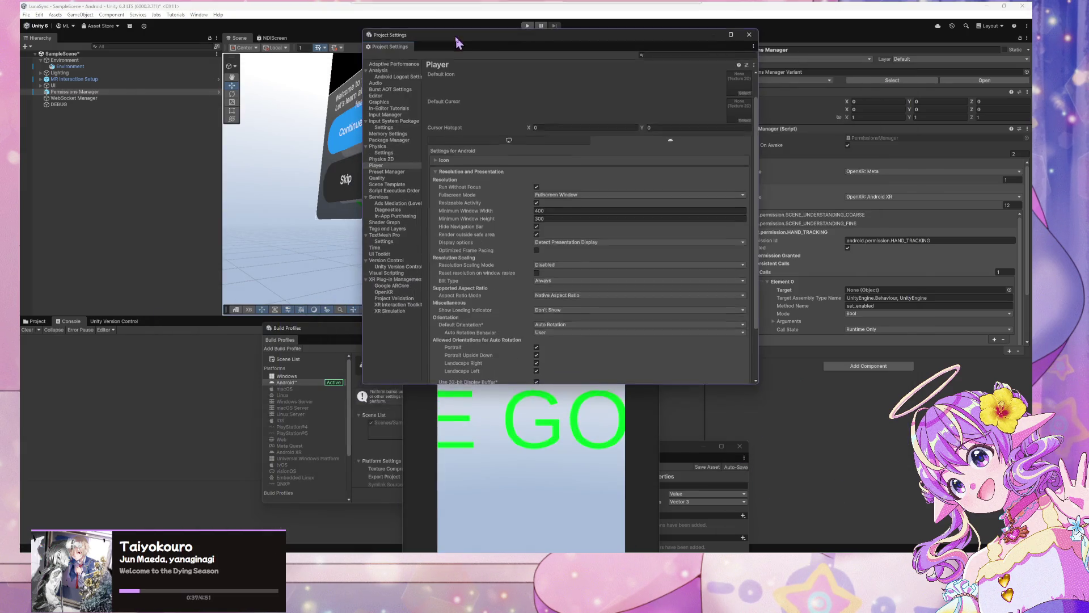
{"action": "left_click", "coordinate": [702, 453]}
{"action": "left_click_drag", "start_coordinate": [618, 457], "coordinate": [849, 236]}
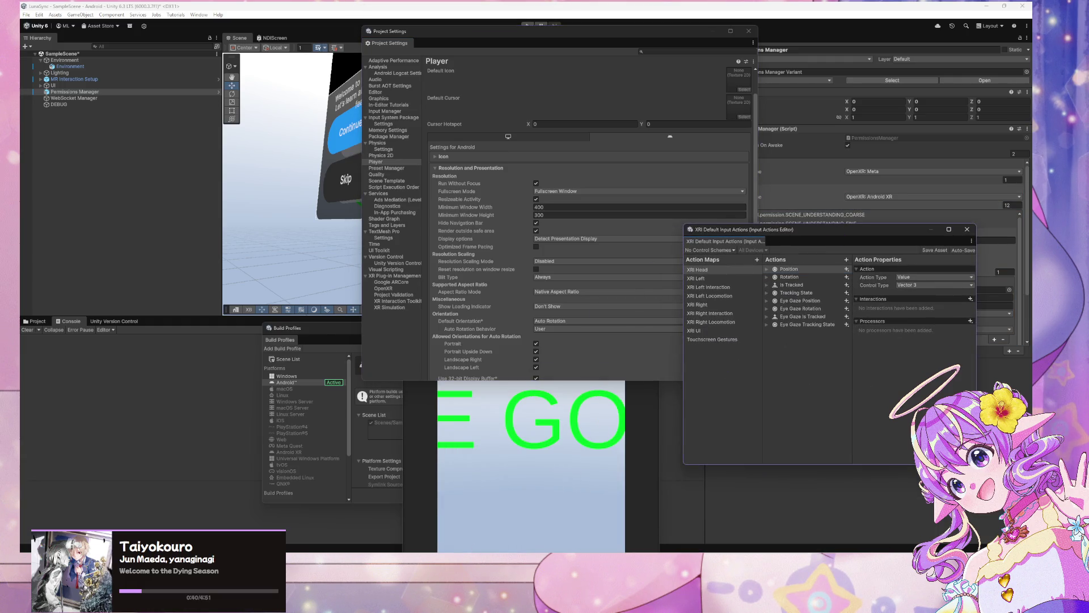
Step: Bring the browser forward and type 'unity 6 palette shortcut' in a new tab
{"action": "left_click", "coordinate": [536, 522]}
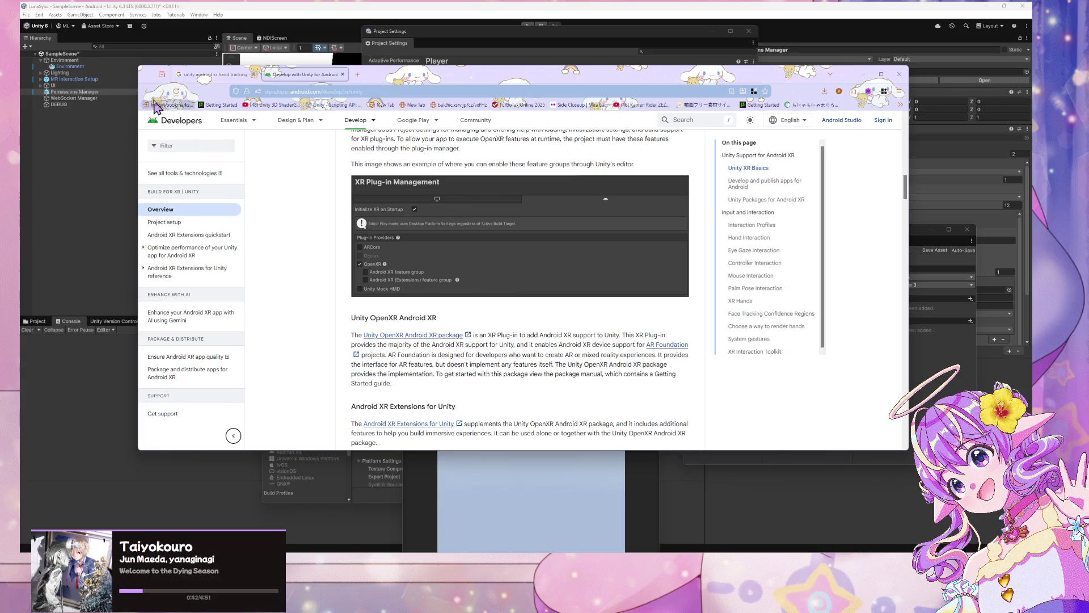
{"action": "left_click", "coordinate": [358, 75]}
{"action": "type", "text": "unity 6"}
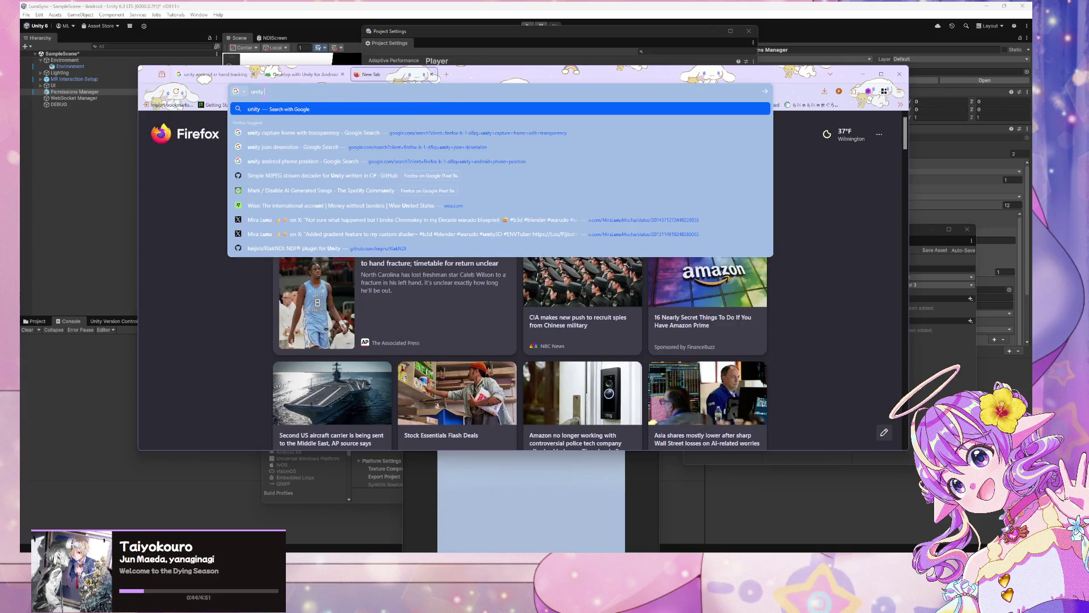
{"action": "type", "text": " palette short"}
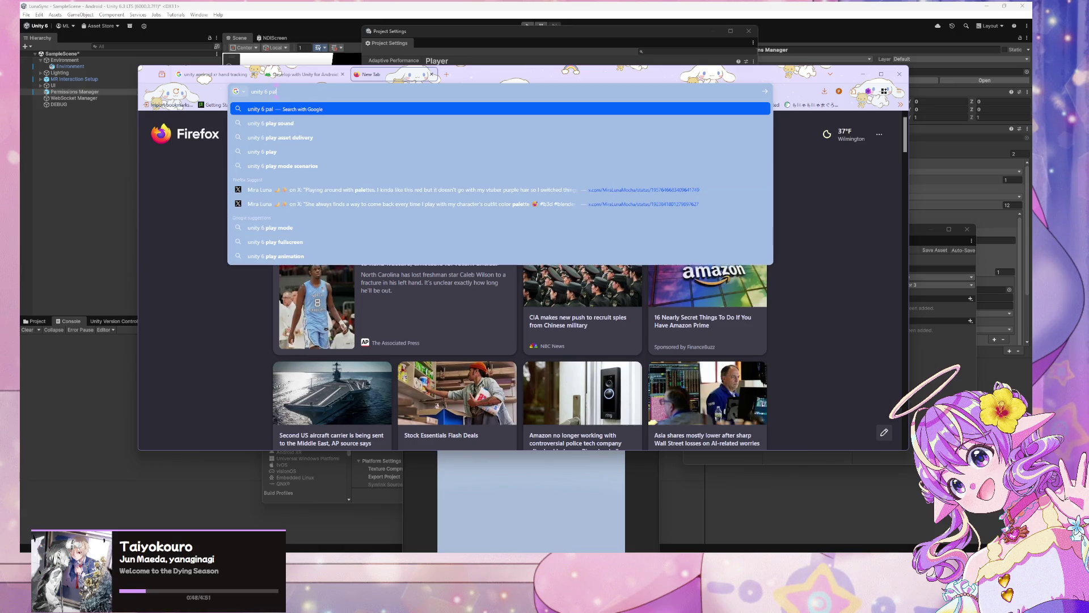
{"action": "type", "text": "cut"}
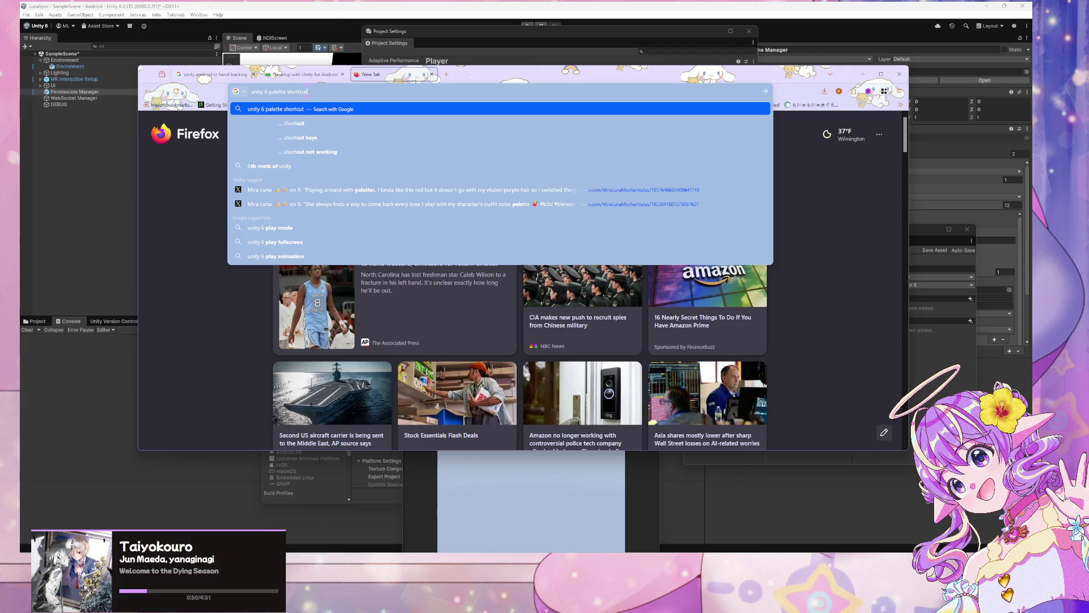
Step: Search 'unity 6 palette shortcut', then refine it to 'unity 6 command palette shortcut'
{"action": "key", "text": "Return"}
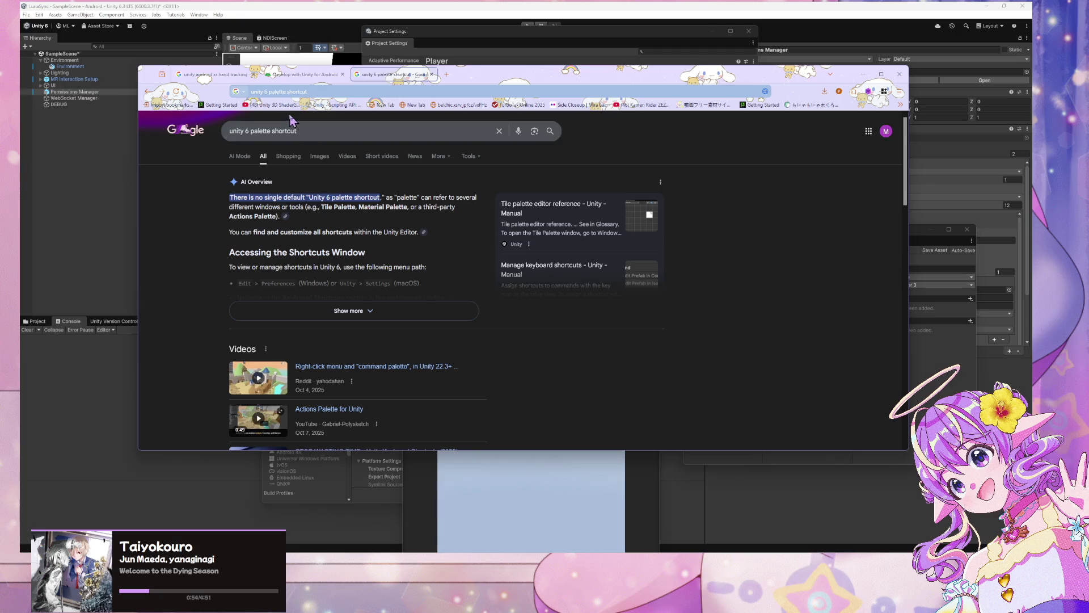
{"action": "left_click", "coordinate": [272, 131]}
{"action": "left_click", "coordinate": [252, 131]}
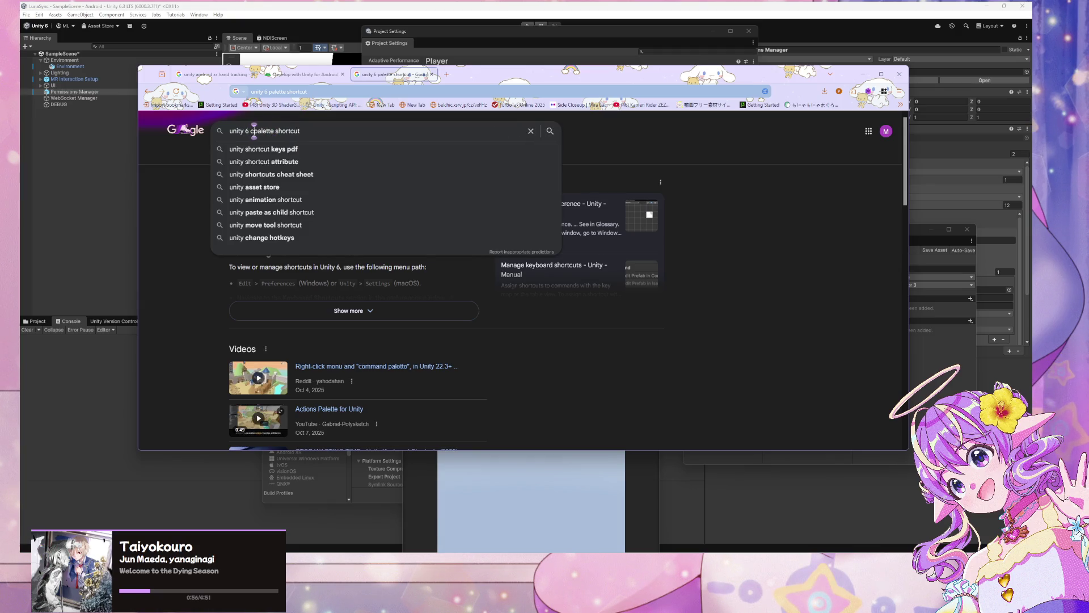
{"action": "type", "text": "command"}
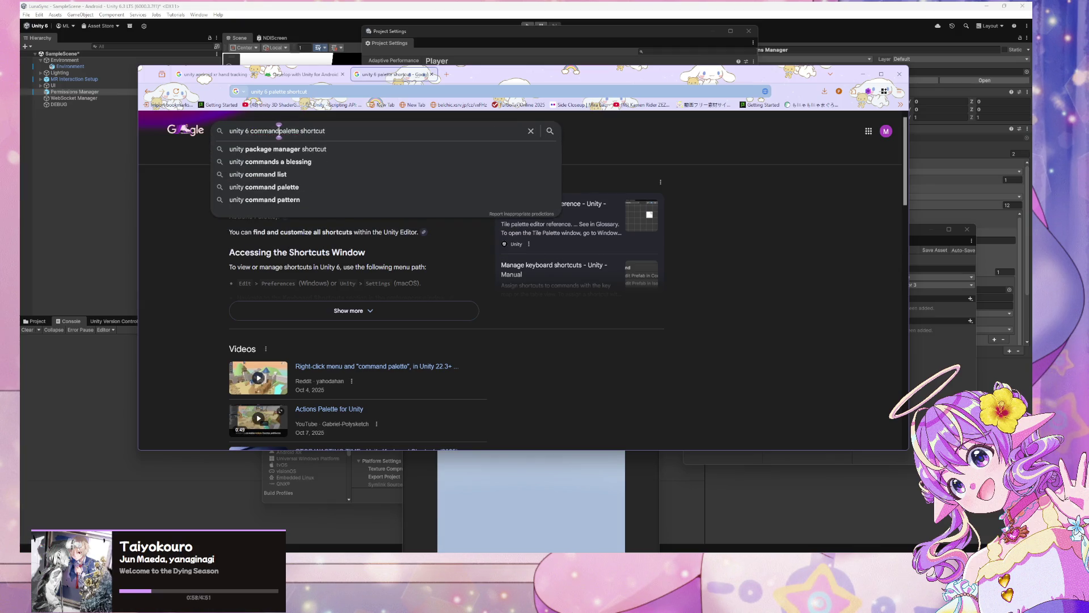
{"action": "key", "text": "Return"}
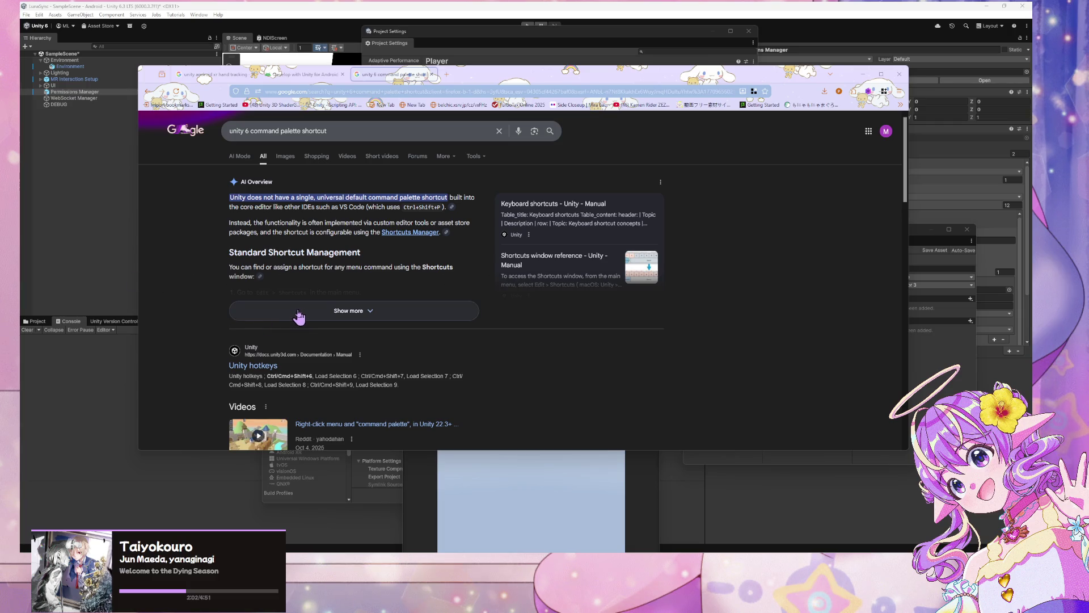
Step: Scroll the search results, then drag Firefox aside so Unity's Project Settings shows again
{"action": "scroll", "coordinate": [403, 248], "scroll_direction": "down", "scroll_amount": 3}
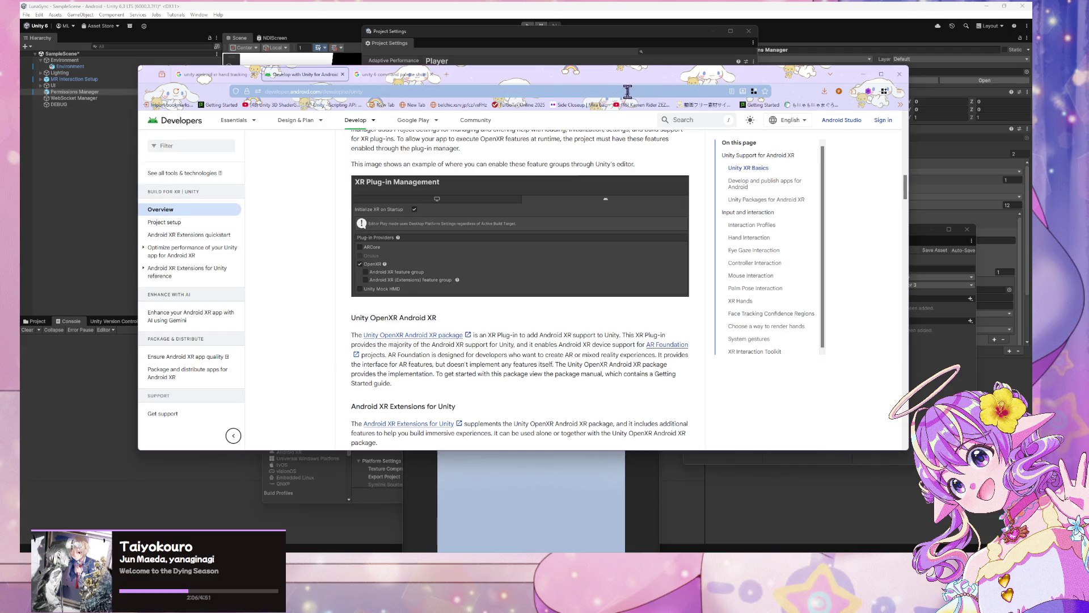
{"action": "mouse_move", "coordinate": [620, 72]}
{"action": "left_mouse_down"}
{"action": "mouse_move", "coordinate": [291, 102]}
{"action": "mouse_move", "coordinate": [20, 102]}
{"action": "left_mouse_up"}
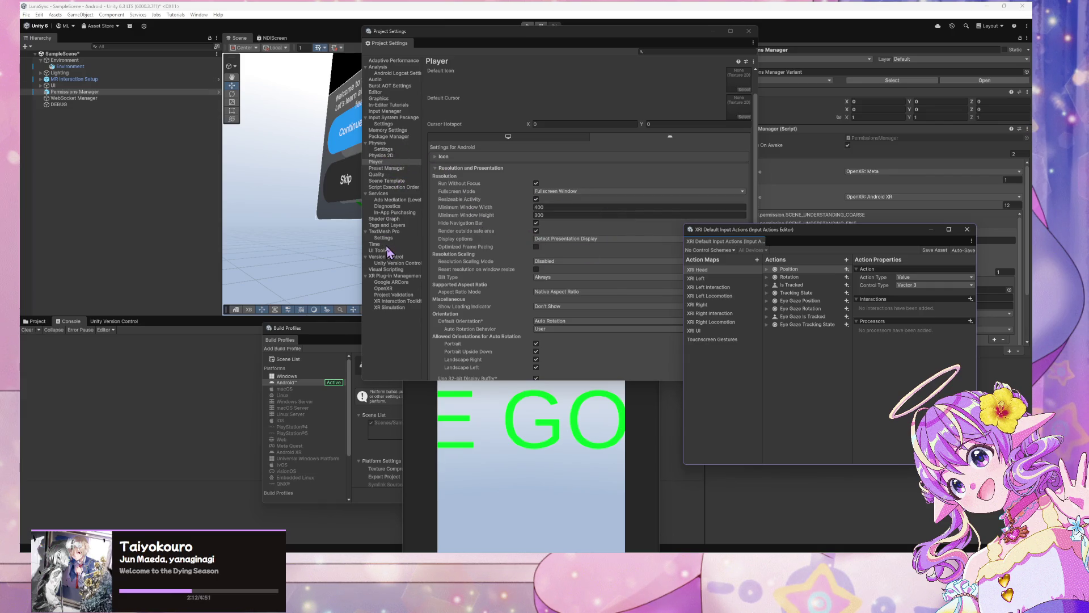
Step: Leave the Player page via Google ARCore and go to the OpenXR page under XR Plug-in Management
{"action": "left_click", "coordinate": [389, 269]}
{"action": "left_click", "coordinate": [390, 283]}
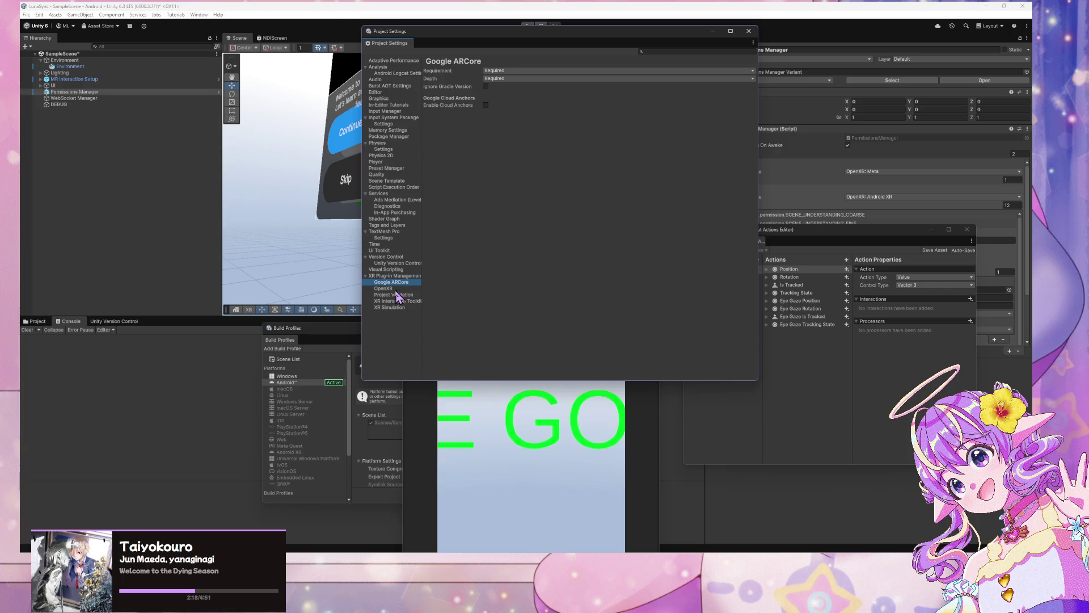
{"action": "left_click", "coordinate": [384, 288]}
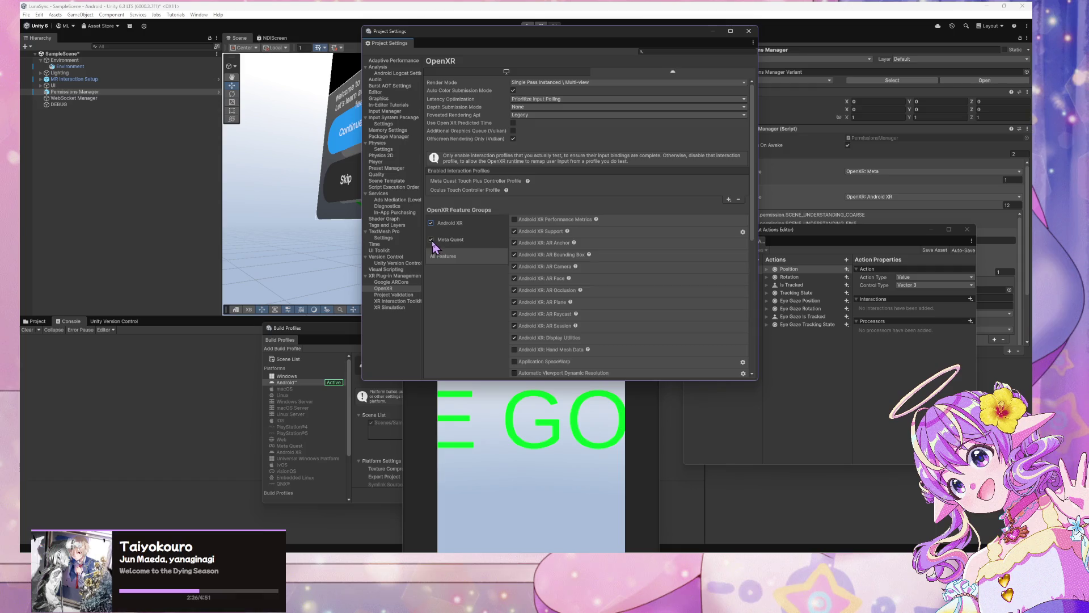
Step: Tick Android XR: Hand Mesh Data and Meta Quest Support in the OpenXR feature list
{"action": "scroll", "coordinate": [590, 255], "scroll_direction": "down", "scroll_amount": 5}
{"action": "scroll", "coordinate": [592, 260], "scroll_direction": "down", "scroll_amount": 6}
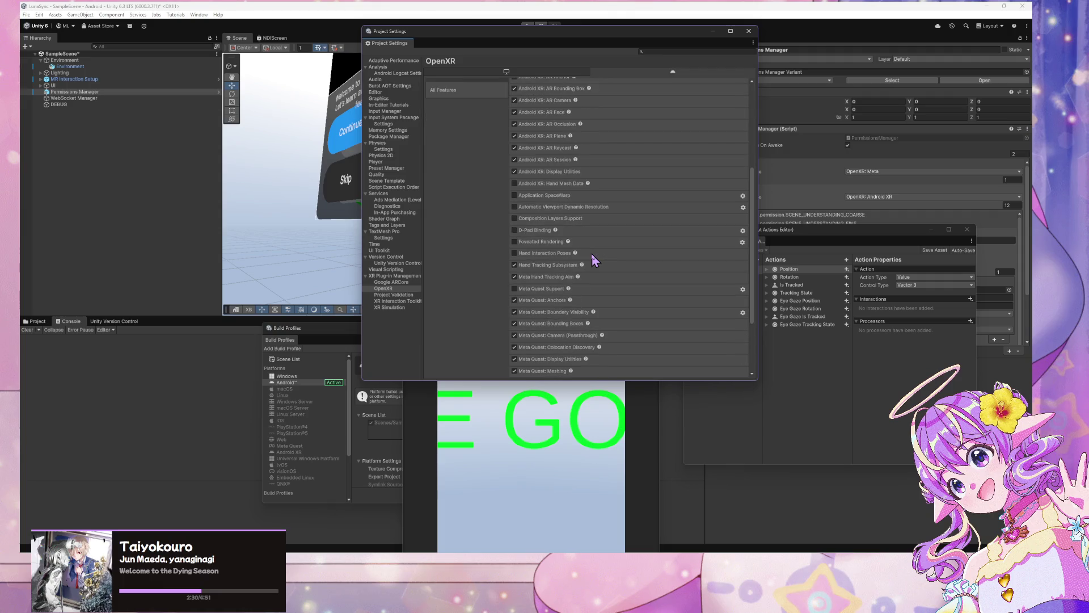
{"action": "scroll", "coordinate": [593, 259], "scroll_direction": "up", "scroll_amount": 10}
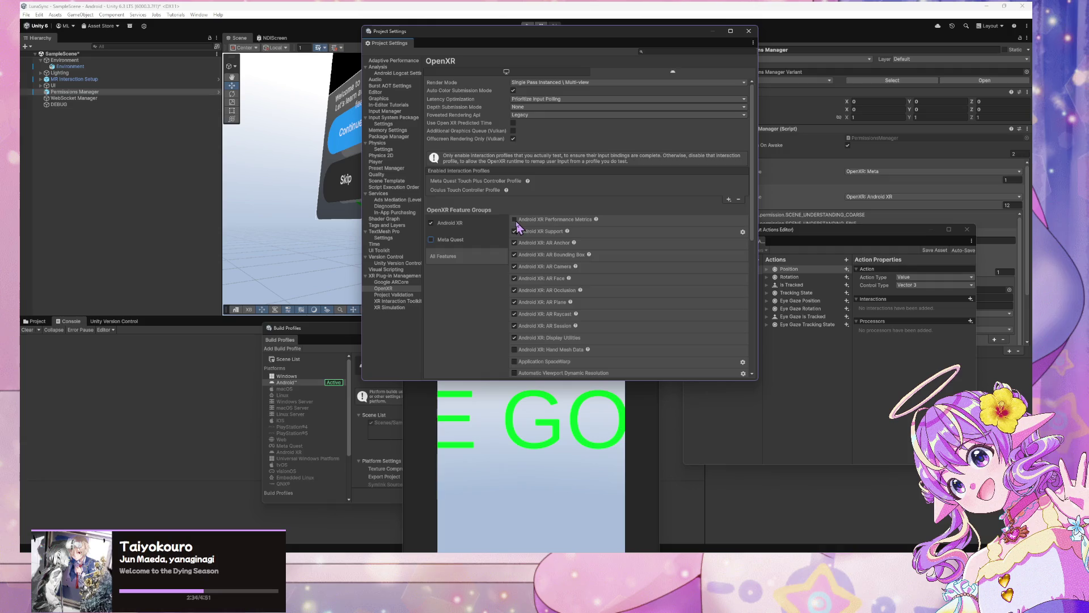
{"action": "scroll", "coordinate": [553, 248], "scroll_direction": "down", "scroll_amount": 2}
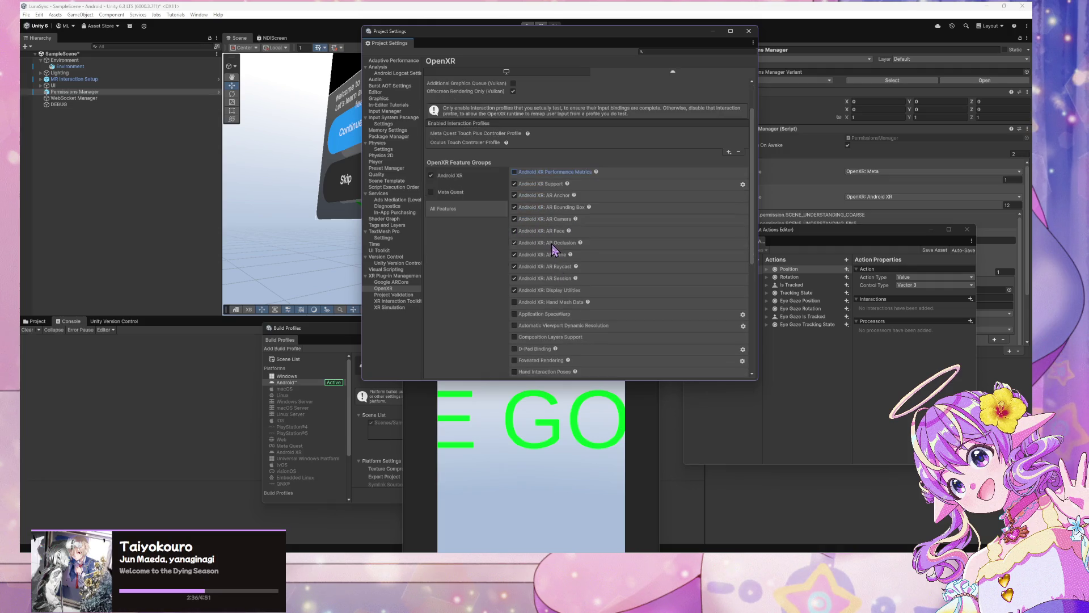
{"action": "left_click", "coordinate": [561, 304]}
{"action": "scroll", "coordinate": [606, 244], "scroll_direction": "down", "scroll_amount": 3}
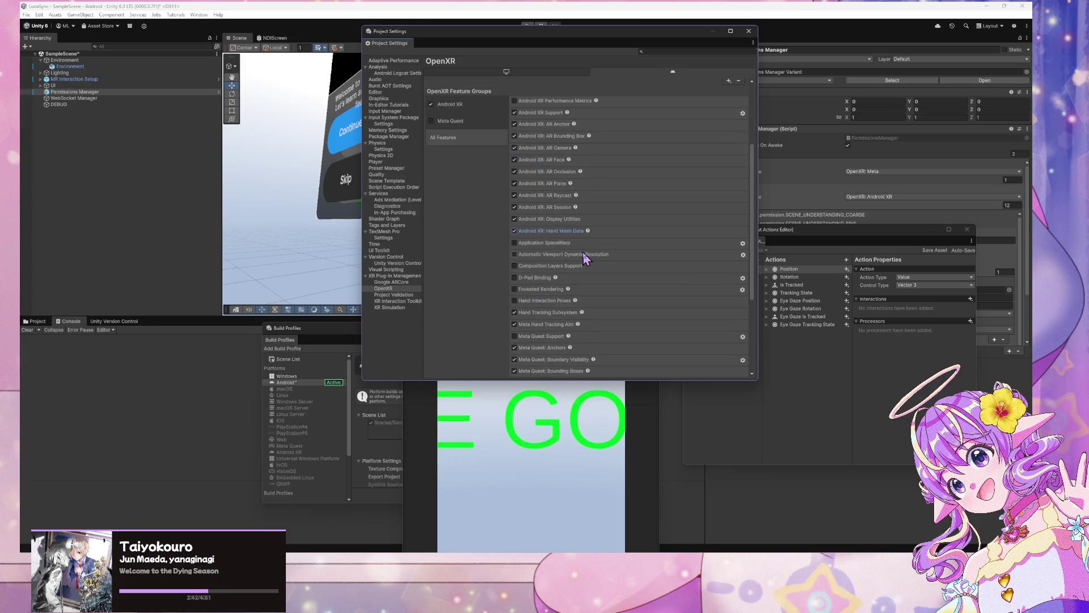
{"action": "scroll", "coordinate": [586, 258], "scroll_direction": "down", "scroll_amount": 6}
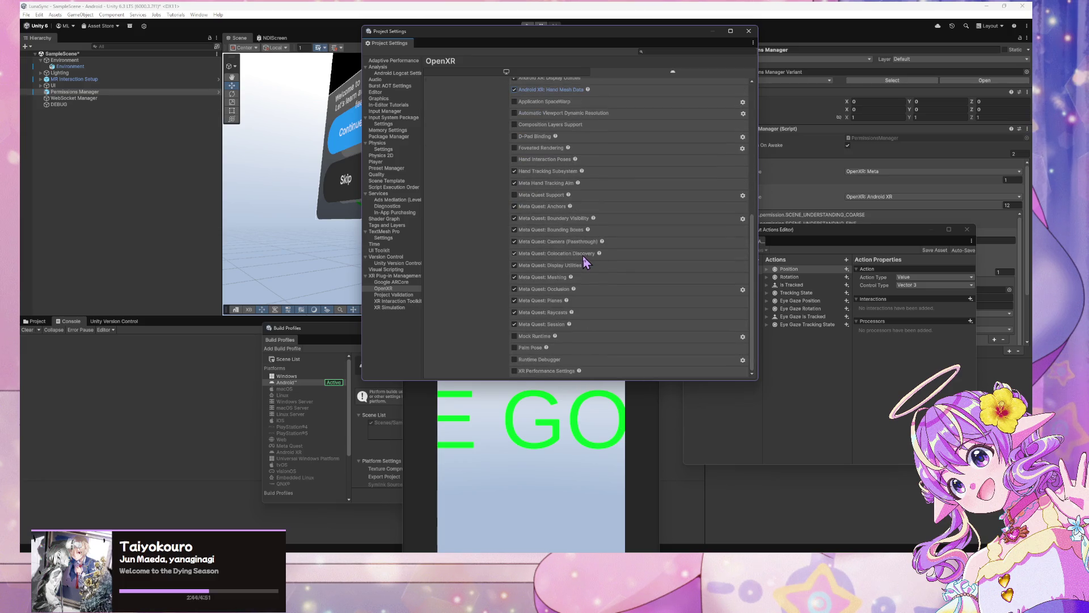
{"action": "left_click", "coordinate": [516, 196]}
{"action": "scroll", "coordinate": [550, 295], "scroll_direction": "up", "scroll_amount": 10}
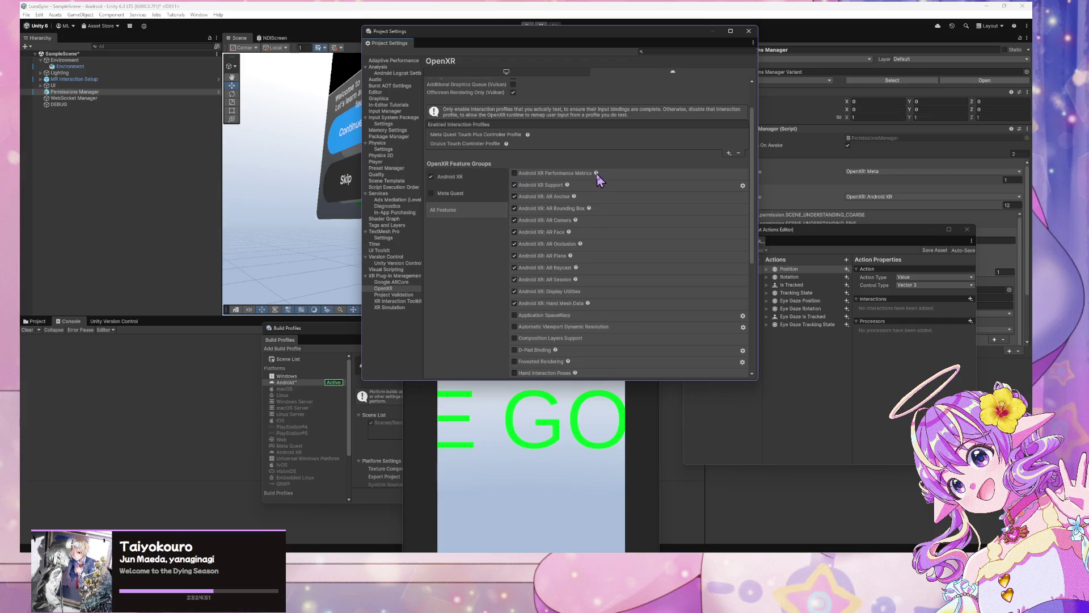
{"action": "left_click", "coordinate": [469, 193]}
{"action": "left_click", "coordinate": [453, 256]}
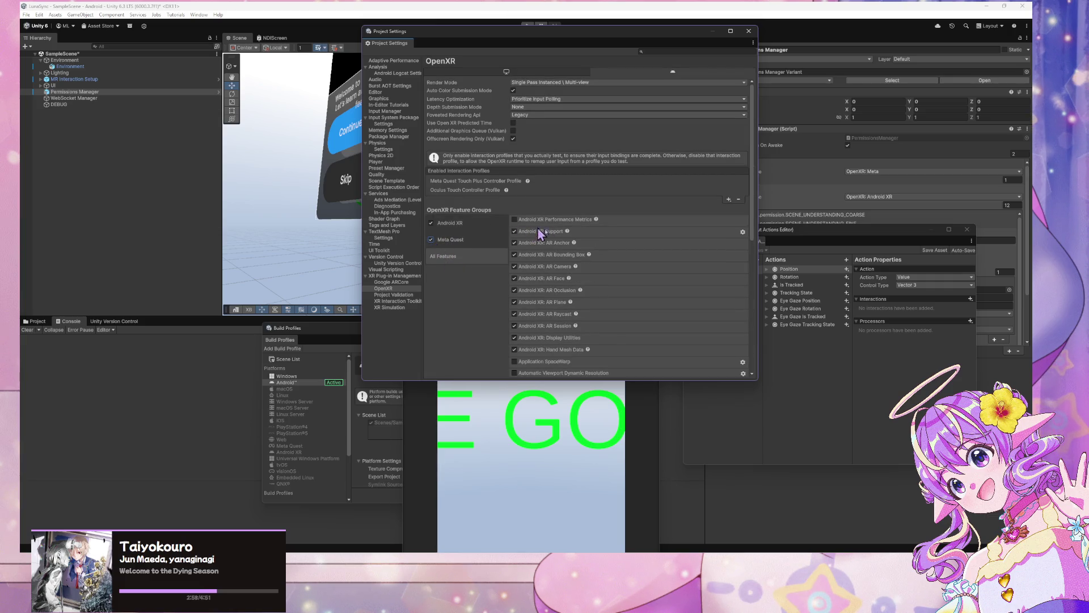
{"action": "scroll", "coordinate": [564, 234], "scroll_direction": "down", "scroll_amount": 6}
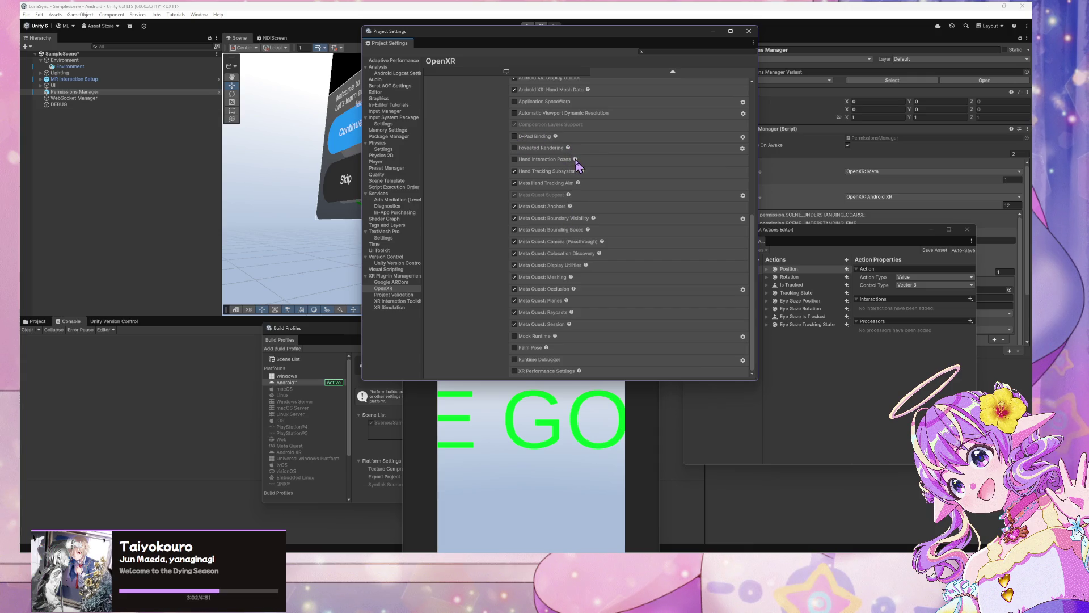
{"action": "scroll", "coordinate": [633, 166], "scroll_direction": "up", "scroll_amount": 6}
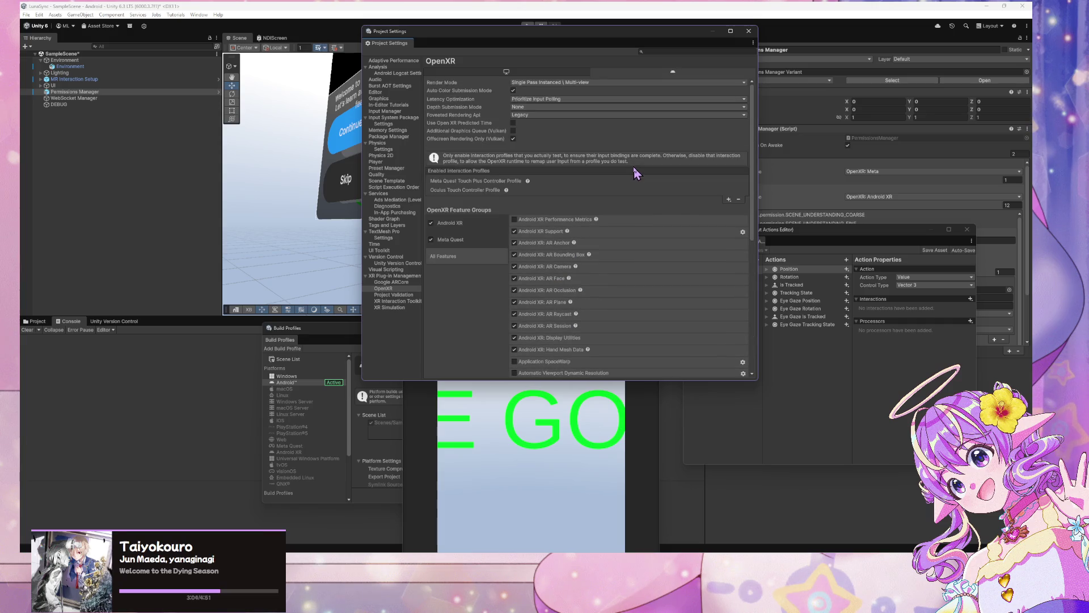
Step: Set Depth Submission Mode to Depth 24 Bit, keeping Legacy foveation and Prioritize Input Polling latency
{"action": "left_click", "coordinate": [542, 116]}
{"action": "left_click", "coordinate": [559, 120]}
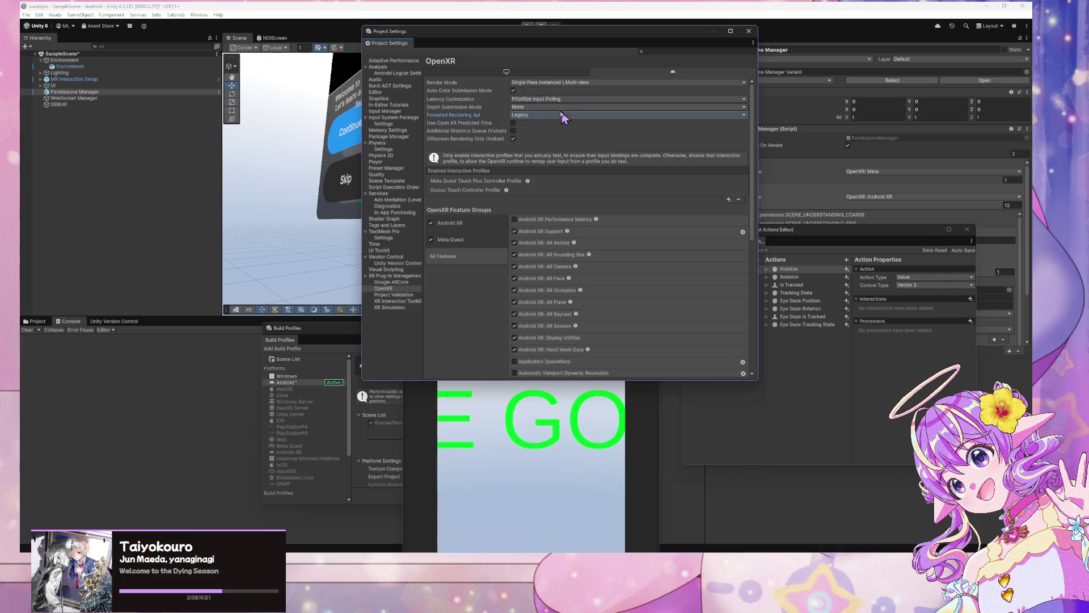
{"action": "left_click", "coordinate": [549, 101]}
{"action": "left_click", "coordinate": [576, 127]}
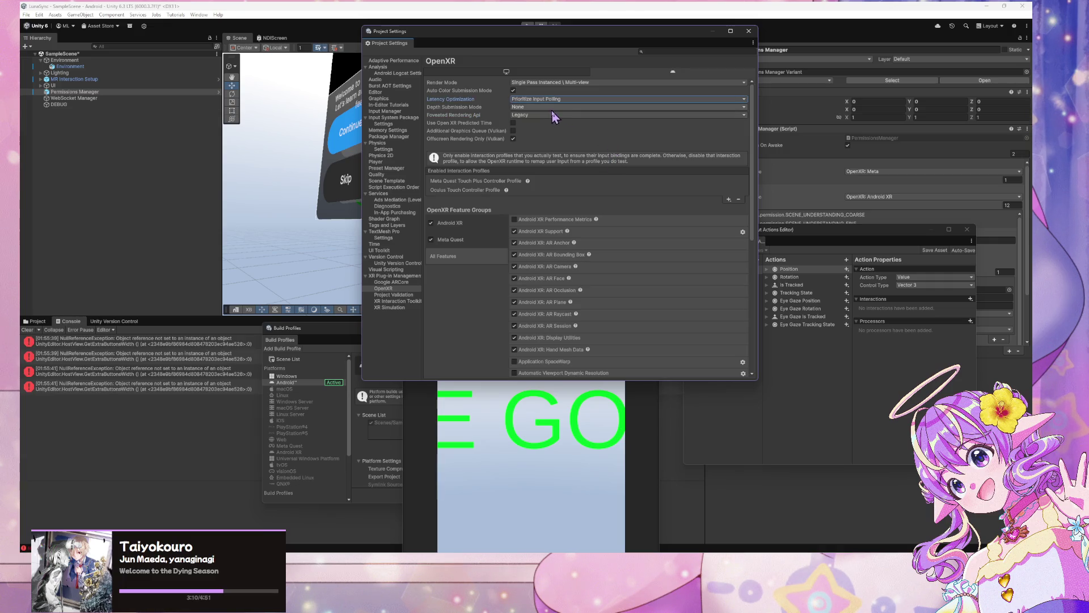
{"action": "left_click", "coordinate": [550, 107]}
{"action": "left_click", "coordinate": [601, 132]}
{"action": "left_click", "coordinate": [545, 106]}
{"action": "left_click", "coordinate": [538, 133]}
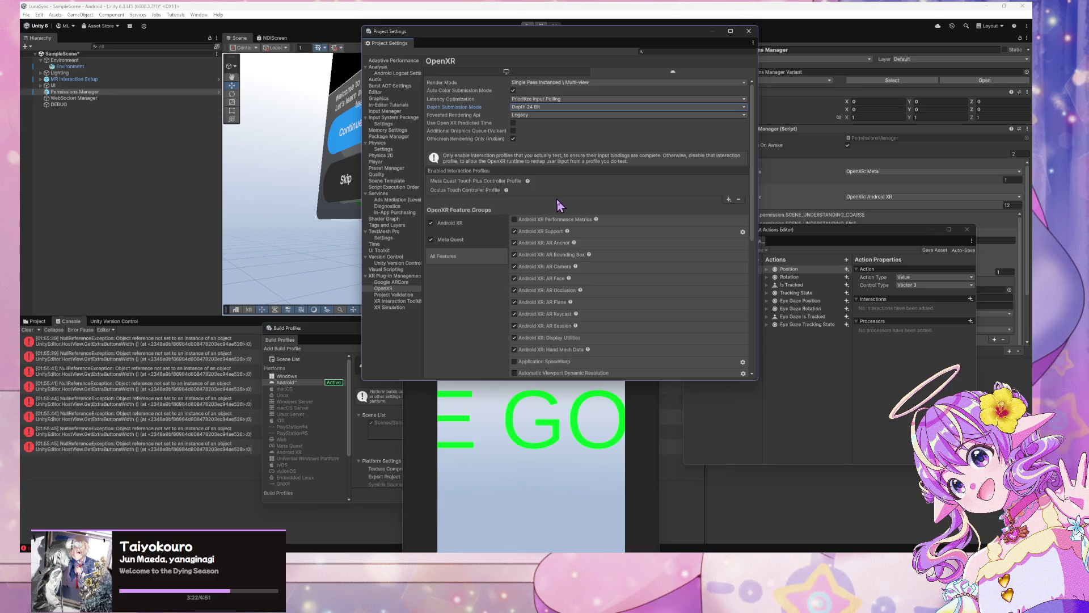
Step: Check the XR Plug-in Management and Project Validation pages, then return to OpenXR
{"action": "left_click", "coordinate": [411, 277]}
{"action": "left_click", "coordinate": [403, 296]}
{"action": "left_click", "coordinate": [404, 289]}
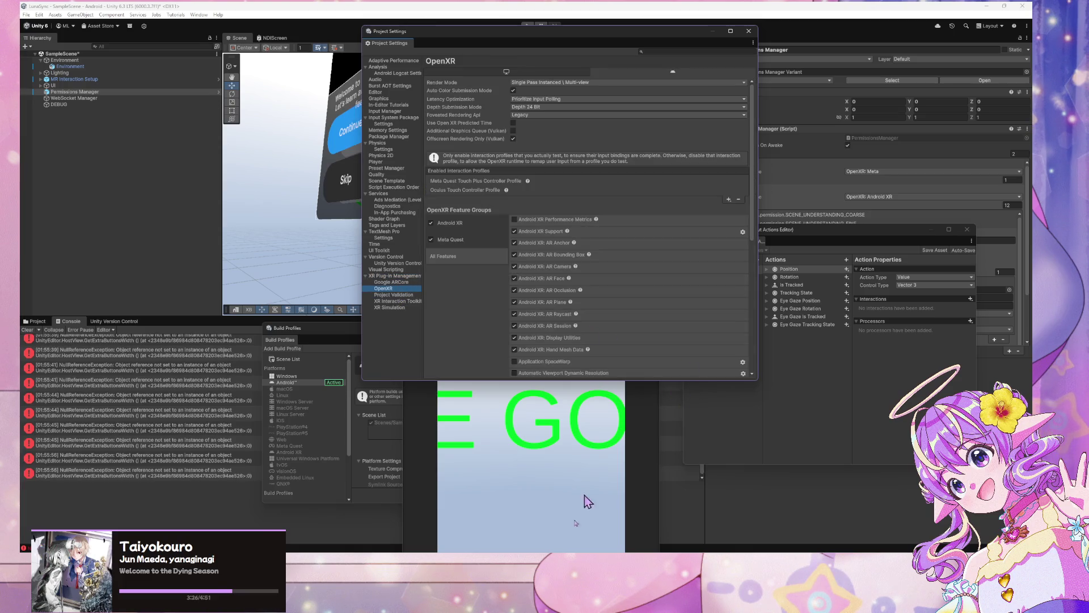
{"action": "mouse_move", "coordinate": [452, 536]}
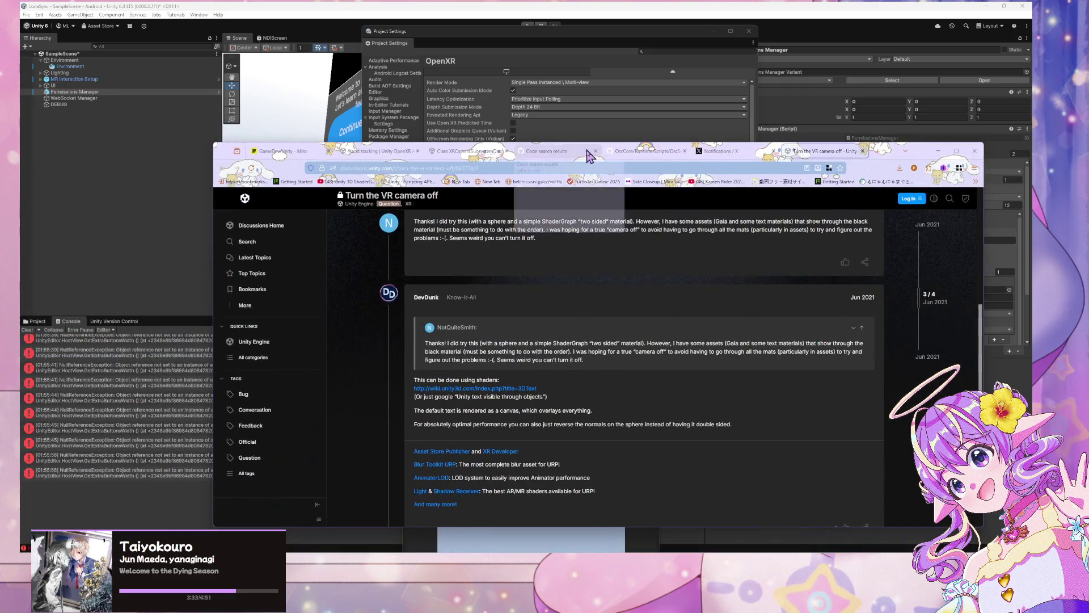
Step: Search Google for 'android unity set open' and open the Unity OpenXR: Android XR docs result
{"action": "left_click", "coordinate": [604, 167]}
{"action": "type", "text": "android"}
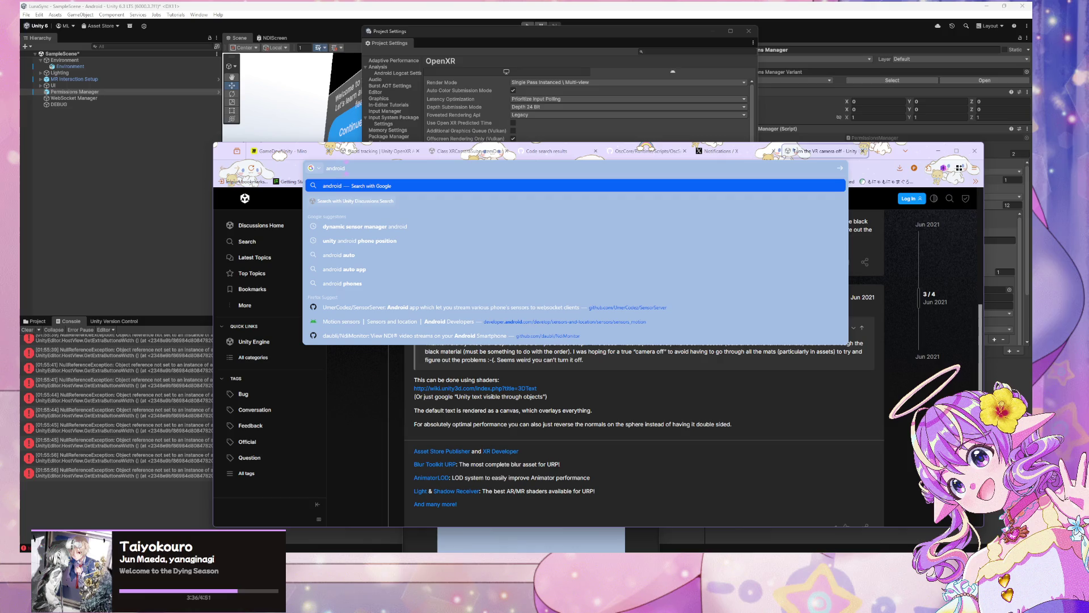
{"action": "type", "text": " unity set "}
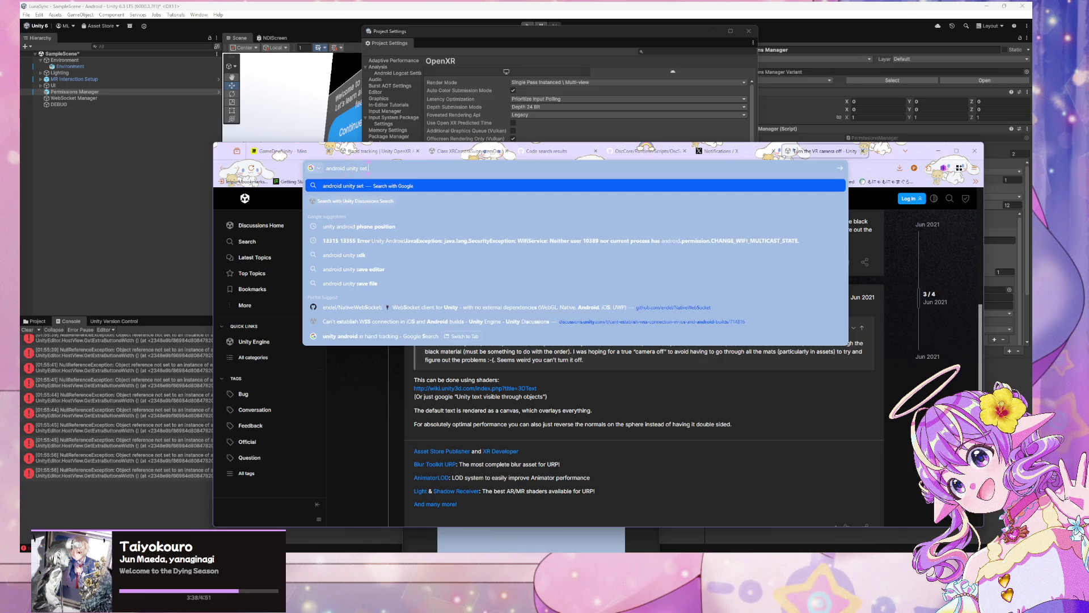
{"action": "type", "text": "openxr"}
{"action": "key", "text": "Return"}
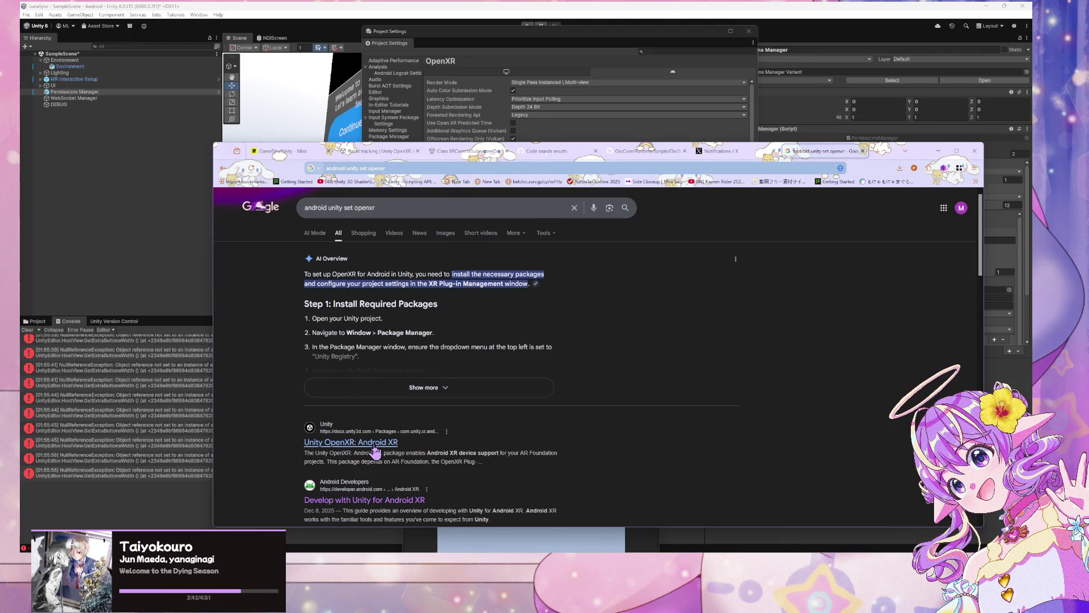
{"action": "scroll", "coordinate": [414, 421], "scroll_direction": "down", "scroll_amount": 1}
{"action": "scroll", "coordinate": [414, 421], "scroll_direction": "down", "scroll_amount": 1}
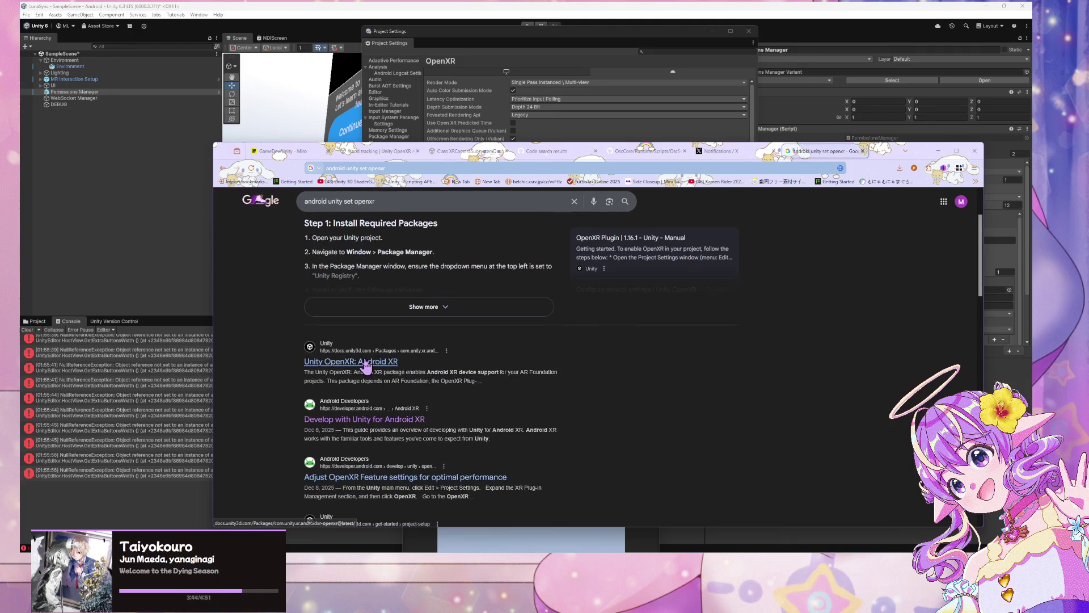
{"action": "left_click", "coordinate": [366, 363]}
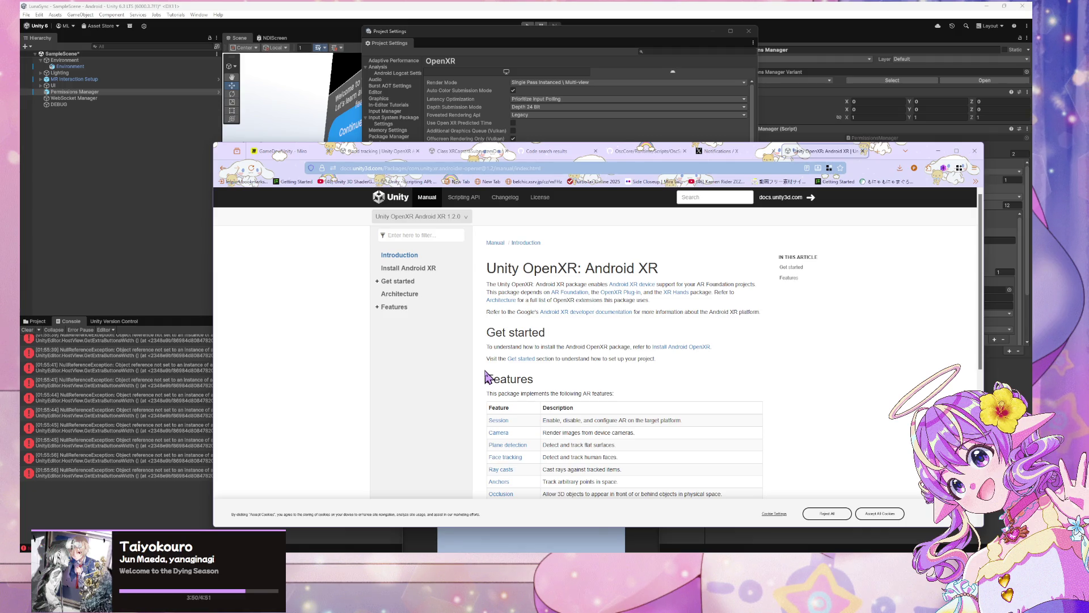
Step: Go through Install Android OpenXR and Get started to reach the Configure project settings docs page
{"action": "scroll", "coordinate": [486, 377], "scroll_direction": "down", "scroll_amount": 5}
{"action": "scroll", "coordinate": [486, 377], "scroll_direction": "up", "scroll_amount": 4}
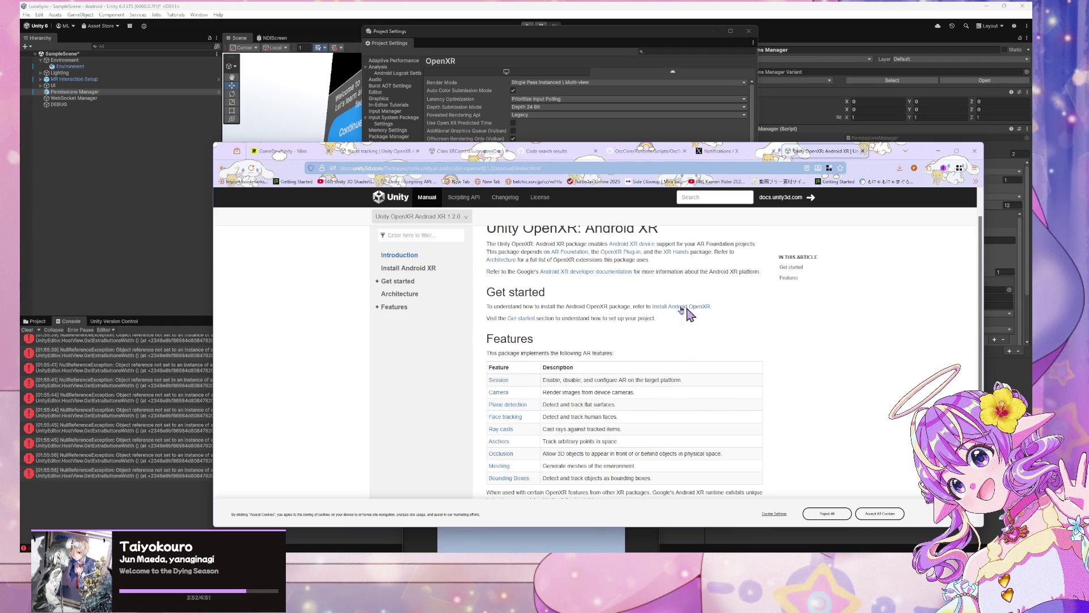
{"action": "scroll", "coordinate": [653, 321], "scroll_direction": "down", "scroll_amount": 5}
{"action": "scroll", "coordinate": [653, 321], "scroll_direction": "up", "scroll_amount": 5}
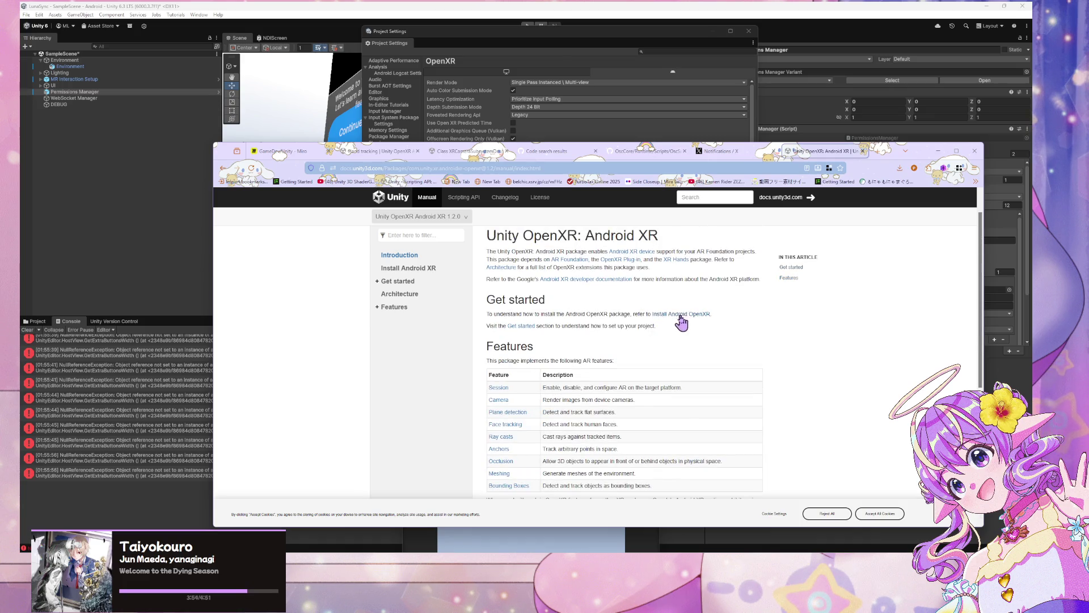
{"action": "left_click", "coordinate": [681, 321]}
{"action": "scroll", "coordinate": [584, 340], "scroll_direction": "down", "scroll_amount": 3}
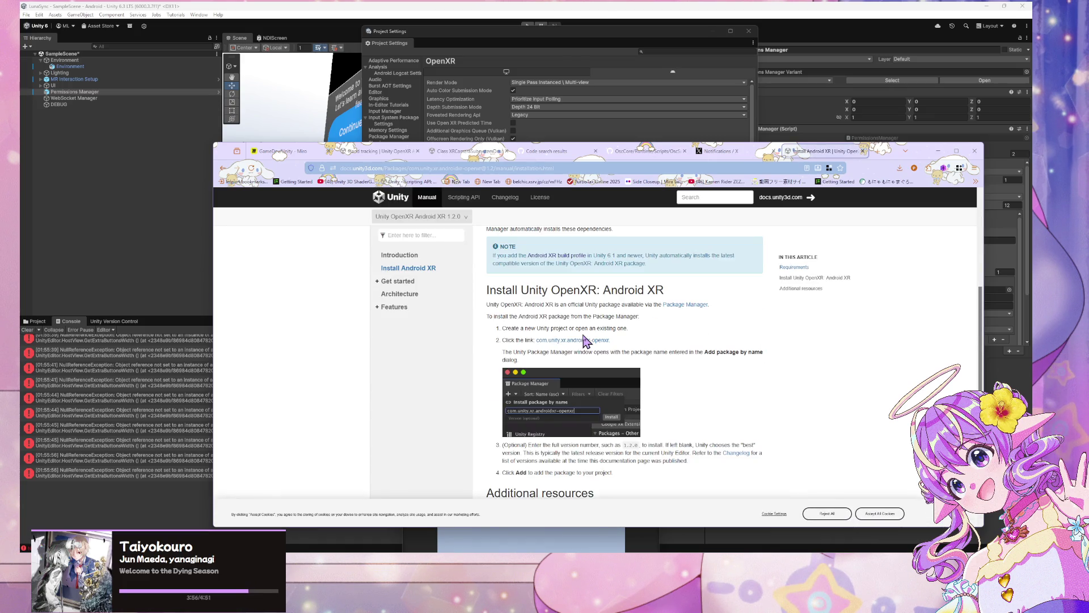
{"action": "scroll", "coordinate": [584, 340], "scroll_direction": "down", "scroll_amount": 2}
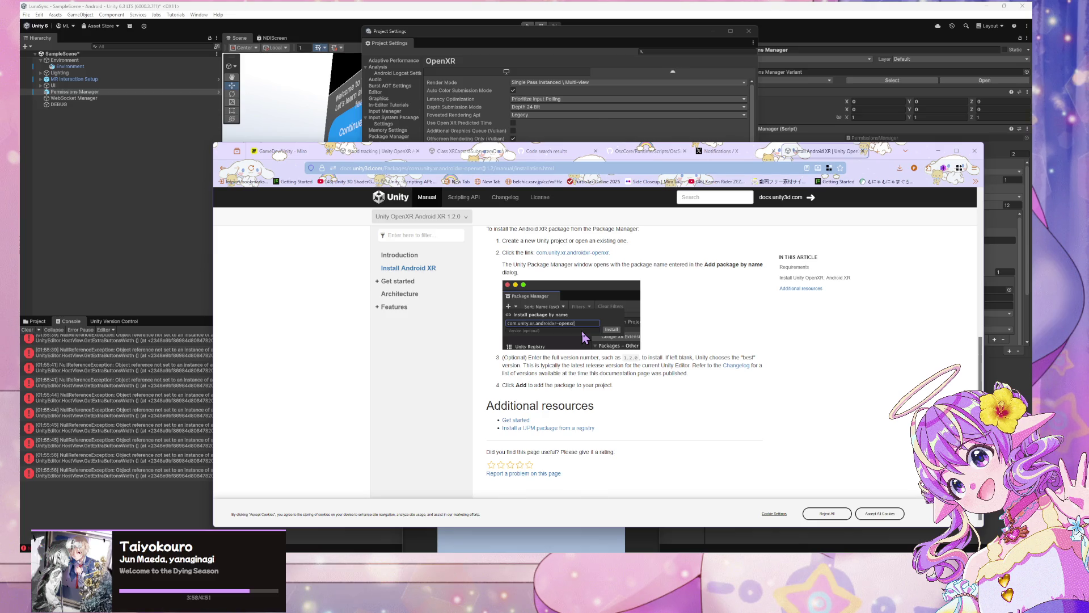
{"action": "left_click", "coordinate": [397, 280]}
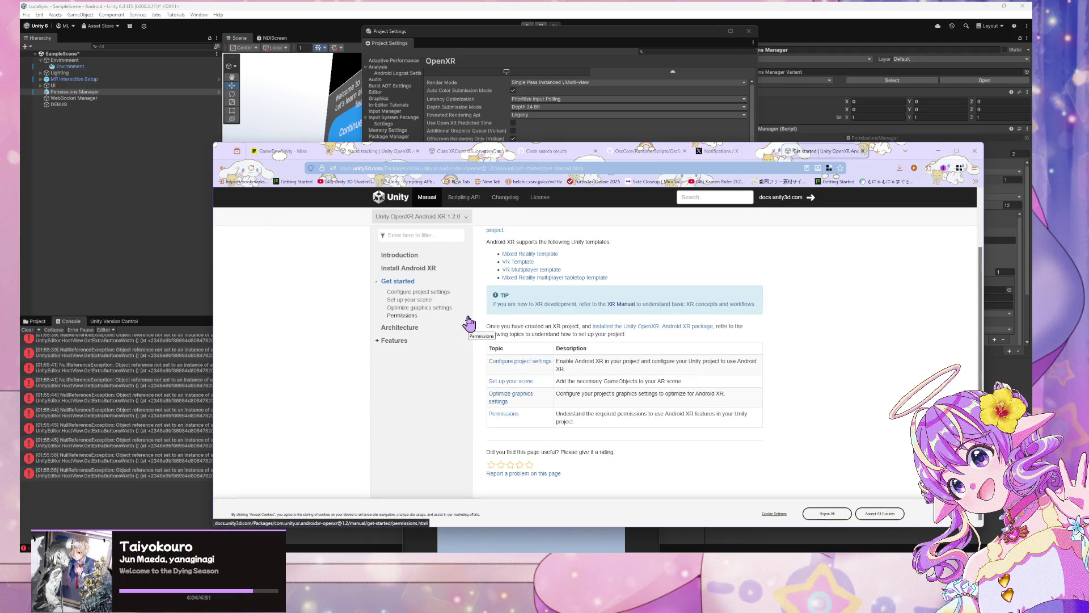
{"action": "left_click", "coordinate": [440, 294]}
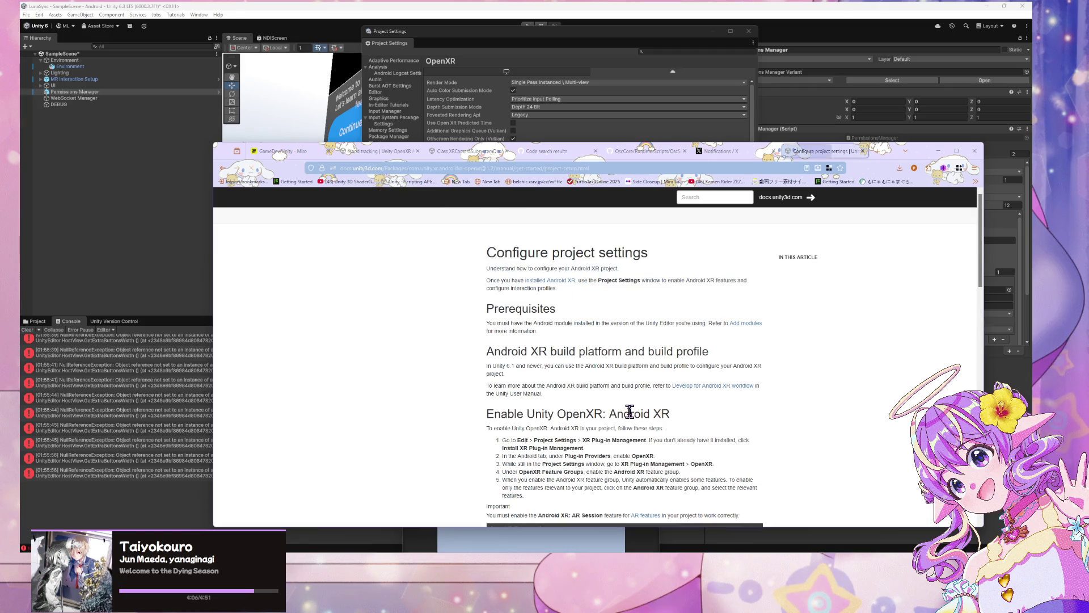
Step: Read through the setup steps down to the Configure interaction profiles section
{"action": "mouse_move", "coordinate": [538, 381]}
{"action": "left_mouse_down"}
{"action": "mouse_move", "coordinate": [620, 397]}
{"action": "mouse_move", "coordinate": [618, 421]}
{"action": "left_mouse_up"}
{"action": "left_click", "coordinate": [599, 424]}
{"action": "left_click", "coordinate": [640, 445]}
{"action": "scroll", "coordinate": [476, 371], "scroll_direction": "down", "scroll_amount": 2}
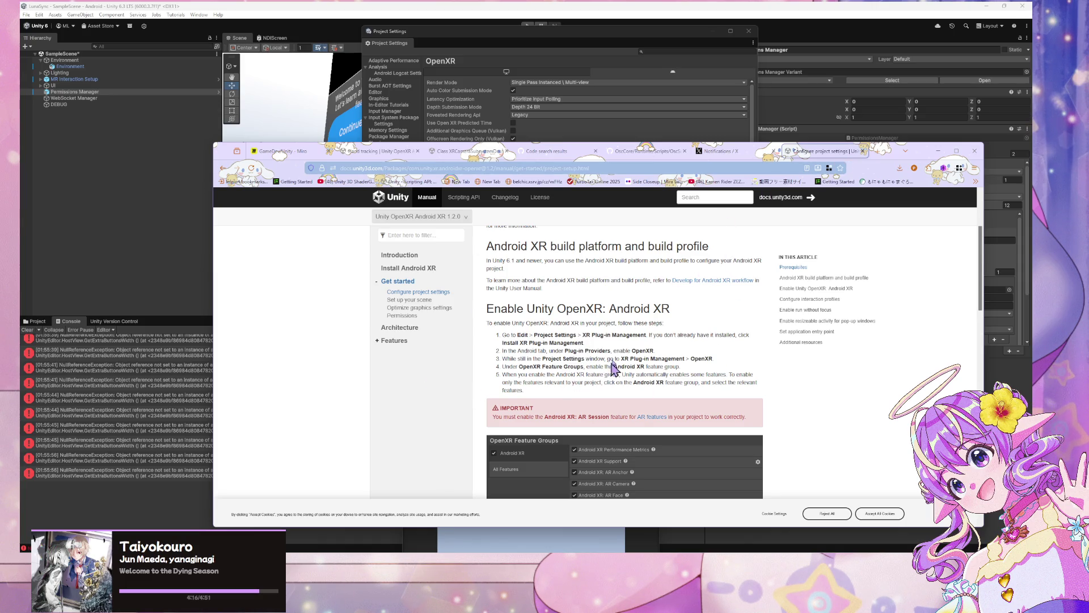
{"action": "left_click_drag", "start_coordinate": [566, 364], "coordinate": [642, 392]}
{"action": "left_click", "coordinate": [644, 392]}
{"action": "left_click_drag", "start_coordinate": [523, 382], "coordinate": [606, 395]}
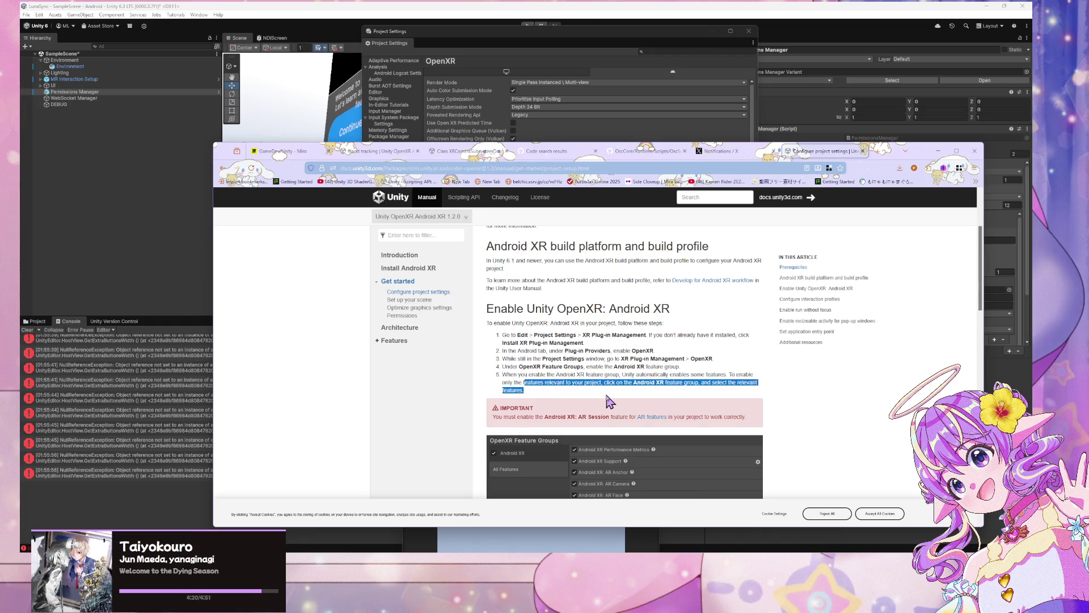
{"action": "scroll", "coordinate": [606, 396], "scroll_direction": "down", "scroll_amount": 1}
{"action": "scroll", "coordinate": [607, 401], "scroll_direction": "down", "scroll_amount": 8}
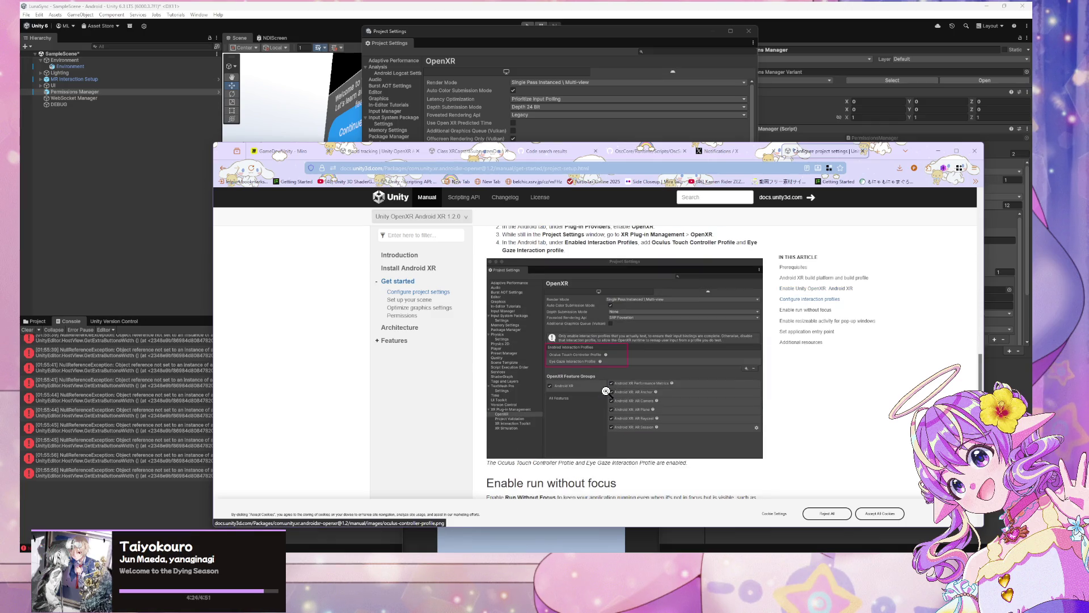
{"action": "scroll", "coordinate": [605, 390], "scroll_direction": "up", "scroll_amount": 2}
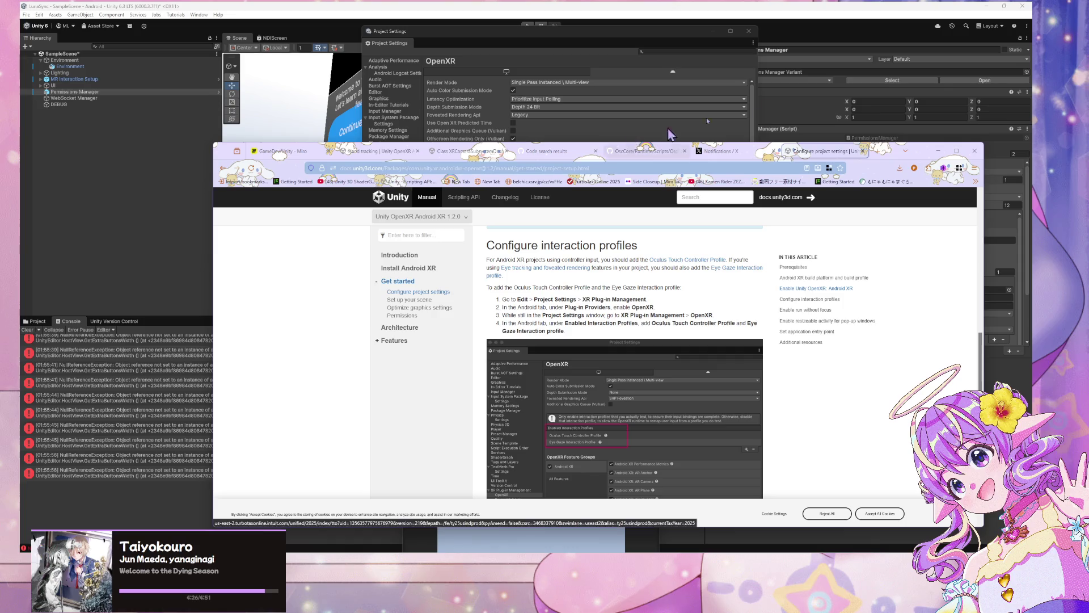
Step: Arrange the docs beside Unity's OpenXR Project Settings and open the interaction profile add list
{"action": "mouse_move", "coordinate": [919, 152]}
{"action": "left_mouse_down"}
{"action": "mouse_move", "coordinate": [421, 90]}
{"action": "mouse_move", "coordinate": [189, 128]}
{"action": "mouse_move", "coordinate": [285, 104]}
{"action": "left_mouse_up"}
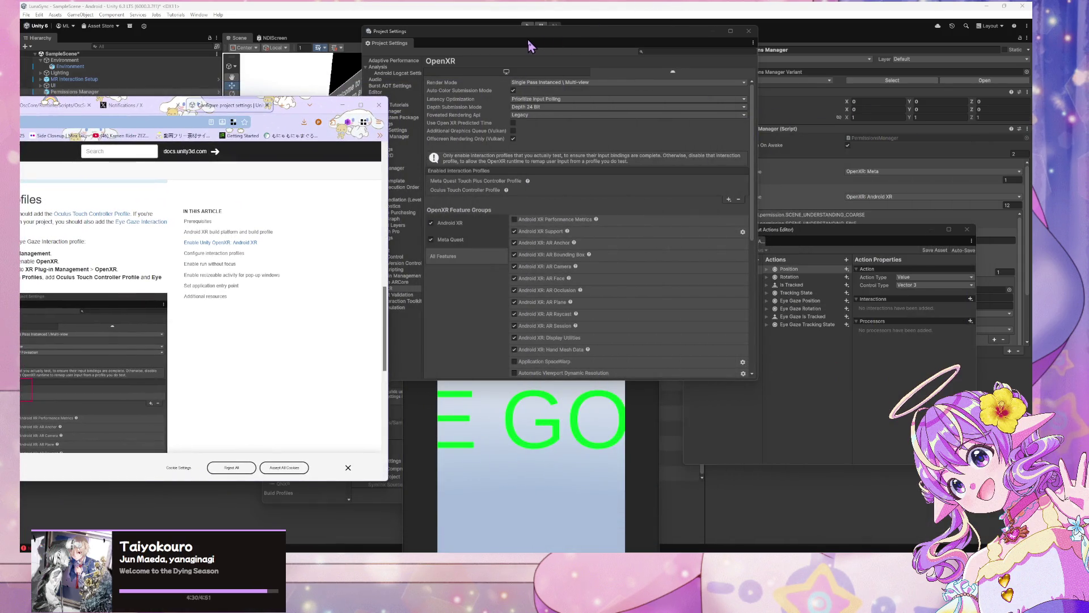
{"action": "mouse_move", "coordinate": [304, 109]}
{"action": "left_mouse_down"}
{"action": "mouse_move", "coordinate": [637, 49]}
{"action": "mouse_move", "coordinate": [292, 89]}
{"action": "mouse_move", "coordinate": [402, 92]}
{"action": "left_mouse_up"}
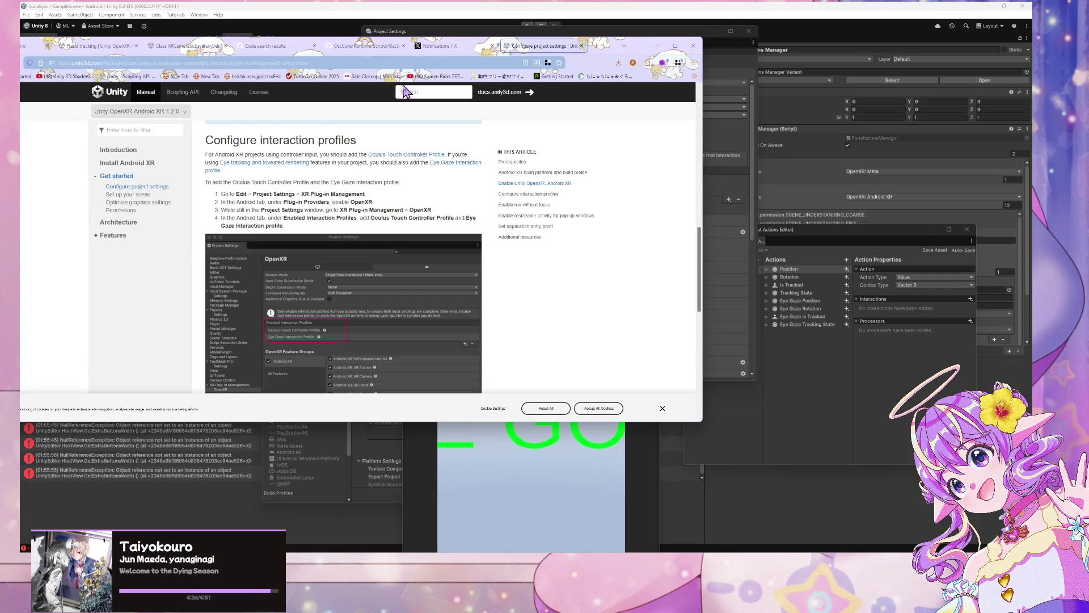
{"action": "mouse_move", "coordinate": [613, 27]}
{"action": "left_mouse_down"}
{"action": "mouse_move", "coordinate": [616, 43]}
{"action": "mouse_move", "coordinate": [731, 61]}
{"action": "left_mouse_up"}
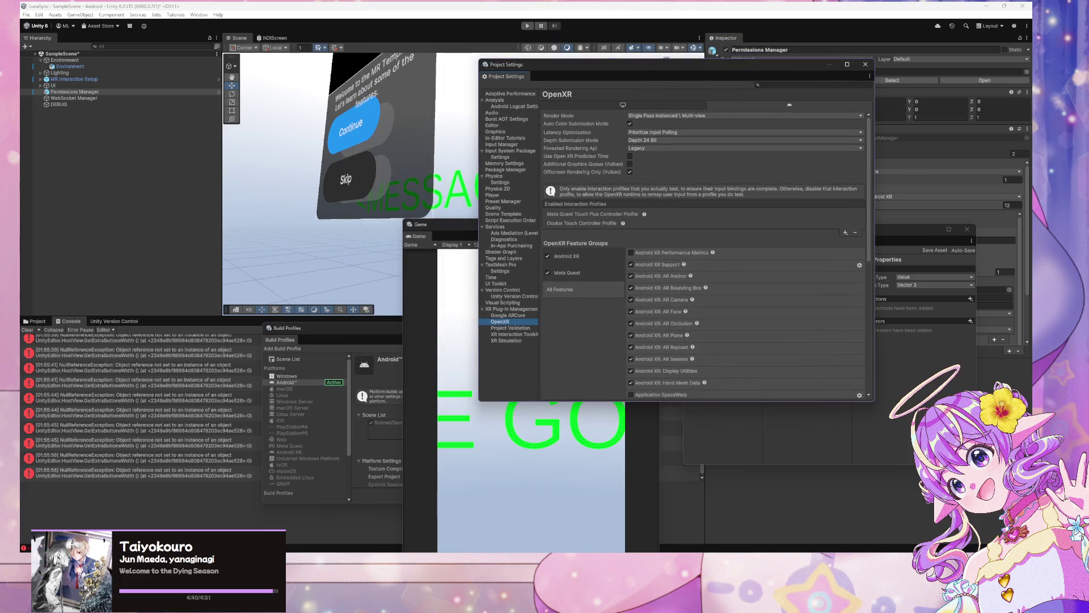
{"action": "key", "text": "alt+Tab"}
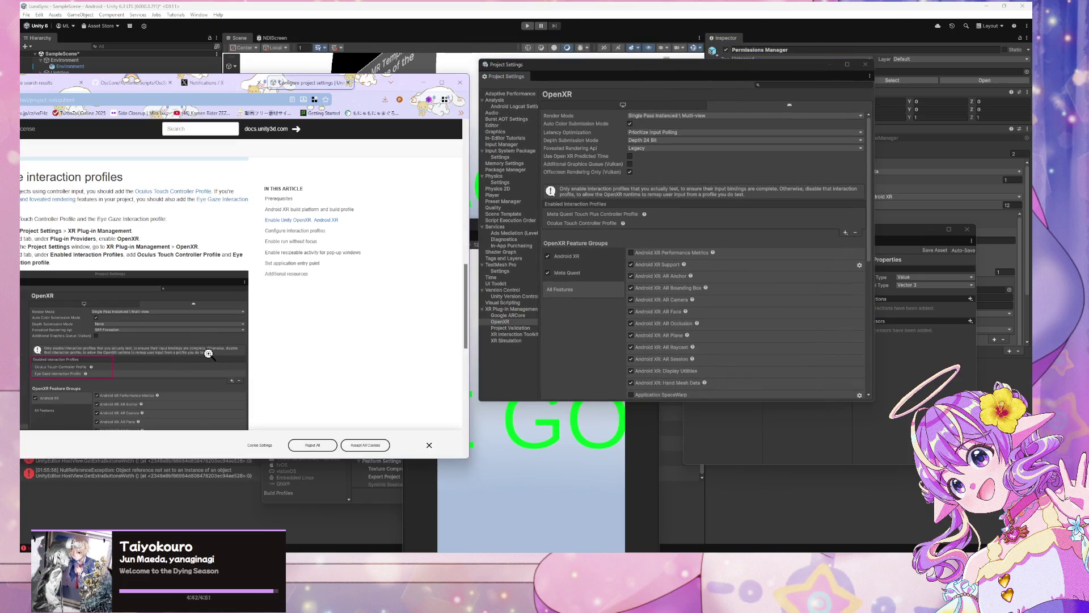
{"action": "left_click", "coordinate": [845, 233]}
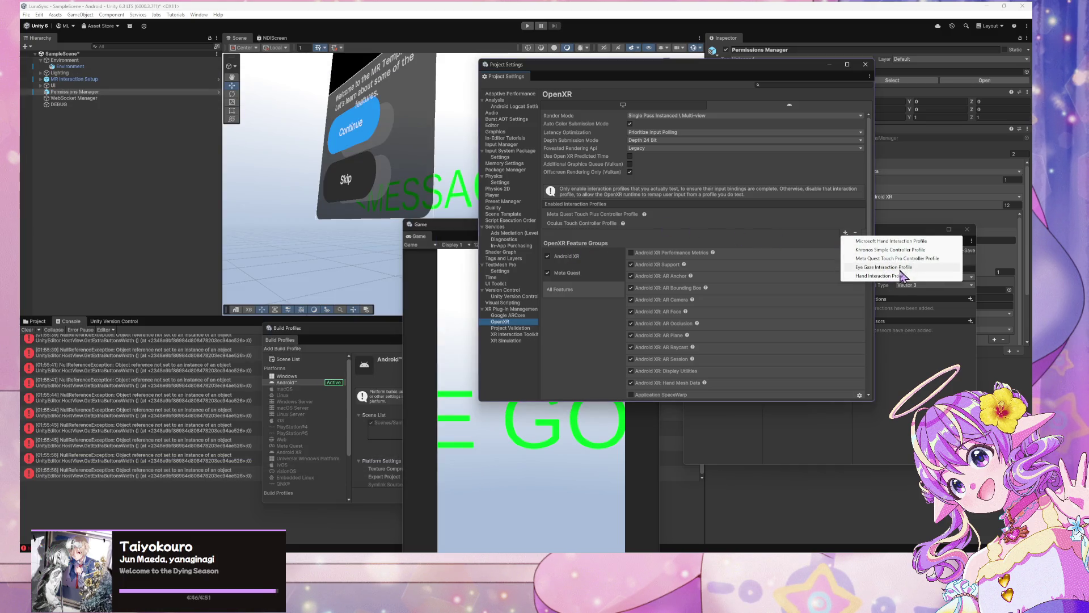
Step: Add the Eye Gaze Interaction Profile and the Hand Interaction Profile
{"action": "left_click", "coordinate": [897, 268]}
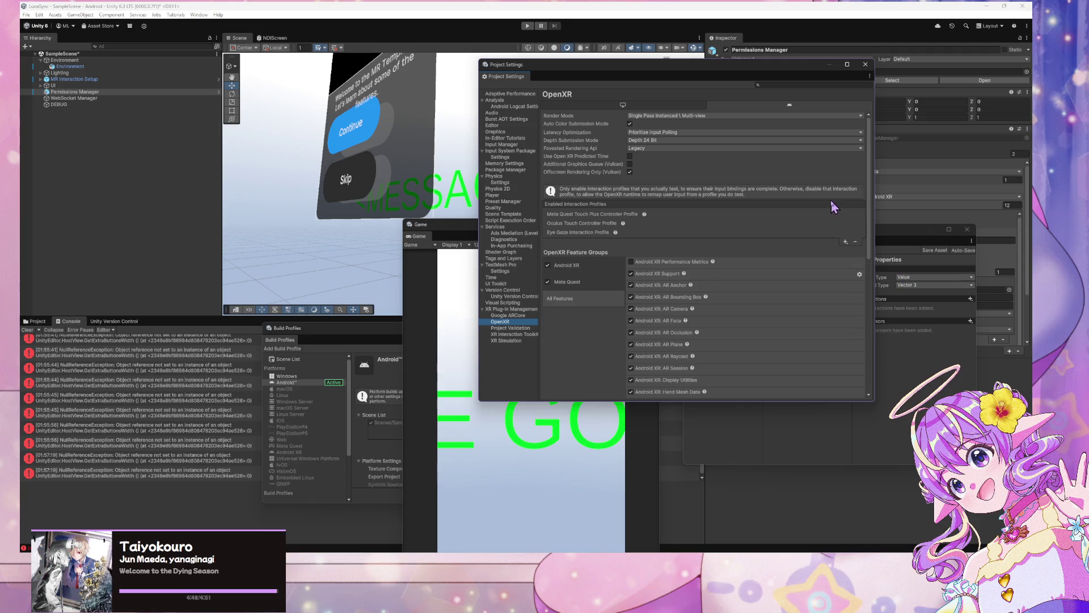
{"action": "left_click", "coordinate": [846, 241]}
{"action": "left_click", "coordinate": [885, 276]}
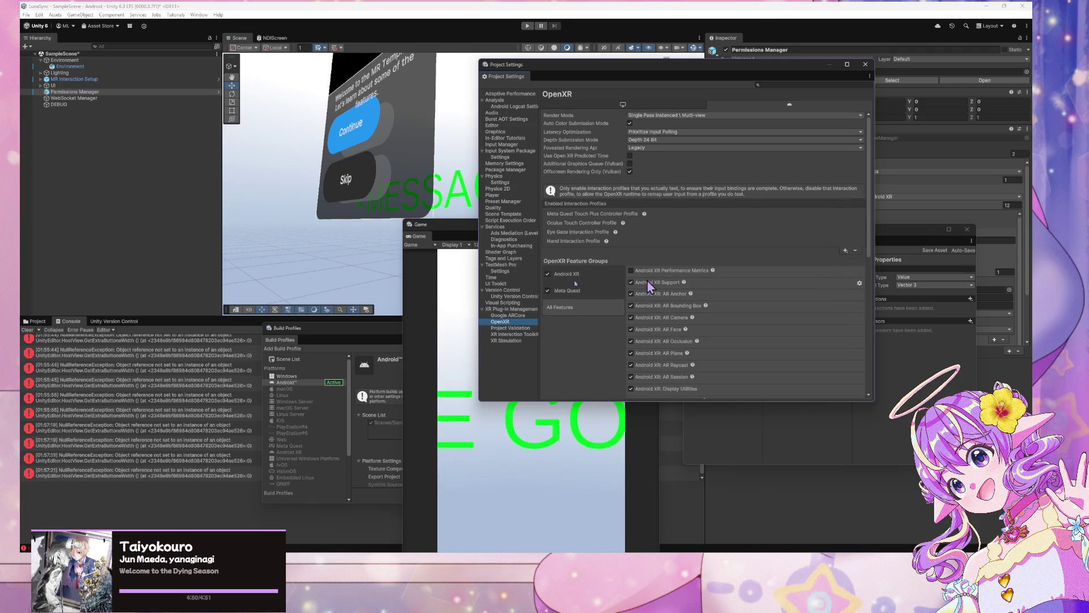
Step: Read the docs' Run Without Focus note and open the Android Player settings documentation
{"action": "key", "text": "alt+Tab"}
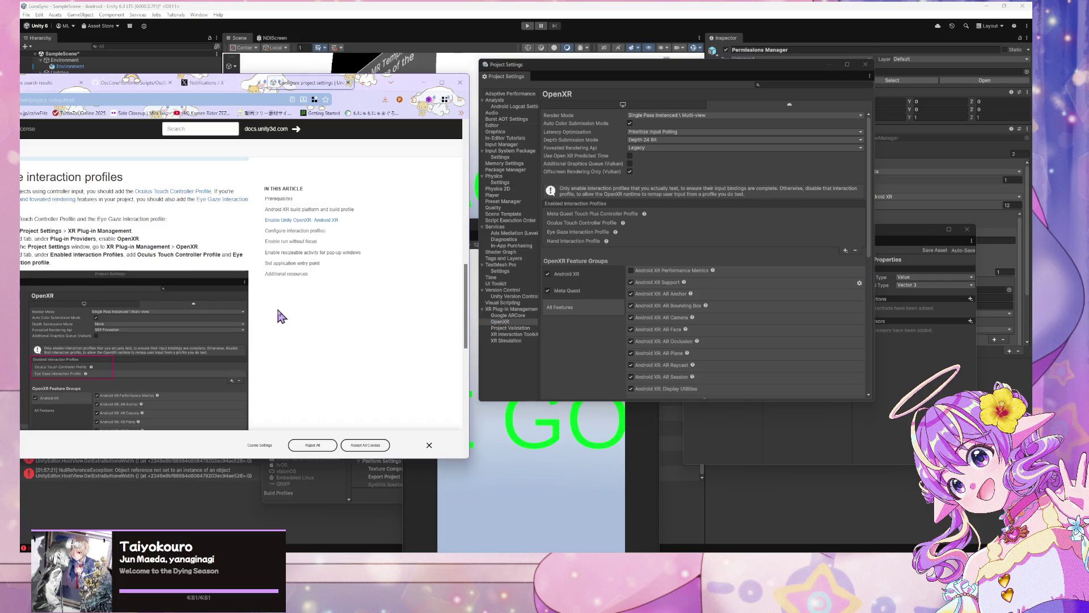
{"action": "scroll", "coordinate": [281, 317], "scroll_direction": "down", "scroll_amount": 5}
{"action": "mouse_move", "coordinate": [409, 86]}
{"action": "left_mouse_down"}
{"action": "mouse_move", "coordinate": [601, 90]}
{"action": "mouse_move", "coordinate": [559, 69]}
{"action": "left_mouse_up"}
{"action": "mouse_move", "coordinate": [156, 209]}
{"action": "left_mouse_down"}
{"action": "mouse_move", "coordinate": [303, 210]}
{"action": "mouse_move", "coordinate": [338, 230]}
{"action": "left_mouse_up"}
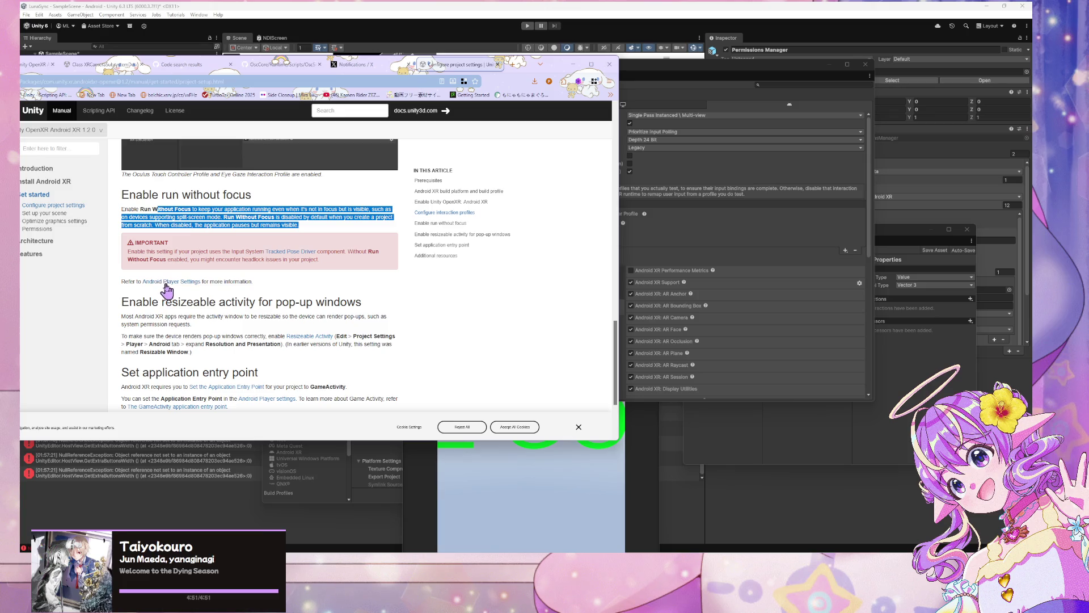
{"action": "left_click", "coordinate": [135, 223]}
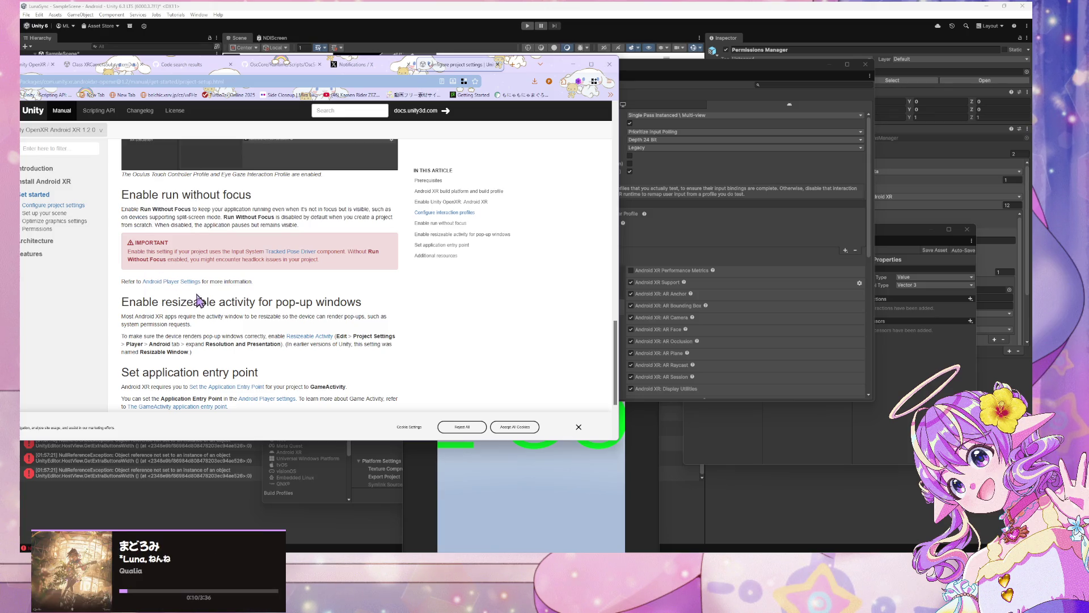
{"action": "left_click", "coordinate": [186, 282]}
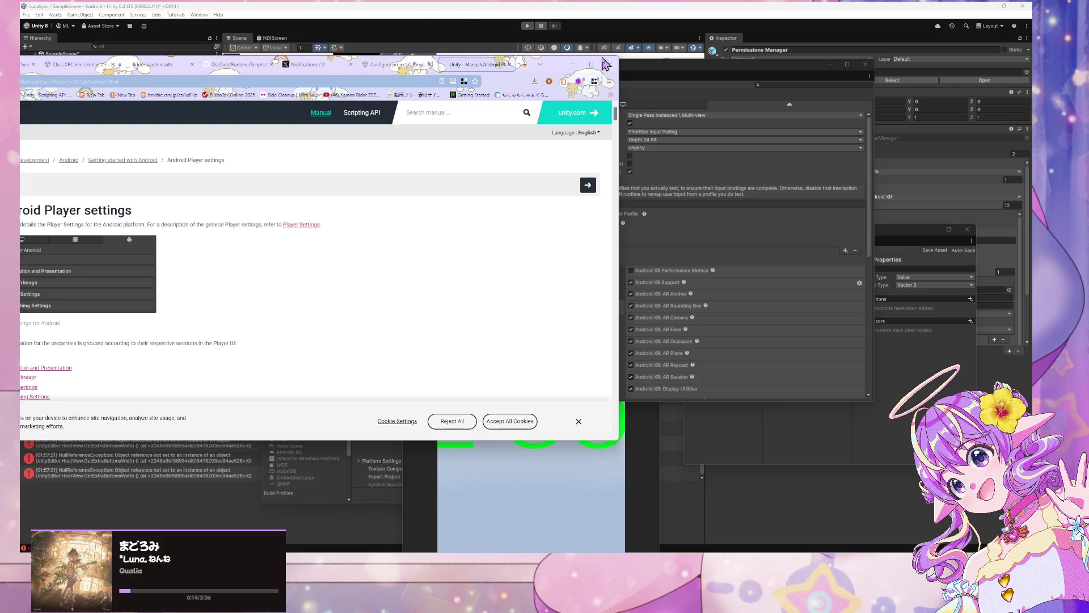
{"action": "left_click_drag", "start_coordinate": [566, 68], "coordinate": [714, 59]}
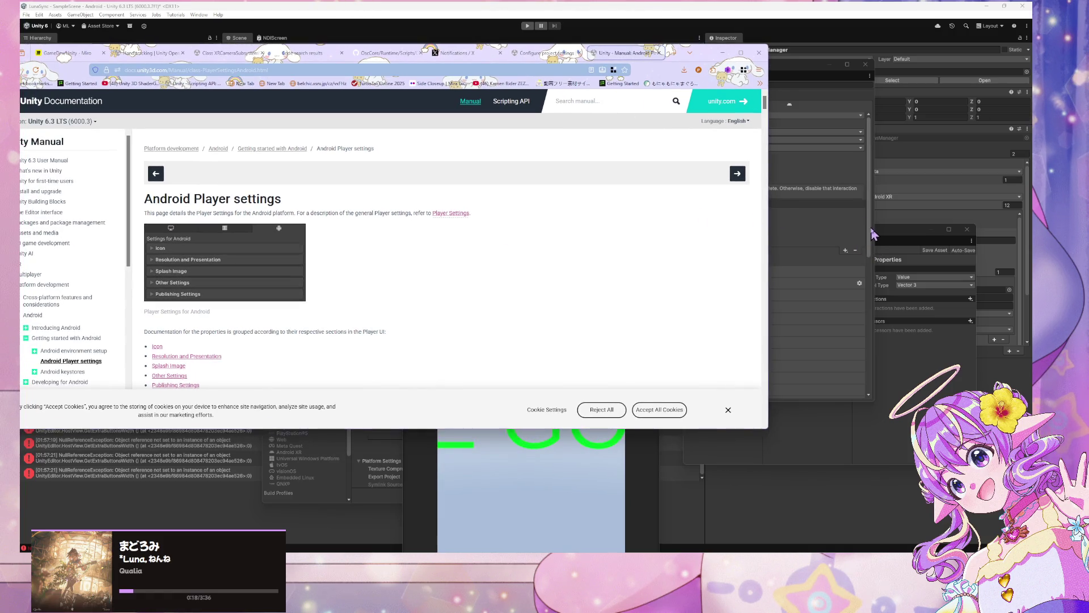
{"action": "left_click", "coordinate": [874, 234]}
{"action": "left_click", "coordinate": [760, 85]}
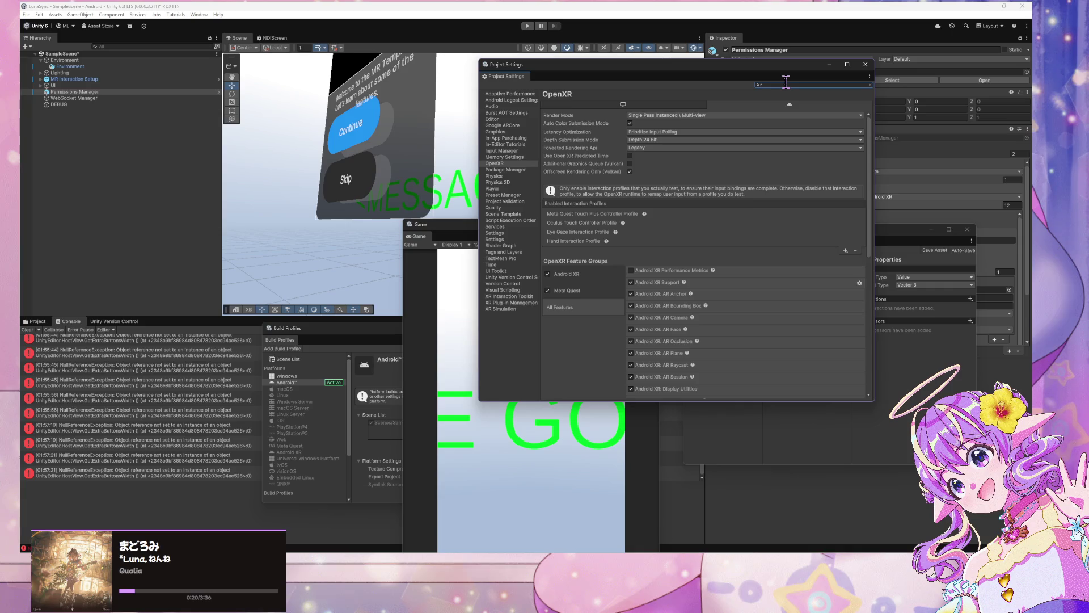
Step: Search Project Settings for 'e wi focus' and open Edit > Preferences
{"action": "type", "text": "e"}
{"action": "type", "text": " withou"}
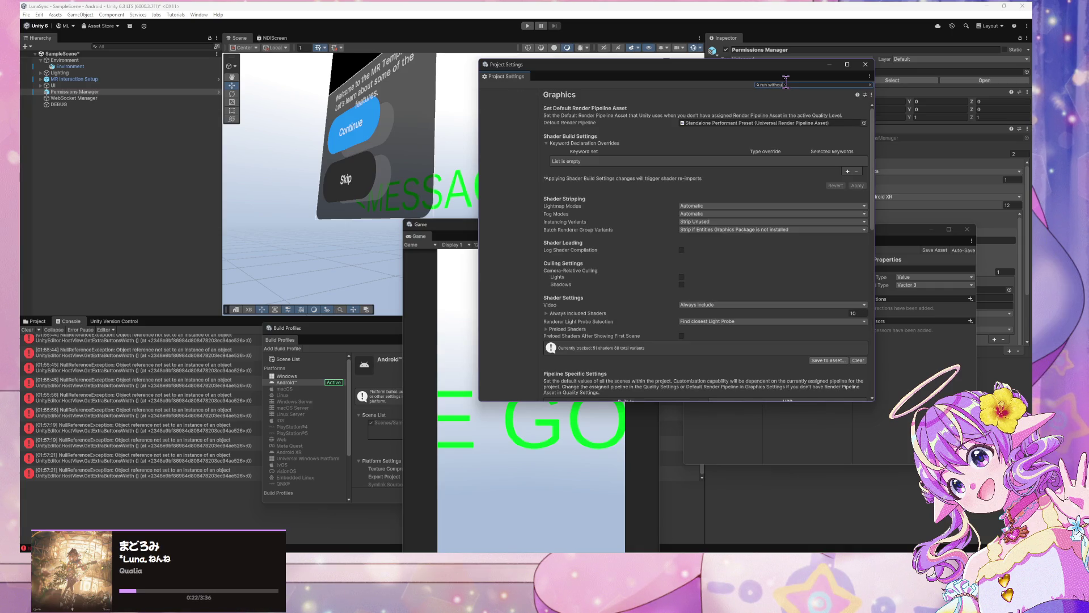
{"action": "type", "text": " focus"}
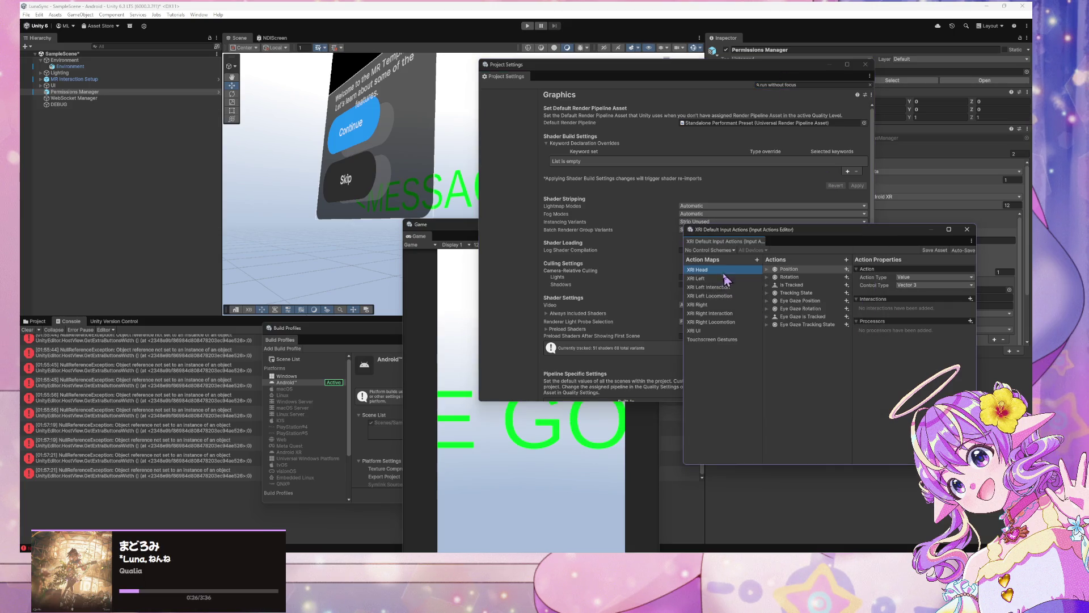
{"action": "mouse_move", "coordinate": [624, 65]}
{"action": "left_mouse_down"}
{"action": "mouse_move", "coordinate": [590, 90]}
{"action": "mouse_move", "coordinate": [499, 70]}
{"action": "mouse_move", "coordinate": [353, 85]}
{"action": "mouse_move", "coordinate": [718, 334]}
{"action": "mouse_move", "coordinate": [743, 152]}
{"action": "left_mouse_up"}
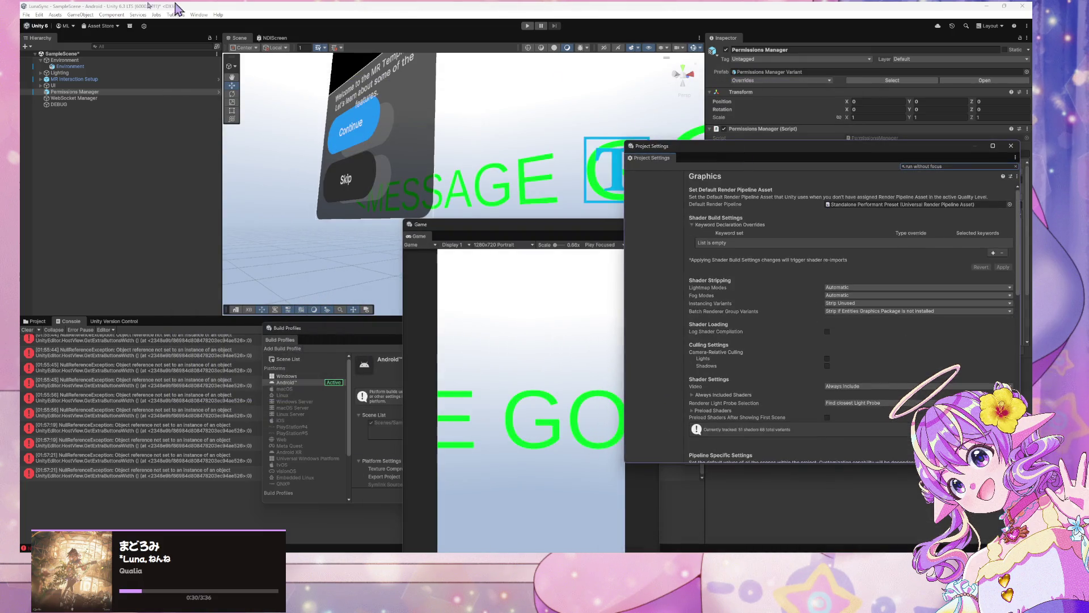
{"action": "left_click", "coordinate": [39, 15]}
{"action": "mouse_move", "coordinate": [114, 231]}
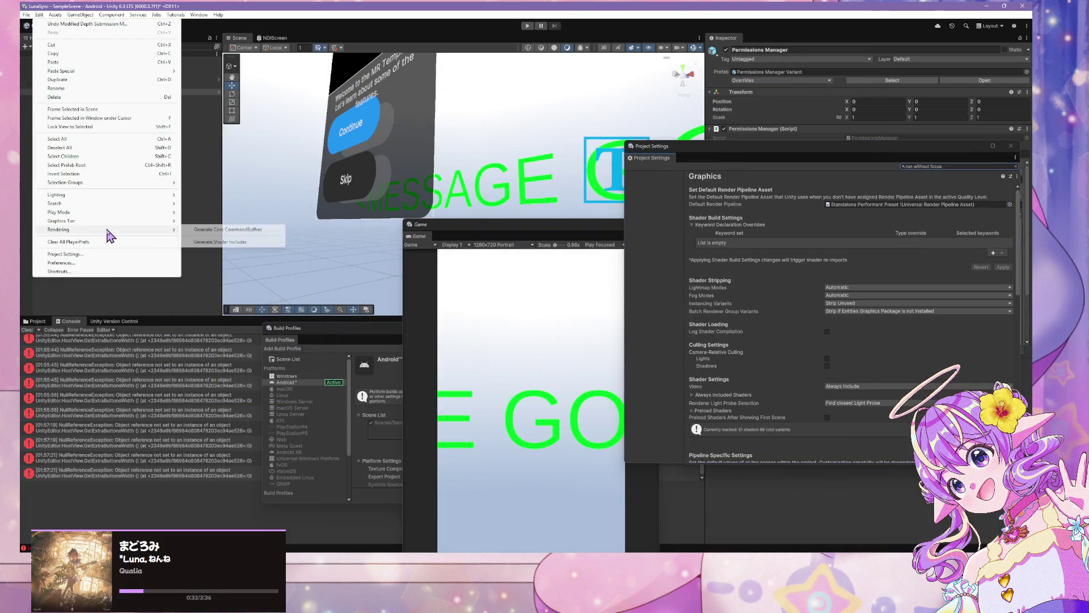
{"action": "left_click", "coordinate": [141, 254]}
{"action": "left_click", "coordinate": [39, 16]}
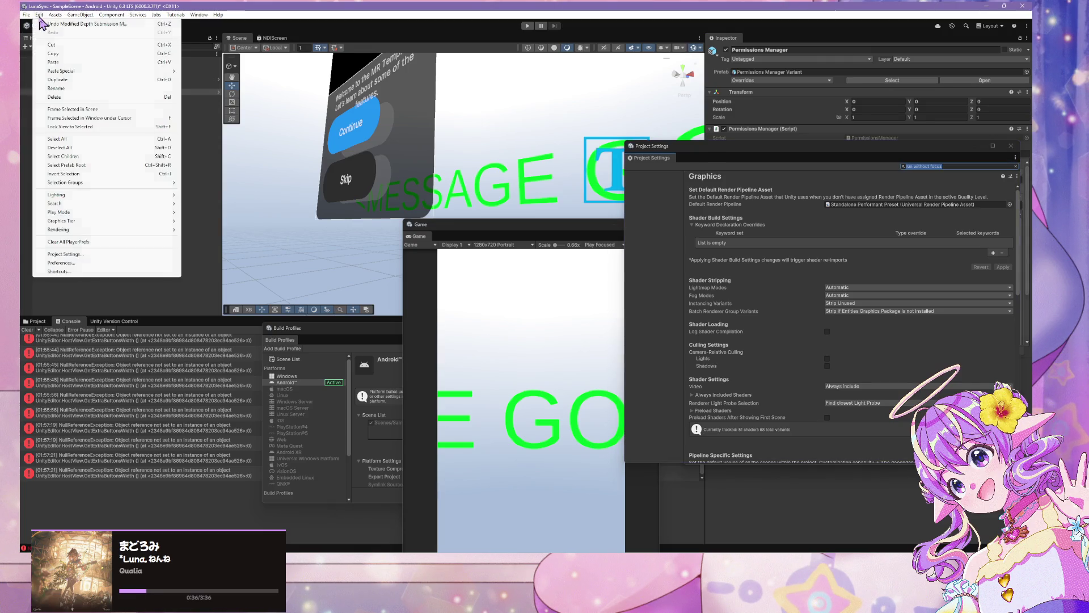
{"action": "left_click", "coordinate": [94, 263]}
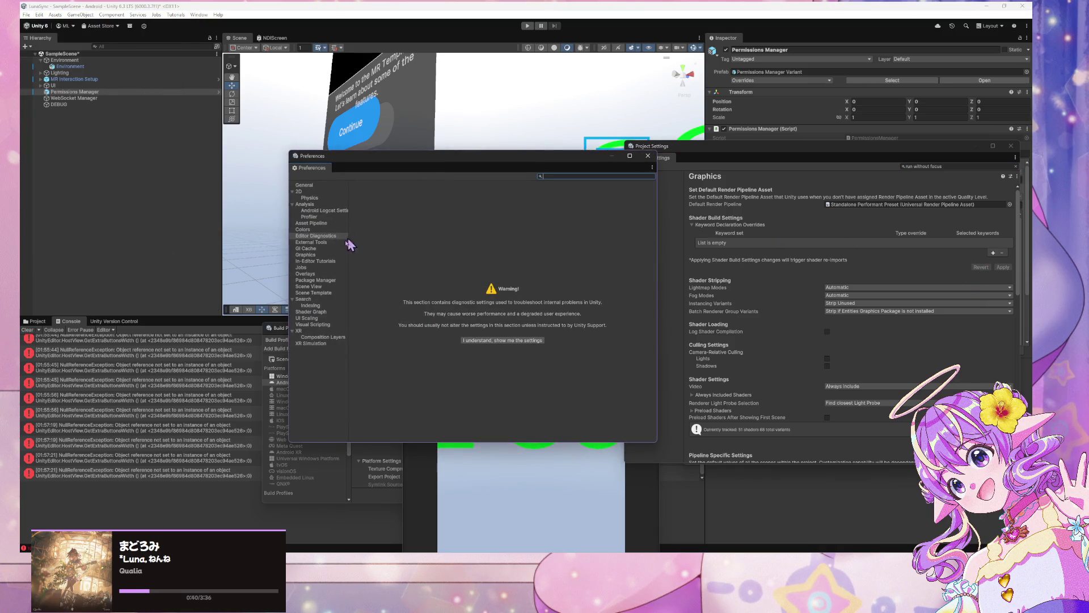
Step: Open File > Build Profiles and enlarge the window to show the Android profile's settings
{"action": "left_click", "coordinate": [39, 15]}
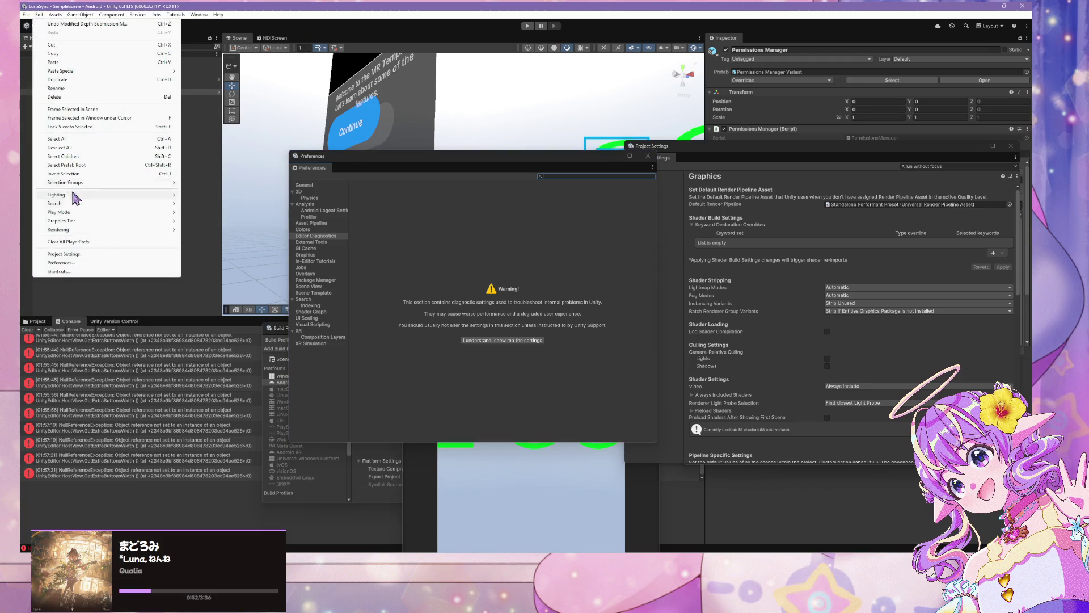
{"action": "mouse_move", "coordinate": [55, 16]}
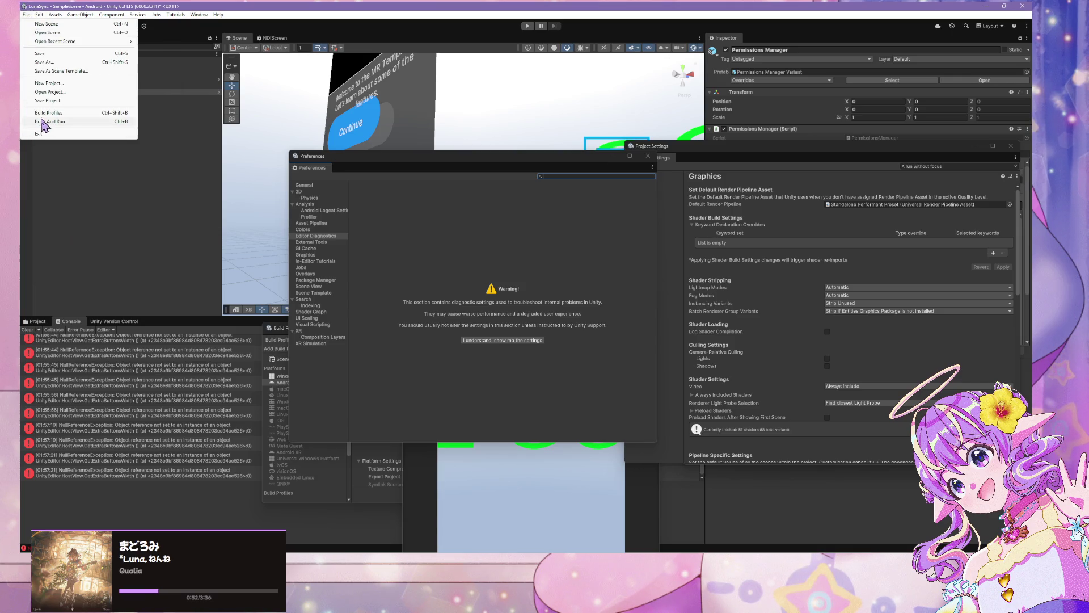
{"action": "left_click", "coordinate": [56, 113]}
{"action": "left_click_drag", "start_coordinate": [426, 324], "coordinate": [426, 108]}
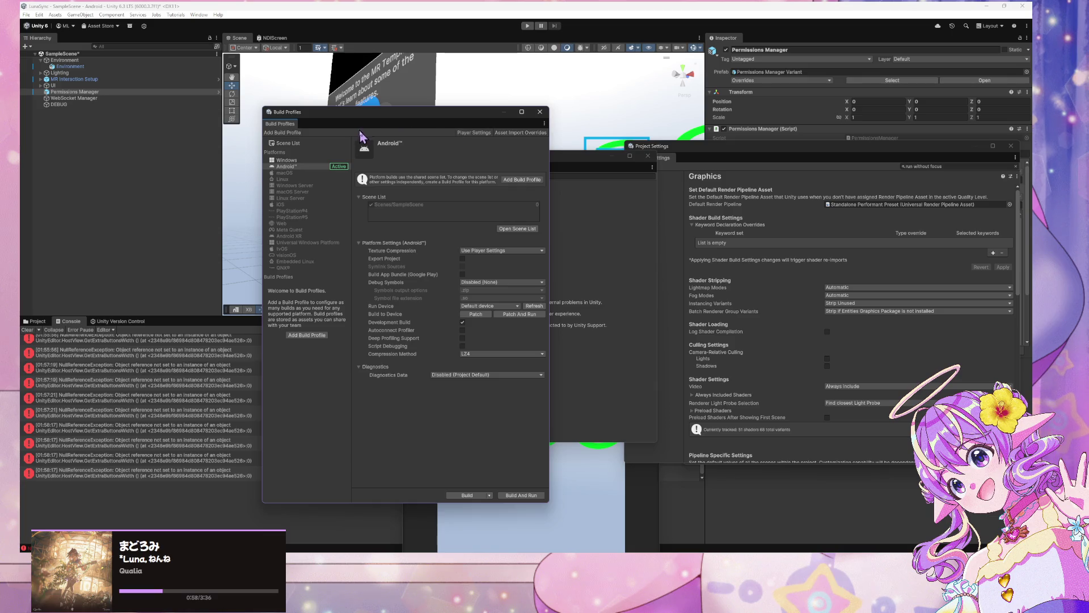
Step: Open the Android Player settings docs in a new tab and find 'run wi' on the page
{"action": "mouse_move", "coordinate": [437, 545]}
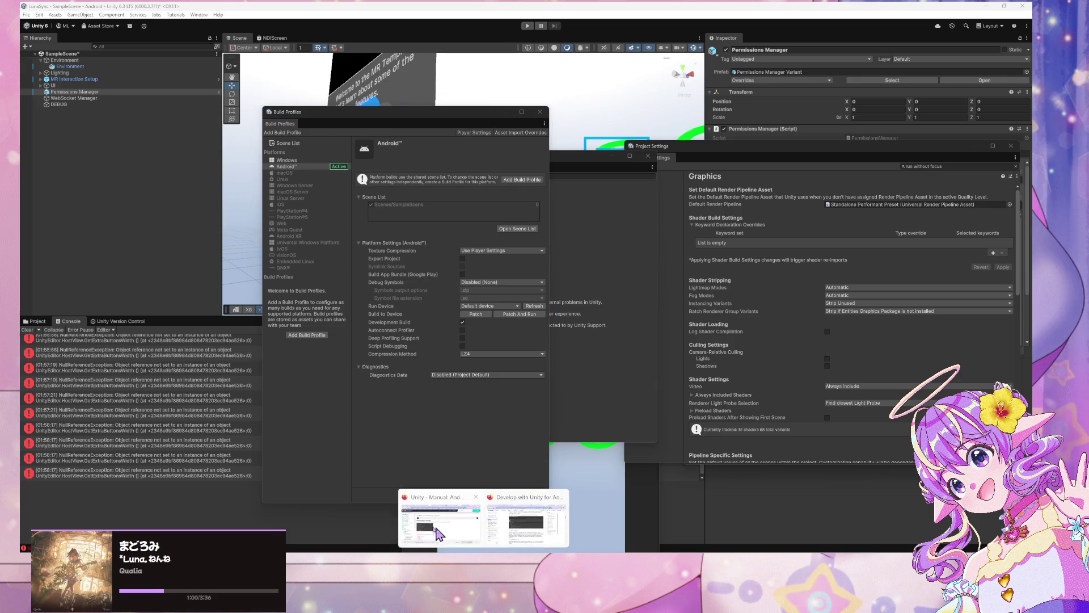
{"action": "left_click", "coordinate": [436, 525]}
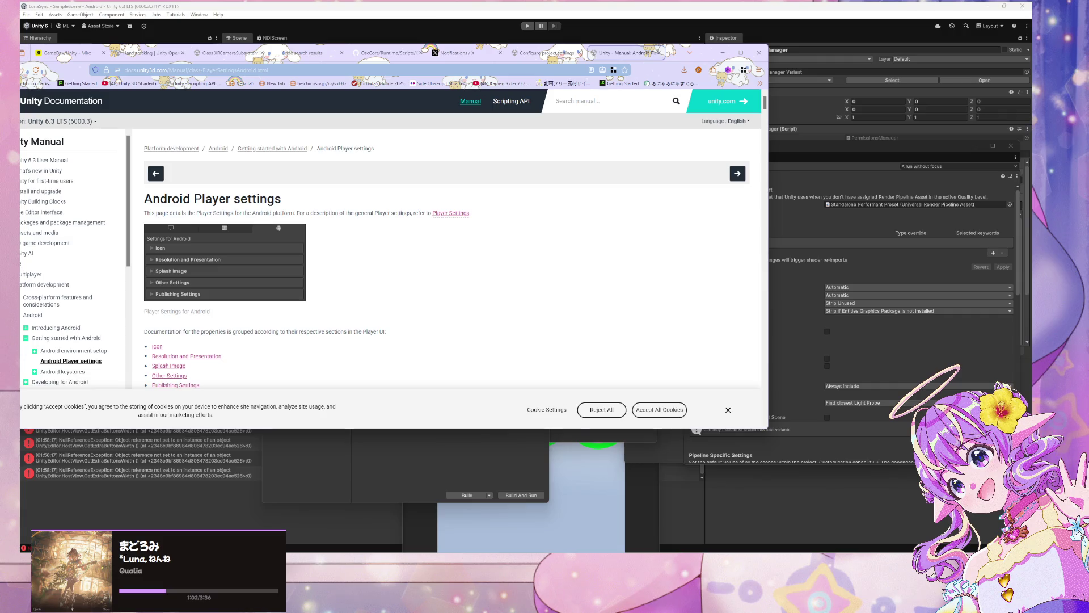
{"action": "left_click", "coordinate": [545, 53]}
{"action": "scroll", "coordinate": [397, 246], "scroll_direction": "down", "scroll_amount": 2}
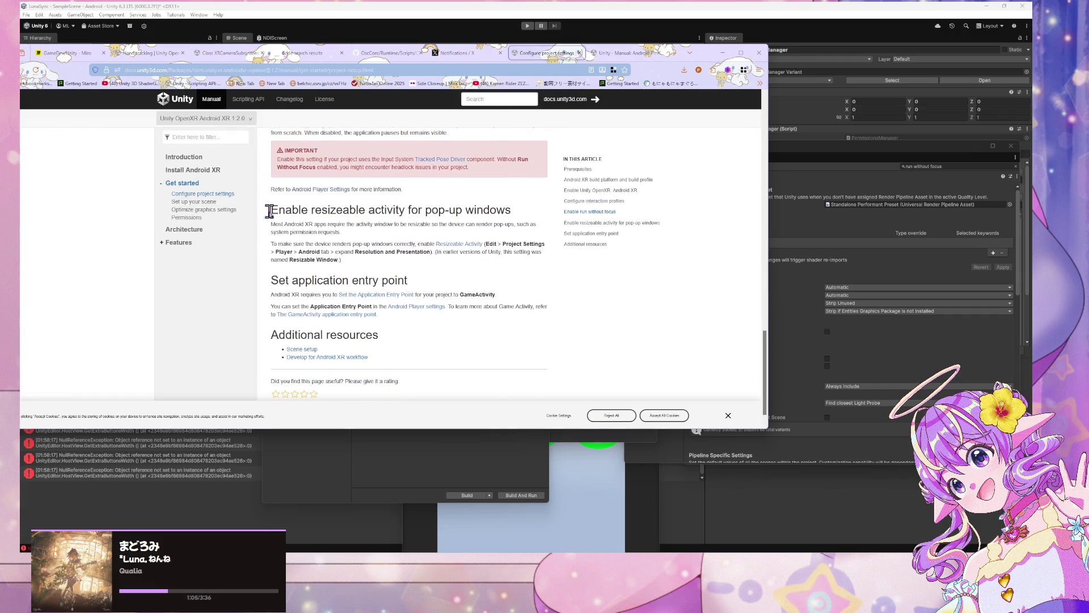
{"action": "middle_click", "coordinate": [322, 190]}
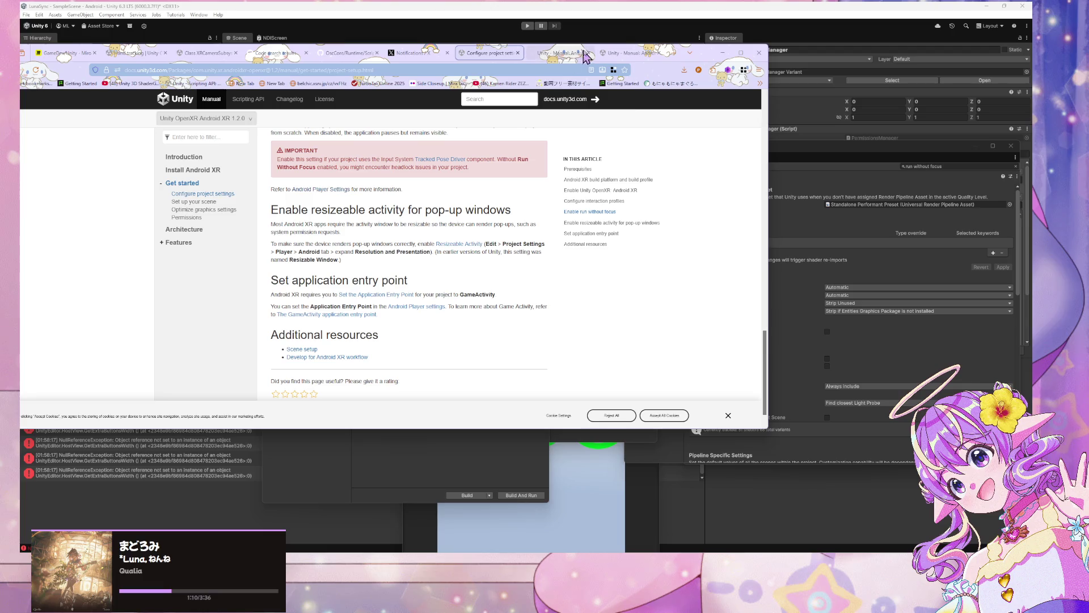
{"action": "left_click", "coordinate": [566, 57]}
{"action": "scroll", "coordinate": [448, 176], "scroll_direction": "down", "scroll_amount": 5}
{"action": "key", "text": "ctrl+f"}
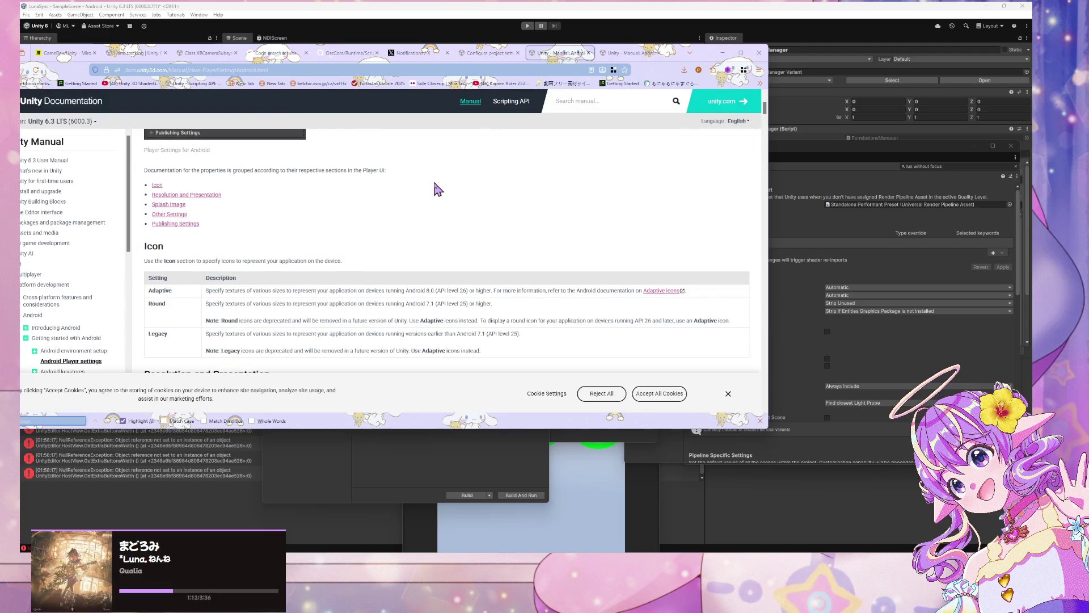
{"action": "type", "text": "run wi"}
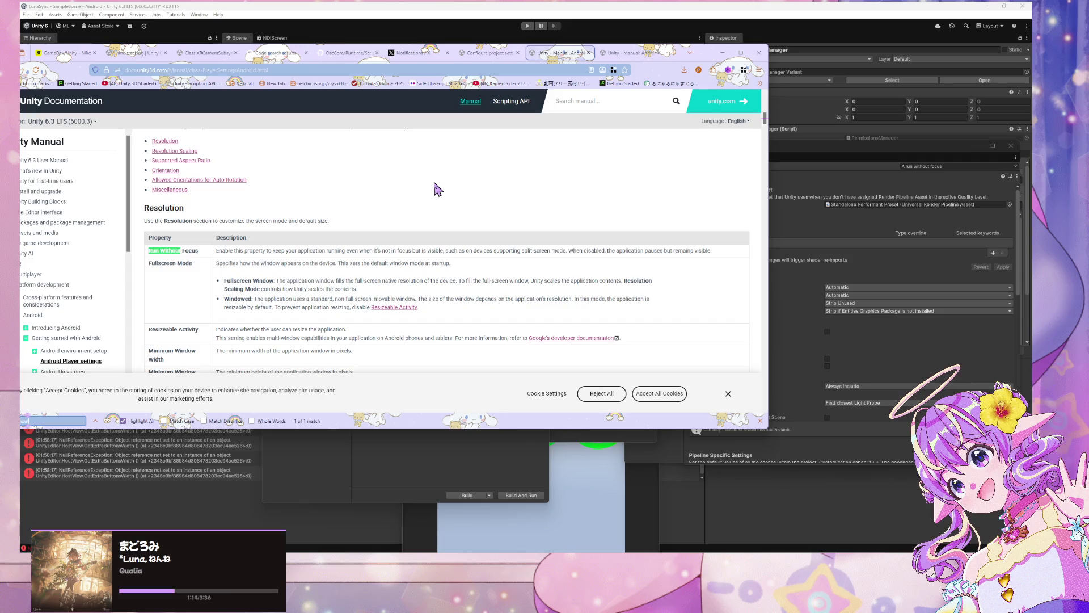
Step: Return to Unity and rearrange the Build Profiles and Project Settings windows
{"action": "left_click_drag", "start_coordinate": [706, 55], "coordinate": [195, 71]}
{"action": "left_click", "coordinate": [451, 128]}
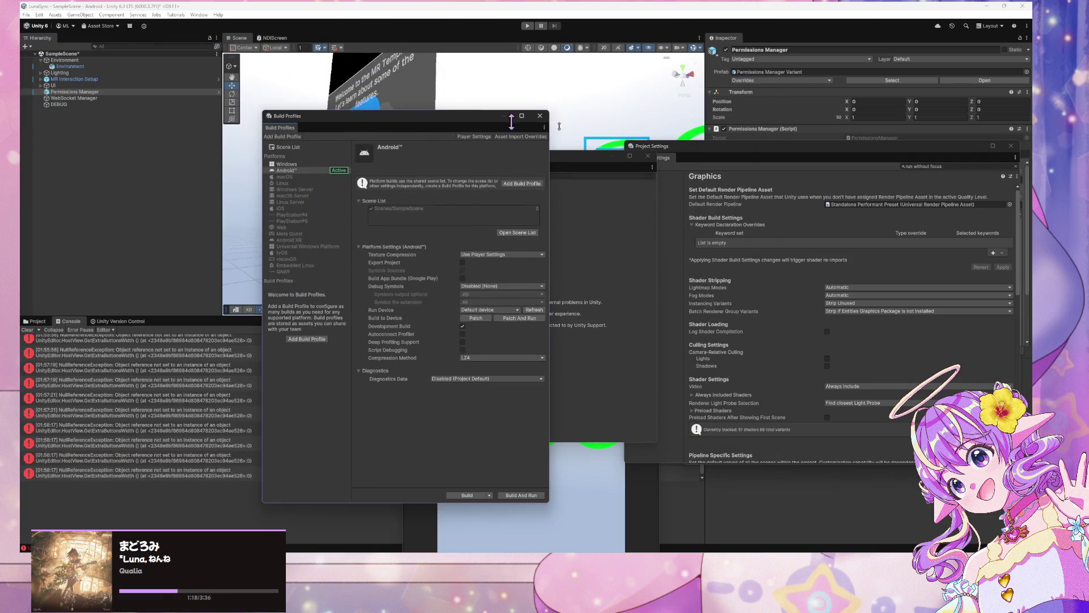
{"action": "left_click_drag", "start_coordinate": [412, 126], "coordinate": [770, 128]}
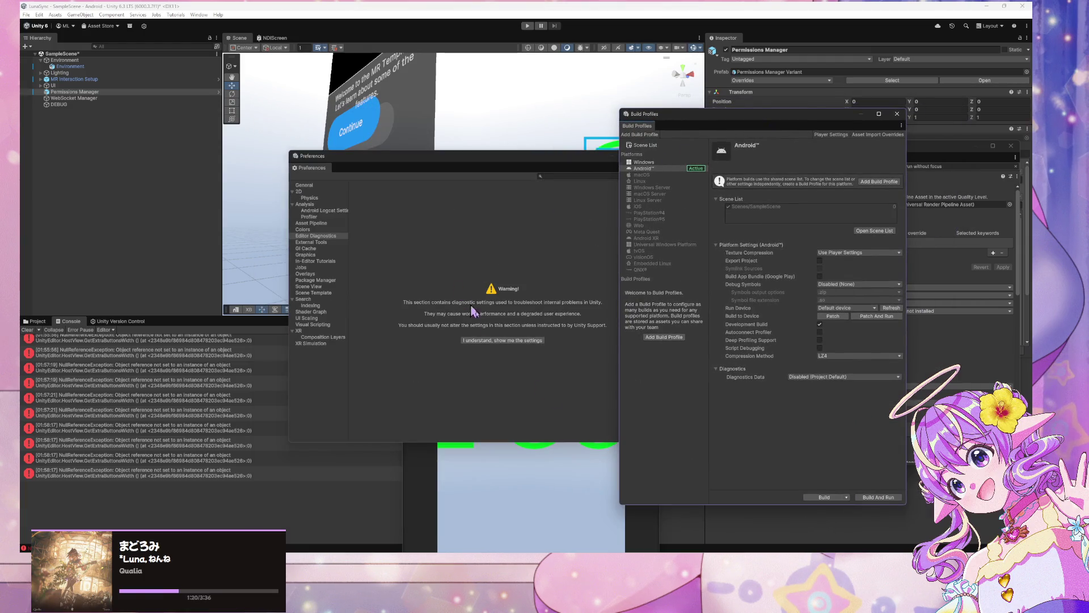
{"action": "mouse_move", "coordinate": [762, 561]}
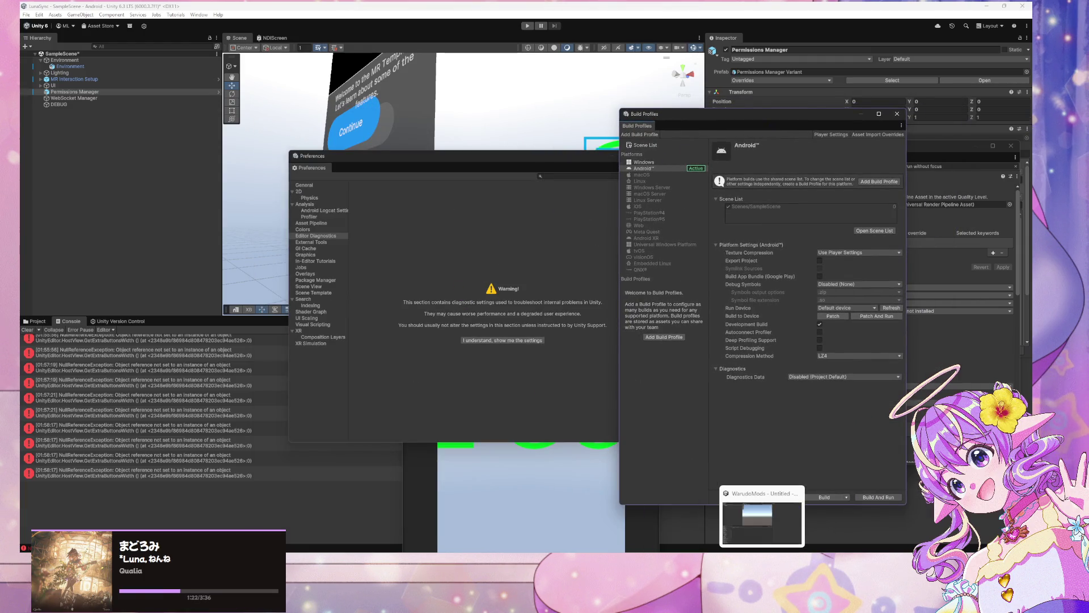
{"action": "left_click", "coordinate": [760, 519]}
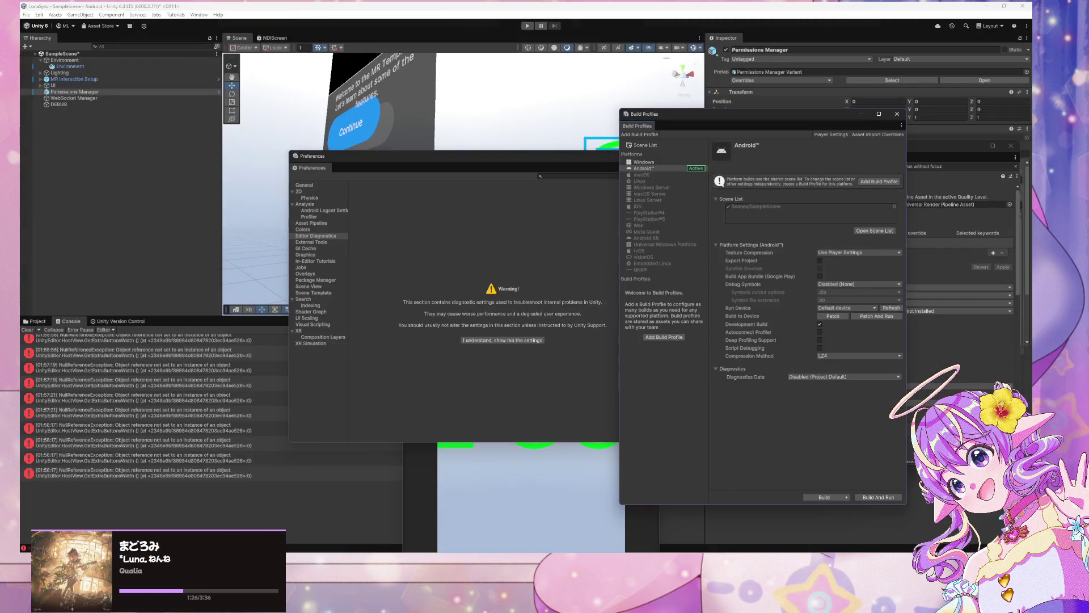
{"action": "left_click_drag", "start_coordinate": [585, 95], "coordinate": [569, 84]}
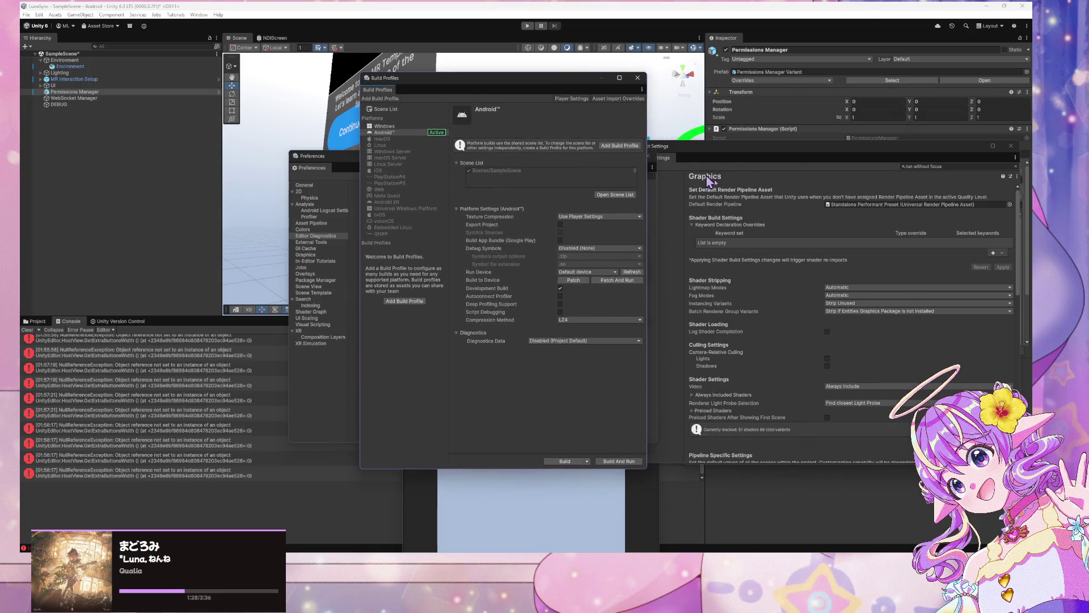
{"action": "mouse_move", "coordinate": [702, 161]}
{"action": "left_mouse_down"}
{"action": "mouse_move", "coordinate": [642, 162]}
{"action": "mouse_move", "coordinate": [717, 134]}
{"action": "mouse_move", "coordinate": [788, 148]}
{"action": "left_mouse_up"}
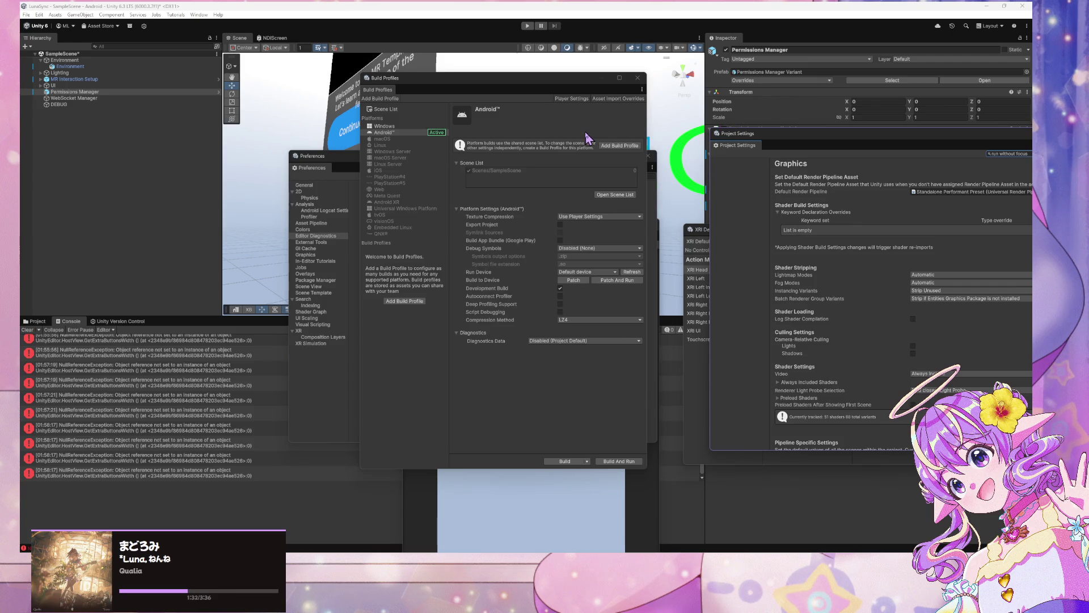
{"action": "mouse_move", "coordinate": [845, 139]}
{"action": "left_mouse_down"}
{"action": "mouse_move", "coordinate": [840, 224]}
{"action": "mouse_move", "coordinate": [824, 135]}
{"action": "left_mouse_up"}
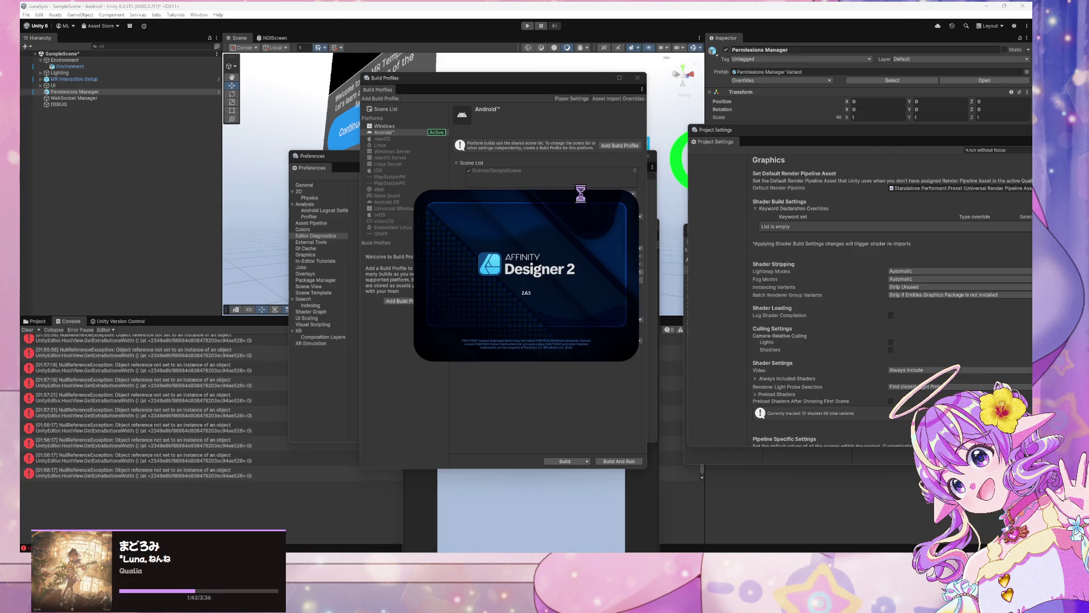
Step: Search Preferences for 'player', move it aside, and select the Project Settings search text
{"action": "left_click", "coordinate": [316, 369]}
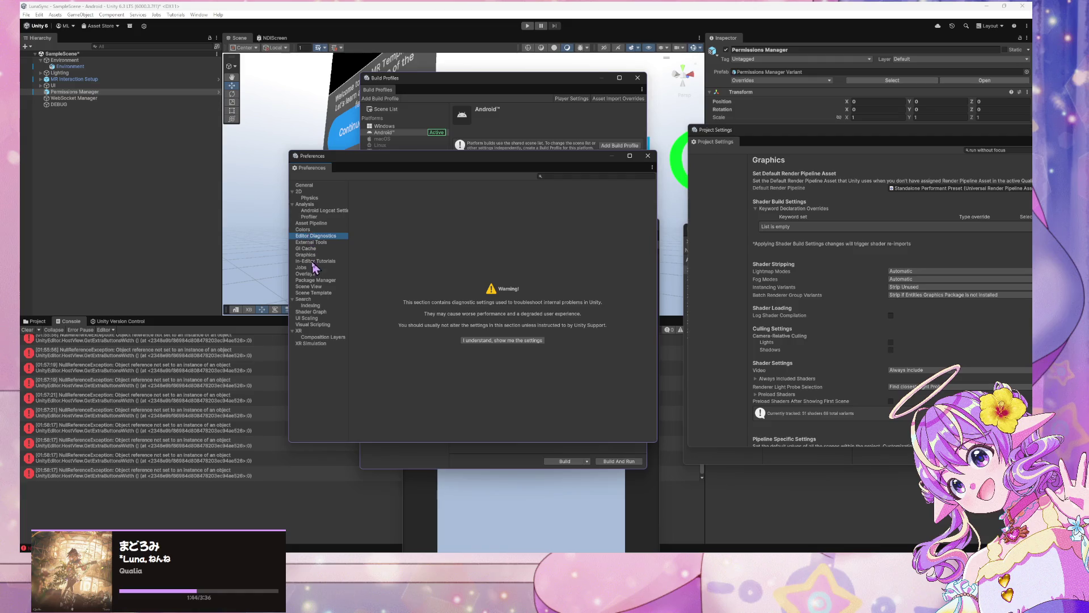
{"action": "left_click", "coordinate": [611, 176]}
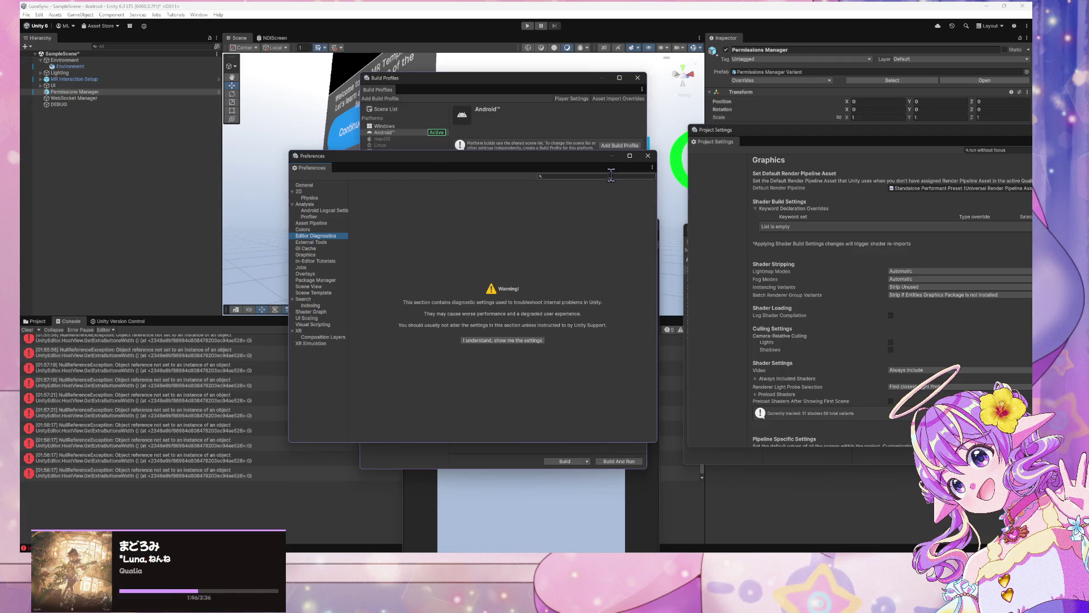
{"action": "type", "text": "player"}
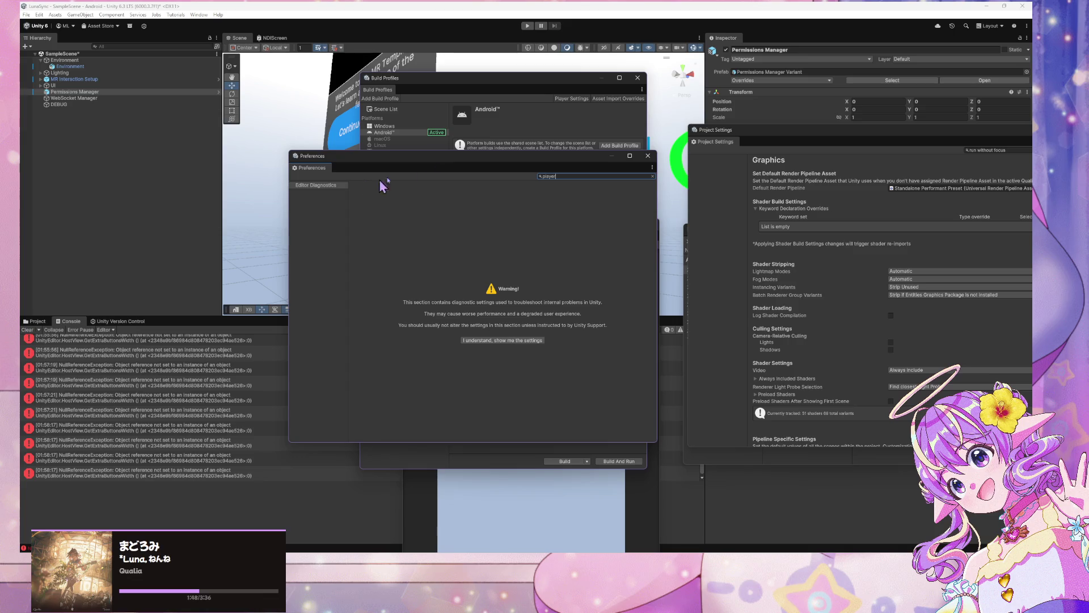
{"action": "key", "text": "BackSpace"}
{"action": "key", "text": "BackSpace"}
{"action": "key", "text": "BackSpace"}
{"action": "key", "text": "BackSpace"}
{"action": "key", "text": "BackSpace"}
{"action": "mouse_move", "coordinate": [404, 163]}
{"action": "left_mouse_down"}
{"action": "mouse_move", "coordinate": [108, 166]}
{"action": "mouse_move", "coordinate": [134, 177]}
{"action": "left_mouse_up"}
{"action": "left_click_drag", "start_coordinate": [742, 137], "coordinate": [484, 149]}
{"action": "triple_click", "coordinate": [744, 161]}
Step: Search 'player' in Project Settings and tick Run Without Focus under Resolution and Presentation
{"action": "type", "text": "play"}
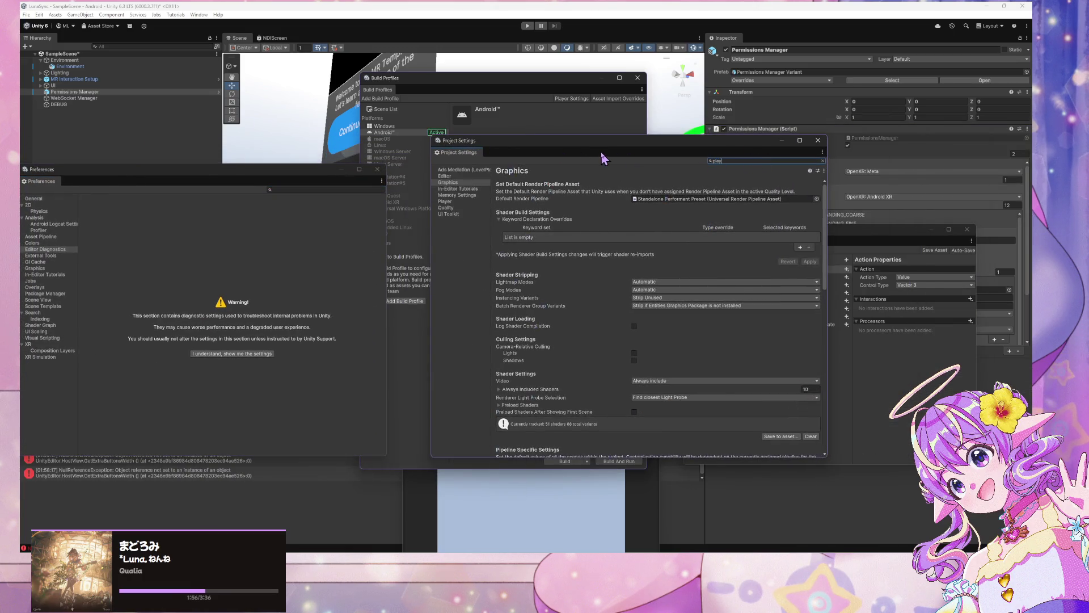
{"action": "type", "text": "er"}
{"action": "left_click", "coordinate": [445, 176]}
{"action": "scroll", "coordinate": [772, 317], "scroll_direction": "down", "scroll_amount": 3}
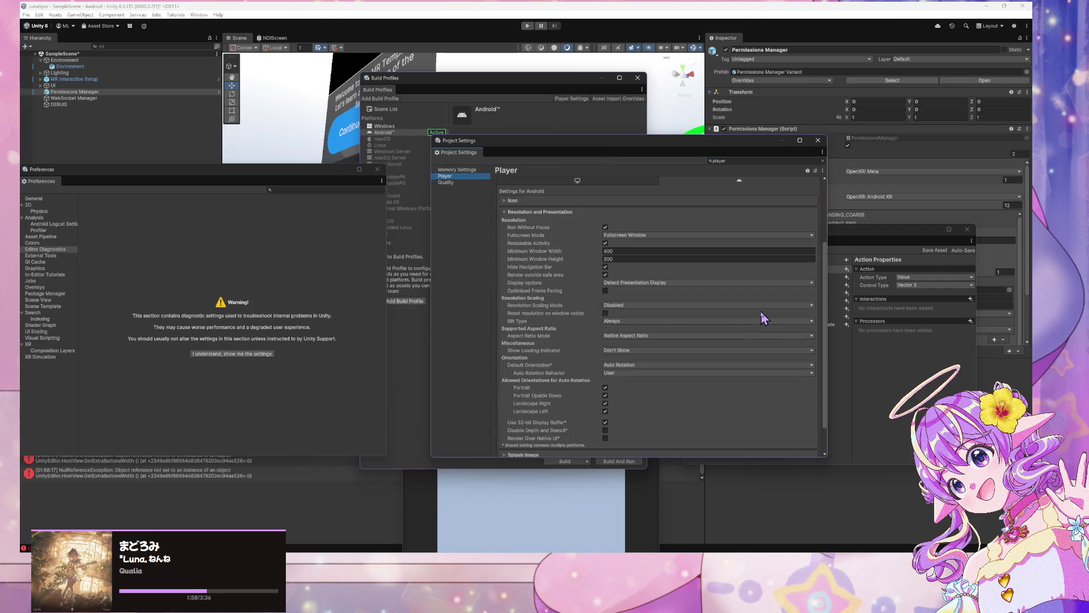
{"action": "left_click", "coordinate": [605, 226]}
{"action": "left_click", "coordinate": [482, 98]}
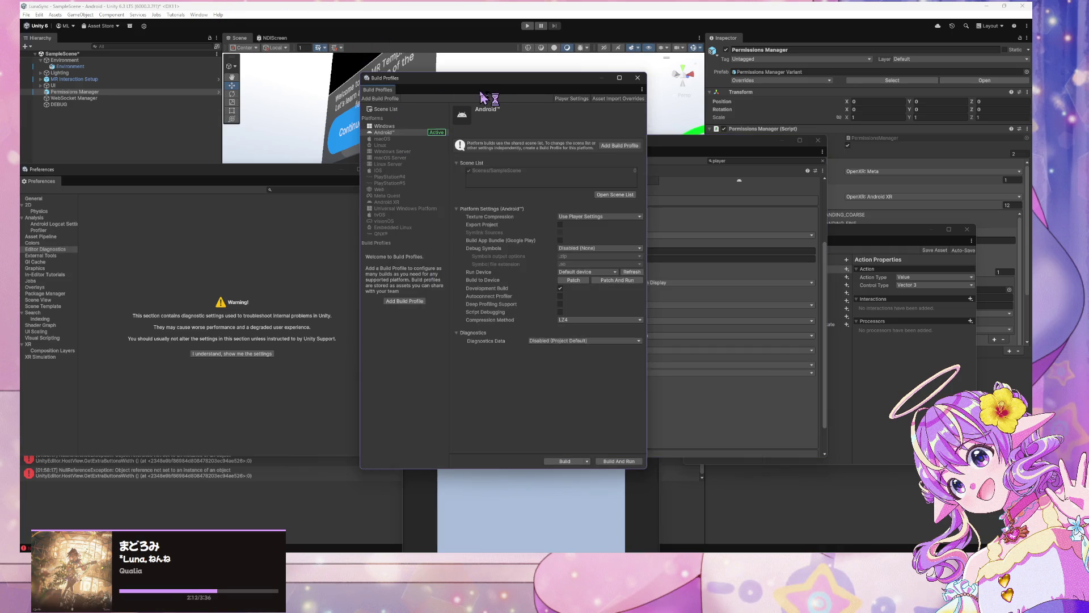
Step: Move the Preferences window aside, then Patch And Run the Android build, saving SampleScene
{"action": "left_click", "coordinate": [258, 189]}
{"action": "mouse_move", "coordinate": [278, 176]}
{"action": "left_mouse_down"}
{"action": "mouse_move", "coordinate": [695, 268]}
{"action": "mouse_move", "coordinate": [837, 320]}
{"action": "left_mouse_up"}
{"action": "left_click", "coordinate": [483, 350]}
{"action": "left_click", "coordinate": [620, 280]}
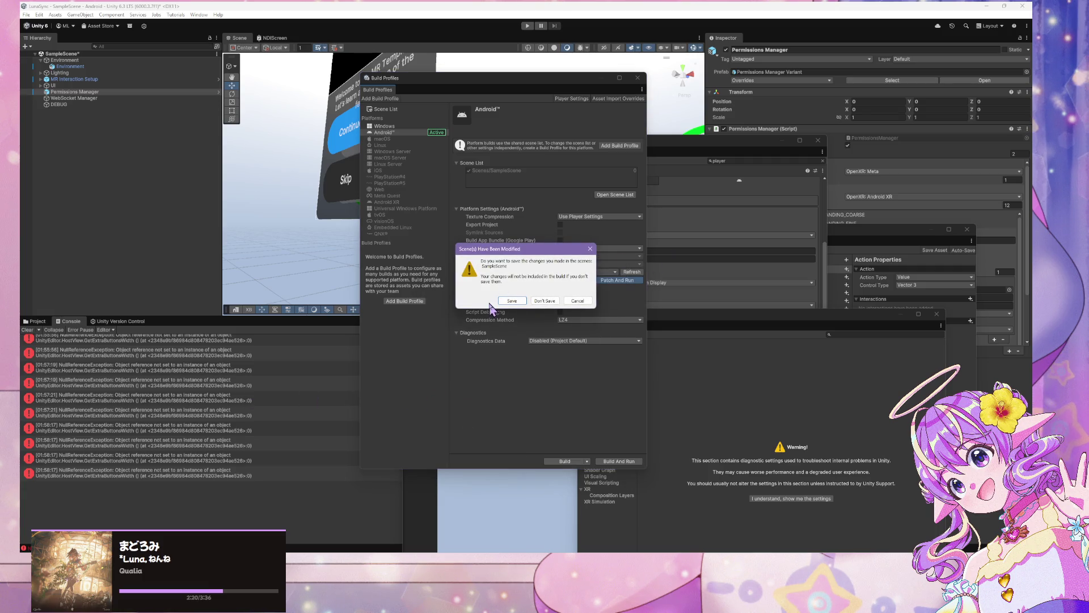
{"action": "left_click", "coordinate": [510, 300]}
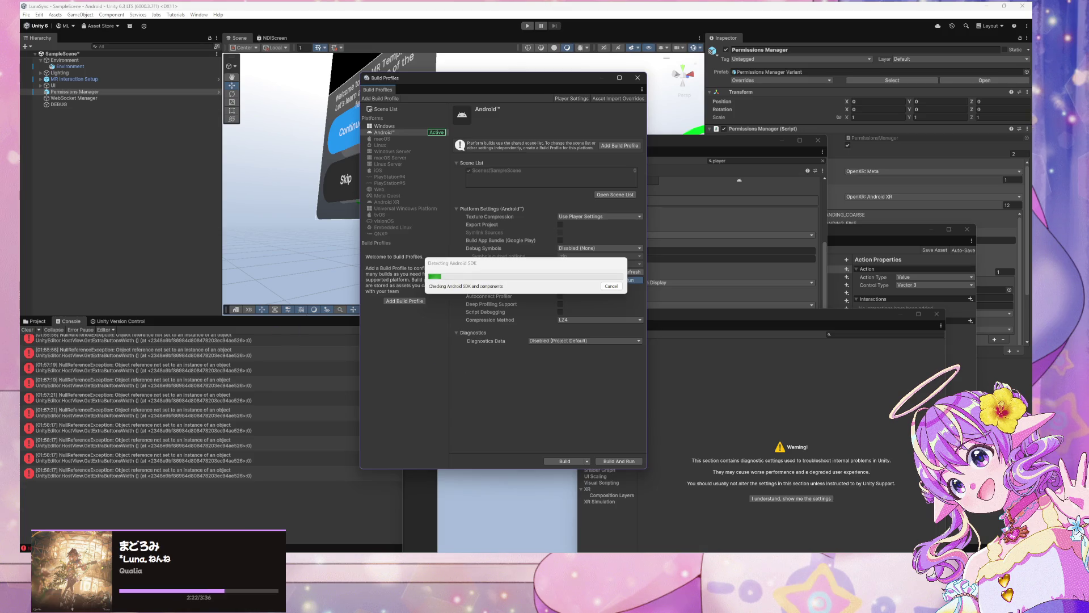
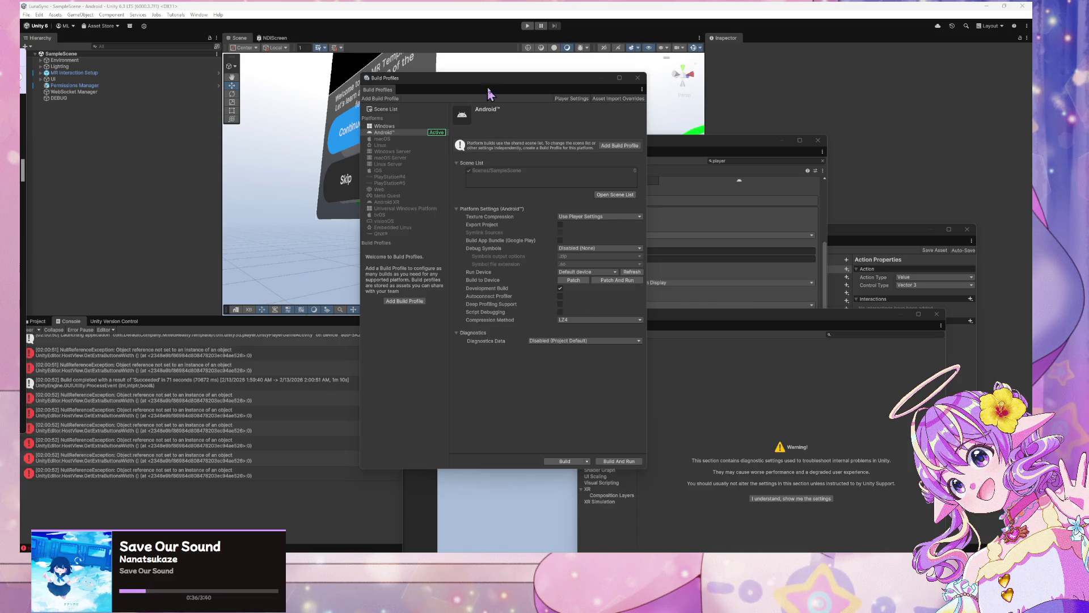
Step: Enable Fade Material on the child Environment object, assign Environment to it, and set Fade Speed 0.5
{"action": "left_click_drag", "start_coordinate": [491, 81], "coordinate": [780, 139]}
{"action": "left_click", "coordinate": [64, 60]}
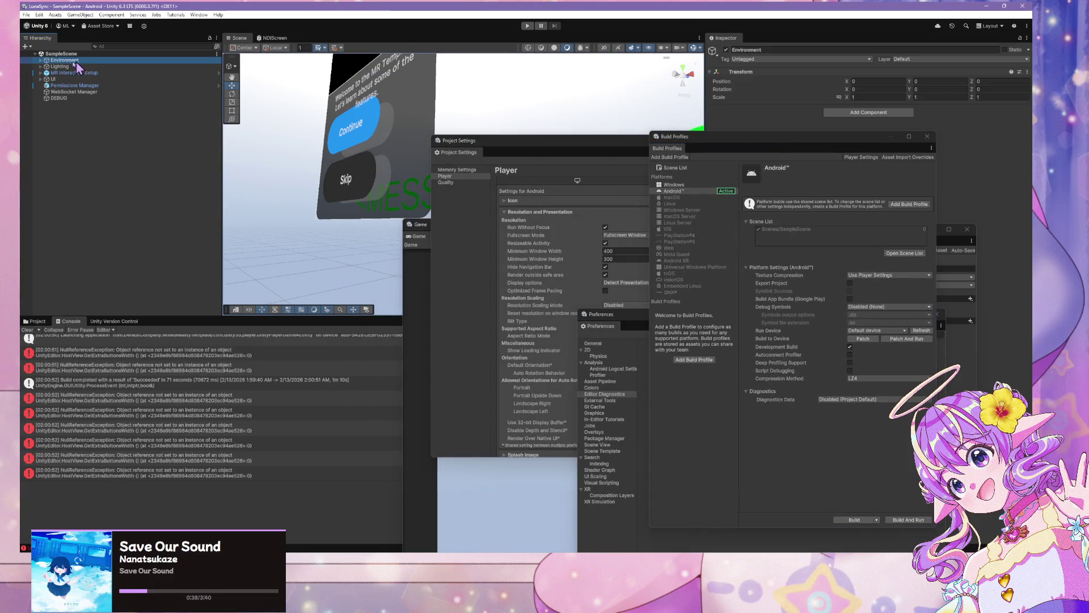
{"action": "left_click", "coordinate": [41, 60]}
{"action": "left_click", "coordinate": [51, 66]}
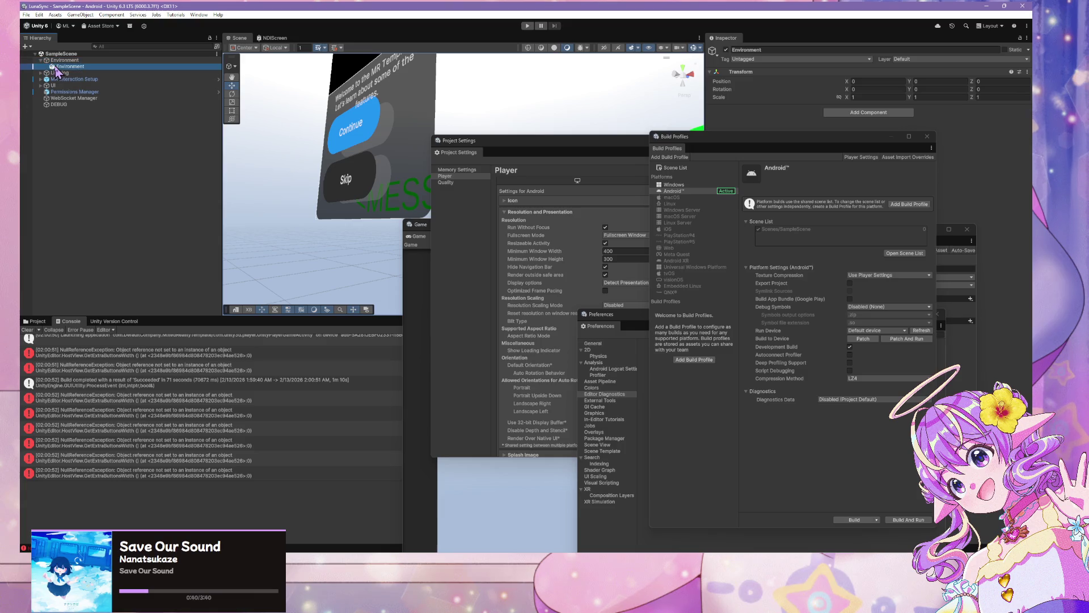
{"action": "left_click_drag", "start_coordinate": [739, 147], "coordinate": [733, 151]}
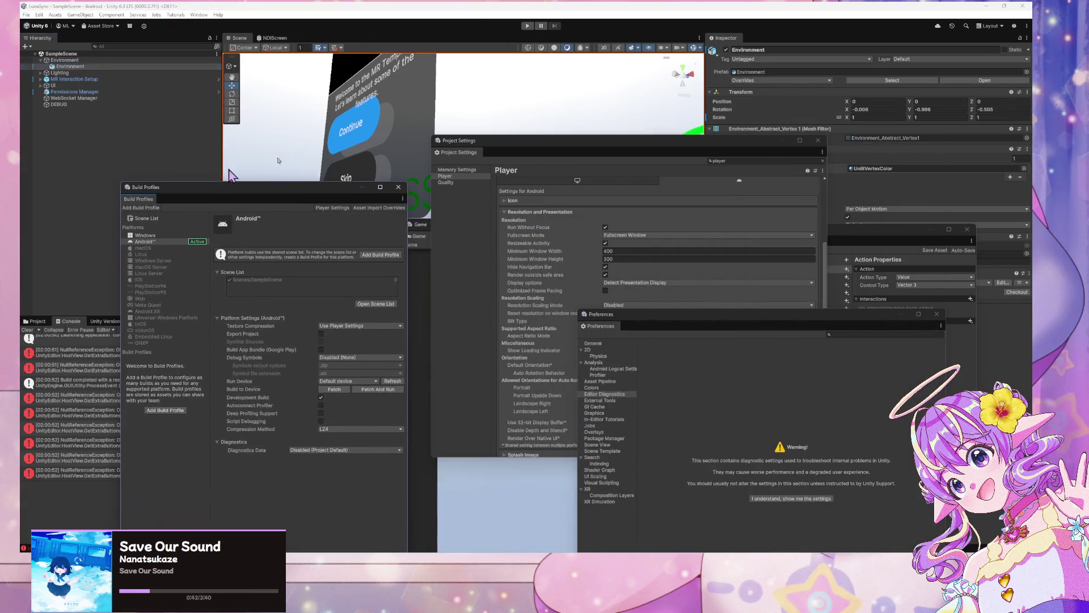
{"action": "mouse_move", "coordinate": [820, 236]}
{"action": "left_mouse_down"}
{"action": "mouse_move", "coordinate": [356, 270]}
{"action": "mouse_move", "coordinate": [561, 415]}
{"action": "left_mouse_up"}
{"action": "left_click", "coordinate": [724, 237]}
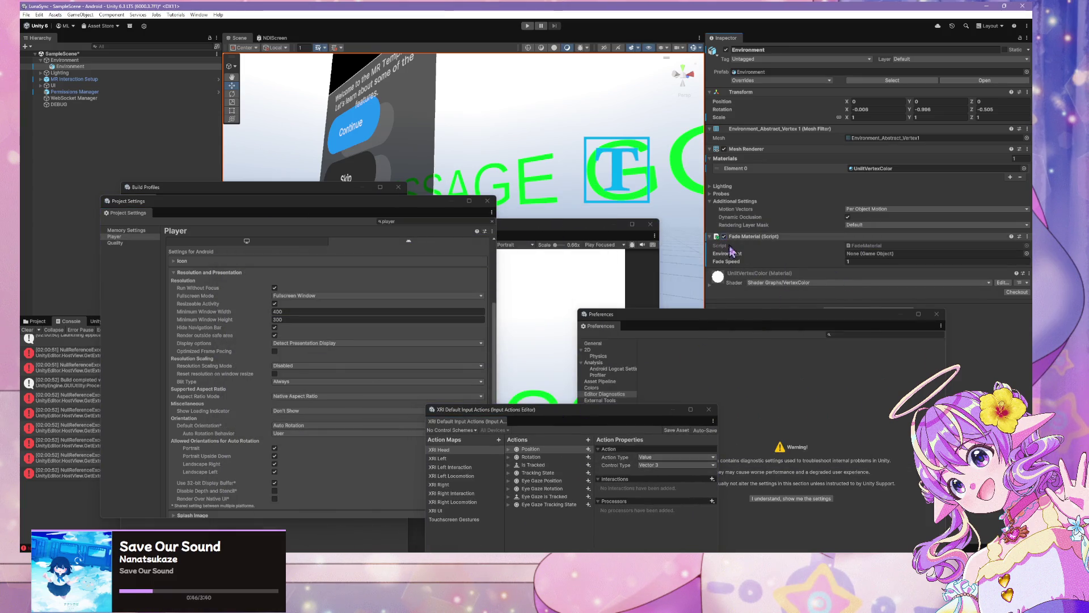
{"action": "left_click_drag", "start_coordinate": [73, 69], "coordinate": [881, 256]}
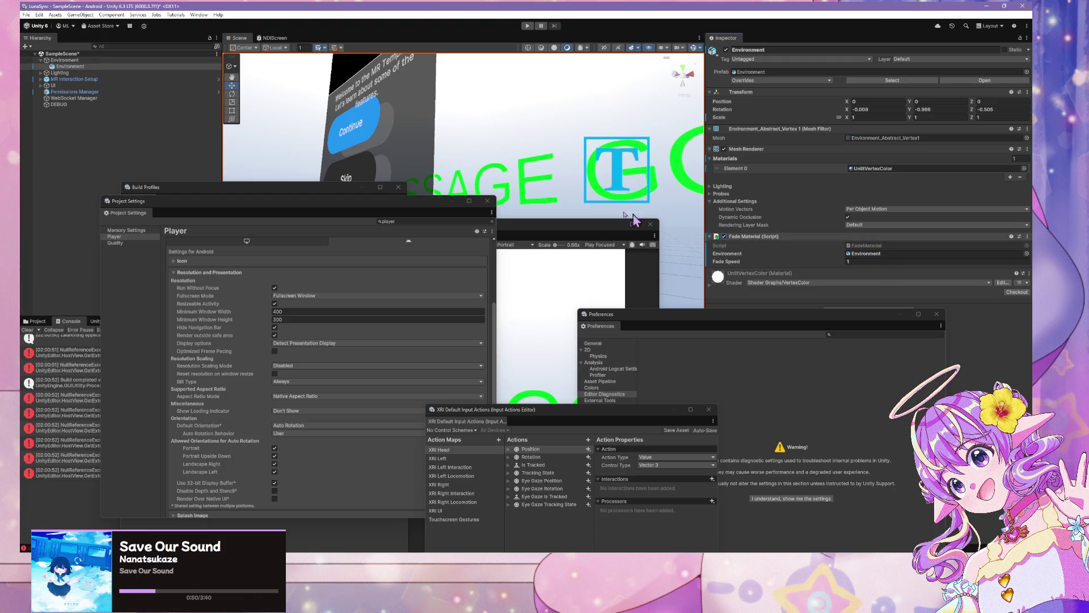
{"action": "left_click", "coordinate": [857, 261]}
{"action": "type", "text": "0.5"}
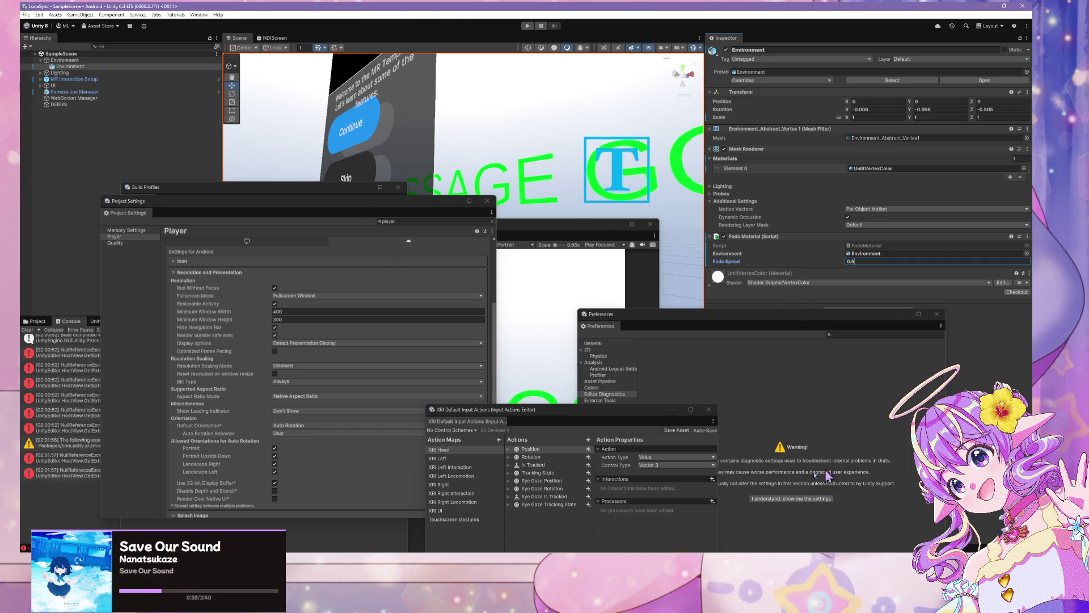
Step: Build a patch and run it on the Android device from Build Profiles
{"action": "mouse_move", "coordinate": [634, 420]}
{"action": "left_mouse_down"}
{"action": "mouse_move", "coordinate": [791, 371]}
{"action": "mouse_move", "coordinate": [983, 237]}
{"action": "left_mouse_up"}
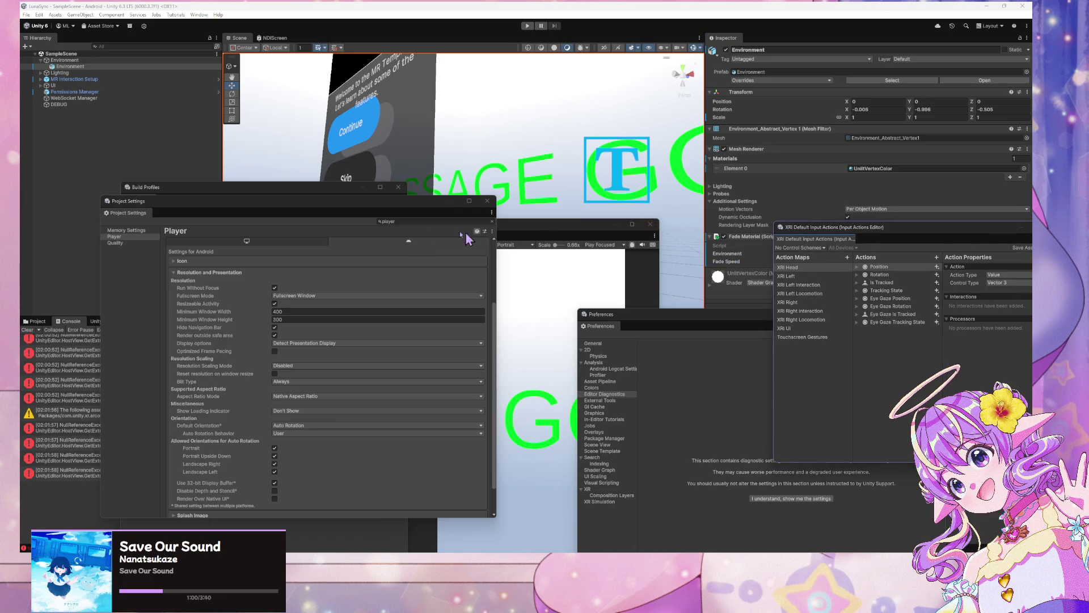
{"action": "left_click_drag", "start_coordinate": [355, 204], "coordinate": [744, 170]}
{"action": "left_click", "coordinate": [377, 389]}
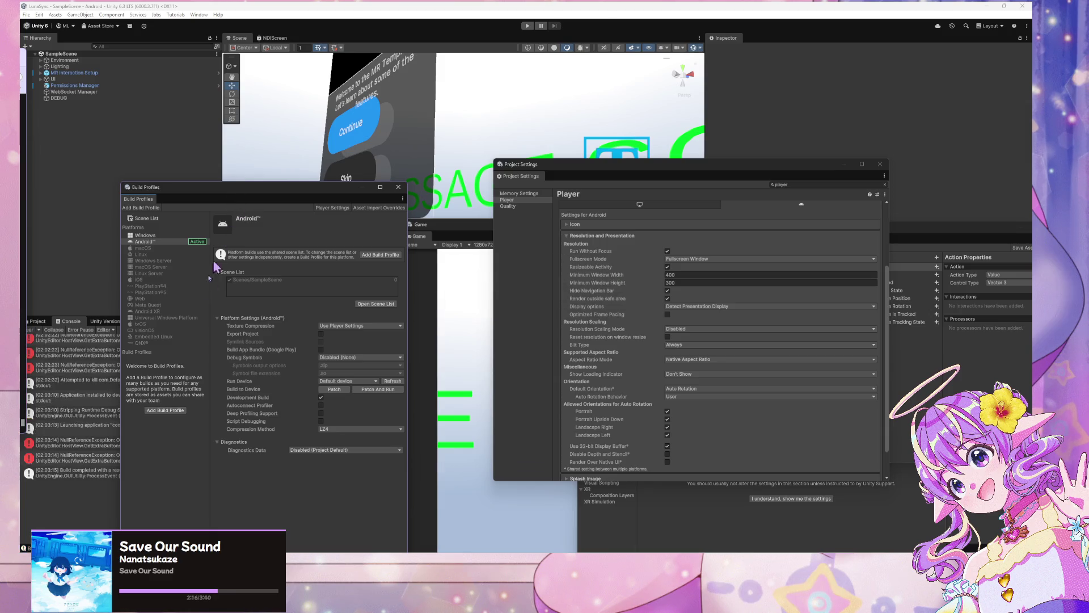
Step: Move the Build Profiles window to the centre while the patch build installs and launches
{"action": "mouse_move", "coordinate": [253, 201]}
{"action": "left_mouse_down"}
{"action": "mouse_move", "coordinate": [384, 183]}
{"action": "mouse_move", "coordinate": [555, 182]}
{"action": "left_mouse_up"}
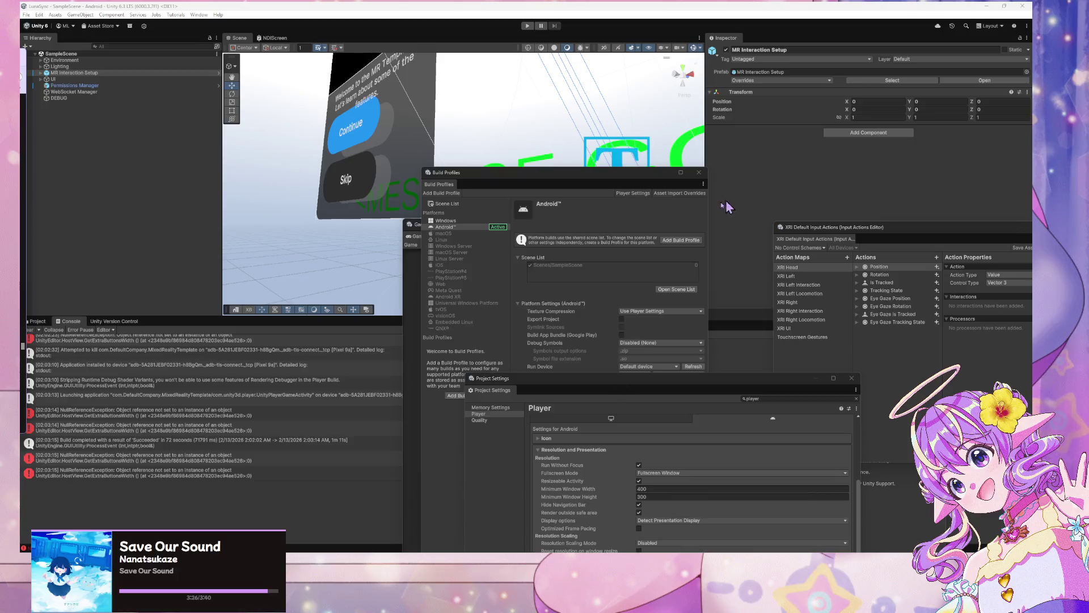
Step: Search Firefox for 'unity android xr hand tracking'
{"action": "mouse_move", "coordinate": [484, 568]}
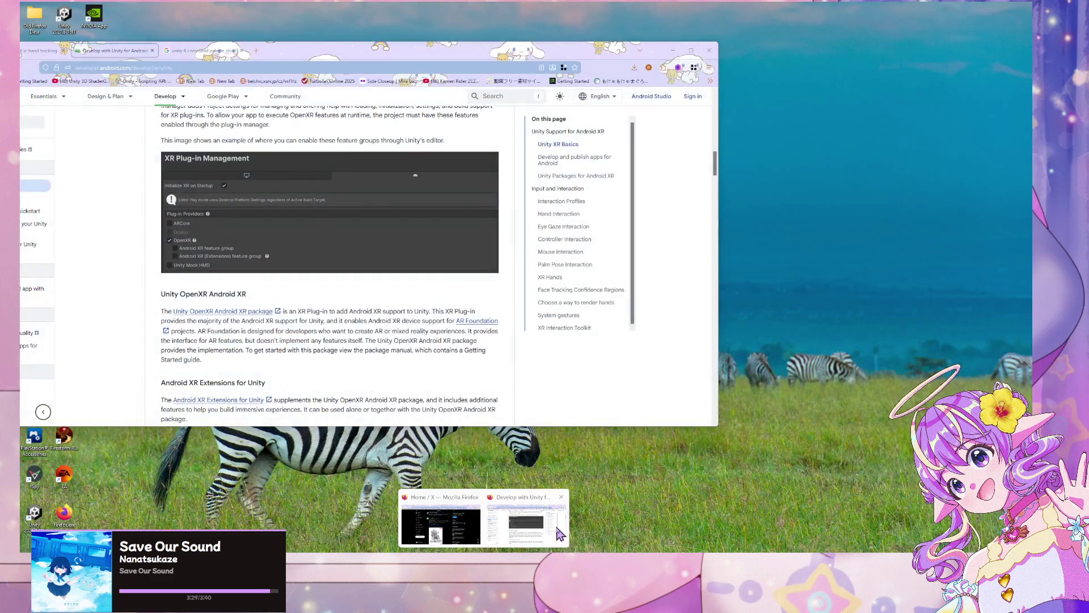
{"action": "left_click", "coordinate": [527, 521]}
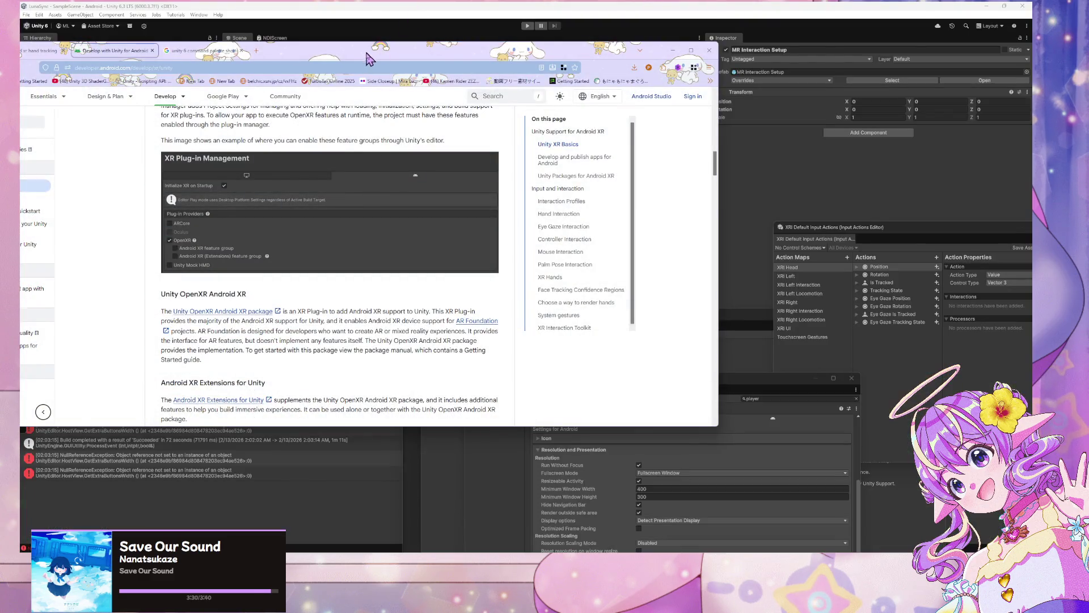
{"action": "left_click_drag", "start_coordinate": [364, 51], "coordinate": [692, 200]}
{"action": "left_click", "coordinate": [650, 215]}
{"action": "type", "text": "xr unity hand"}
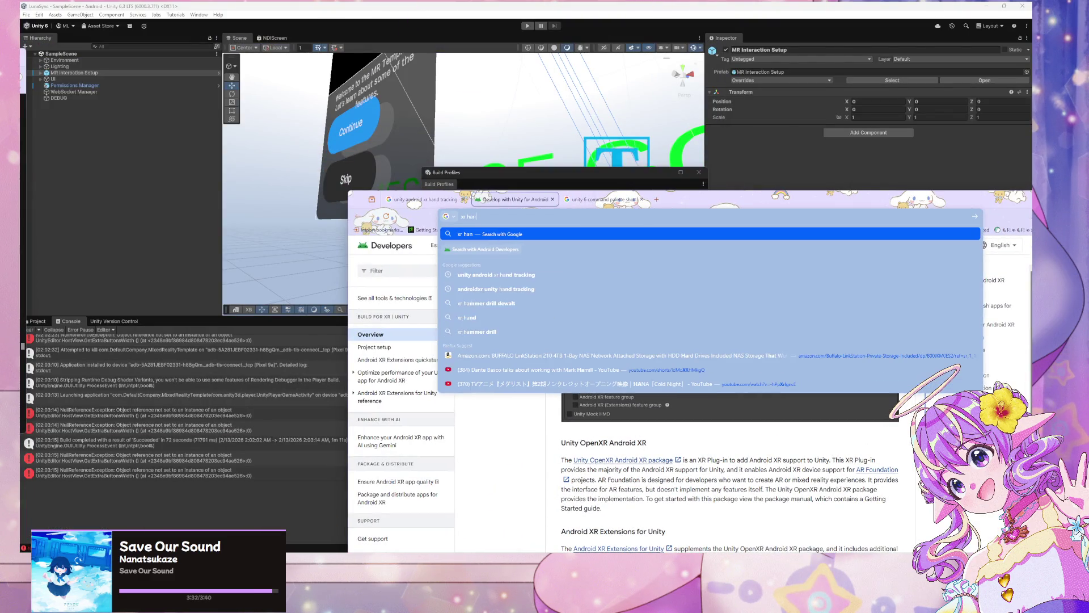
{"action": "key", "text": "Down"}
{"action": "key", "text": "Down"}
{"action": "key", "text": "Up"}
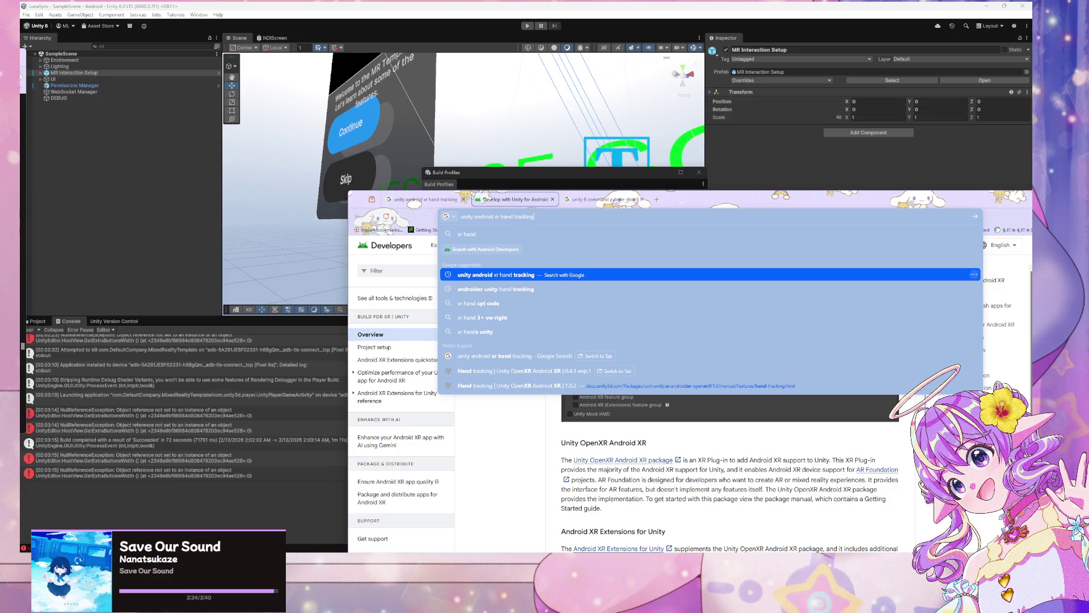
{"action": "key", "text": "Return"}
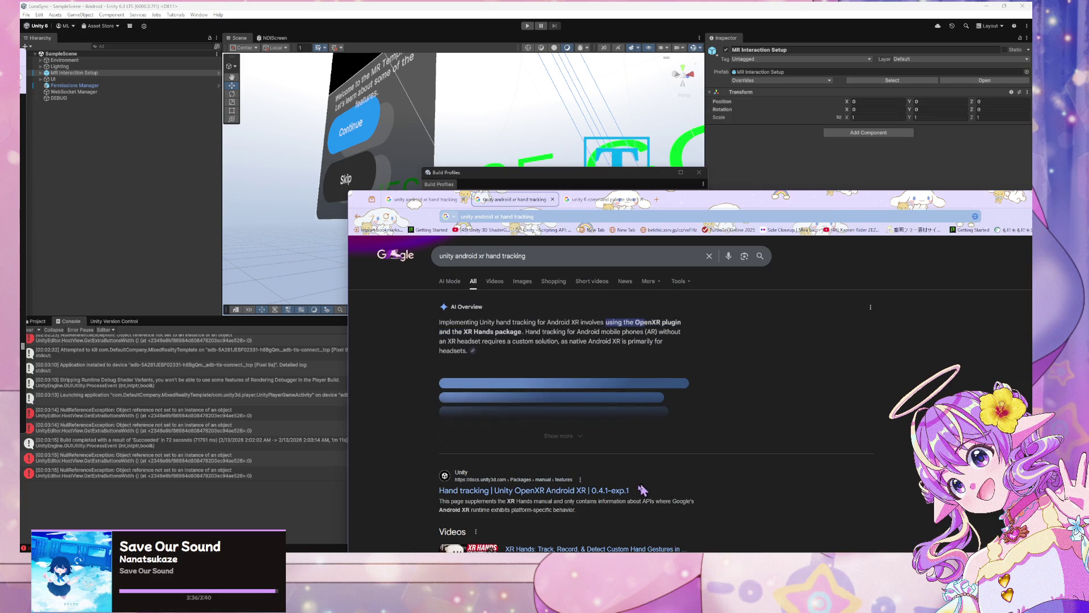
Step: Read the Unity hand tracking and eye tracking docs, ending on Controller profile with Get started expanded
{"action": "left_click", "coordinate": [656, 484]}
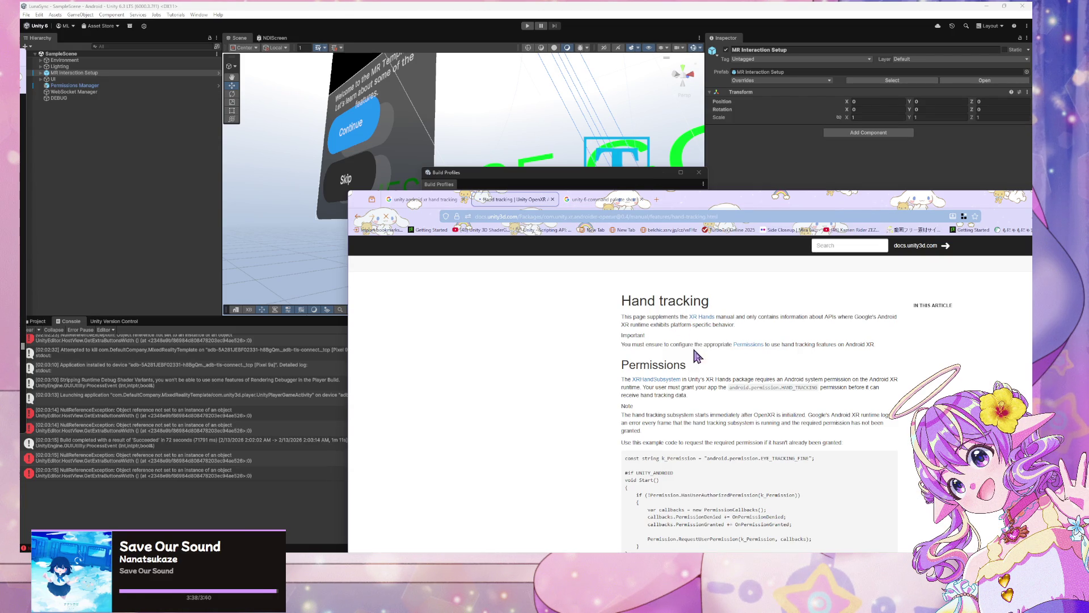
{"action": "scroll", "coordinate": [709, 437], "scroll_direction": "down", "scroll_amount": 2}
{"action": "scroll", "coordinate": [710, 444], "scroll_direction": "up", "scroll_amount": 2}
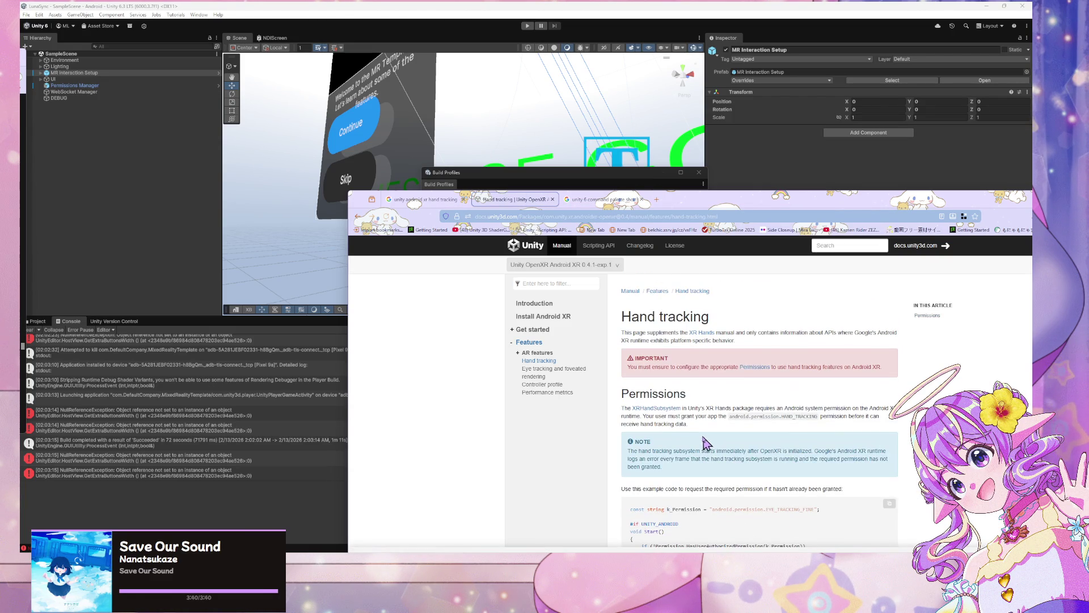
{"action": "scroll", "coordinate": [695, 382], "scroll_direction": "down", "scroll_amount": 3}
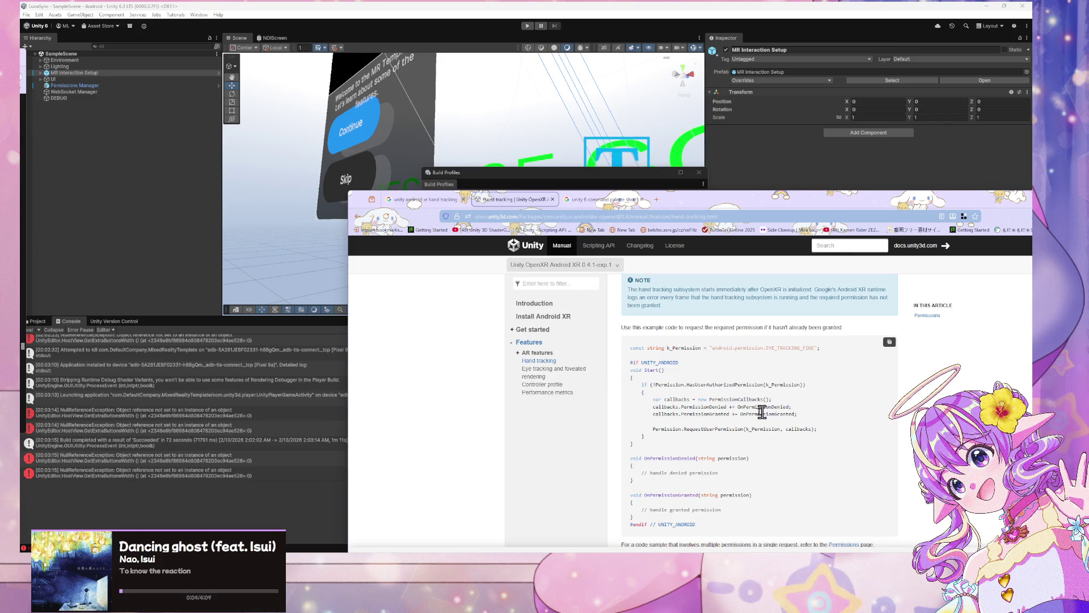
{"action": "scroll", "coordinate": [662, 389], "scroll_direction": "down", "scroll_amount": 2}
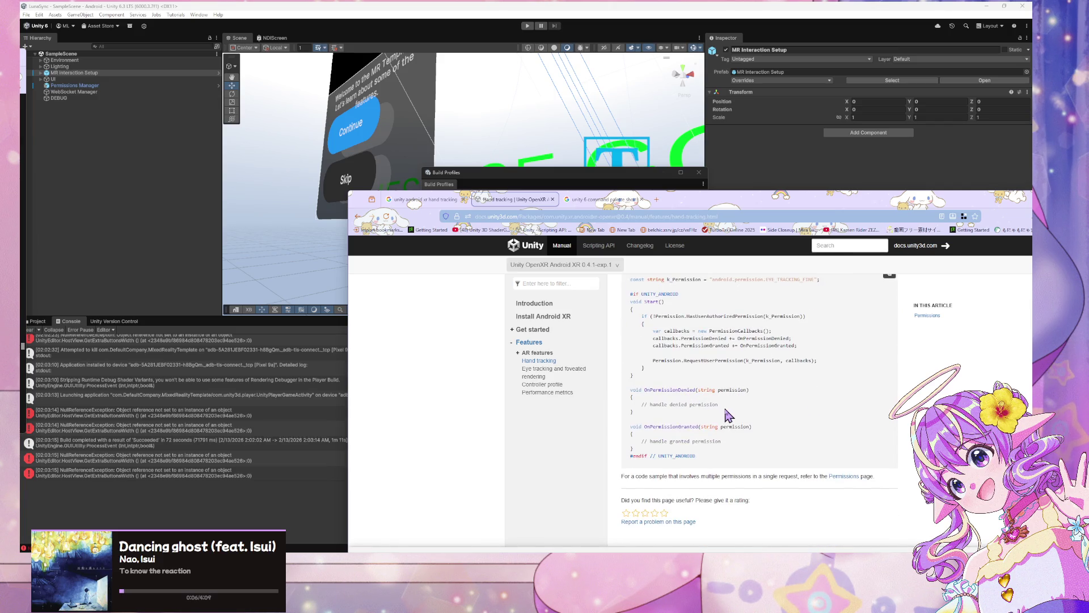
{"action": "scroll", "coordinate": [647, 363], "scroll_direction": "up", "scroll_amount": 1}
{"action": "left_click", "coordinate": [565, 372]}
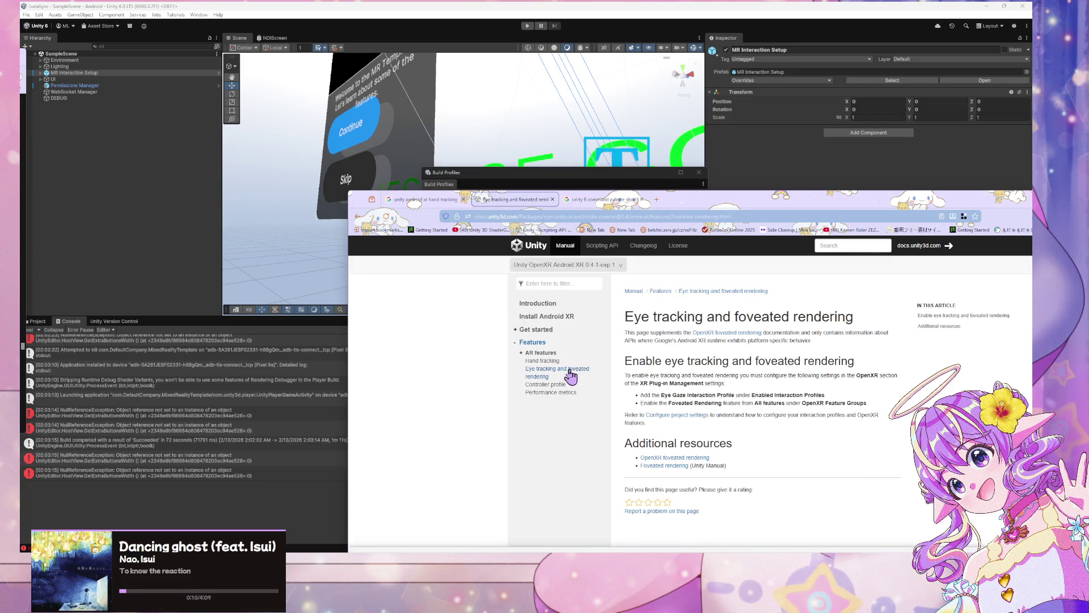
{"action": "key", "text": "alt+Left"}
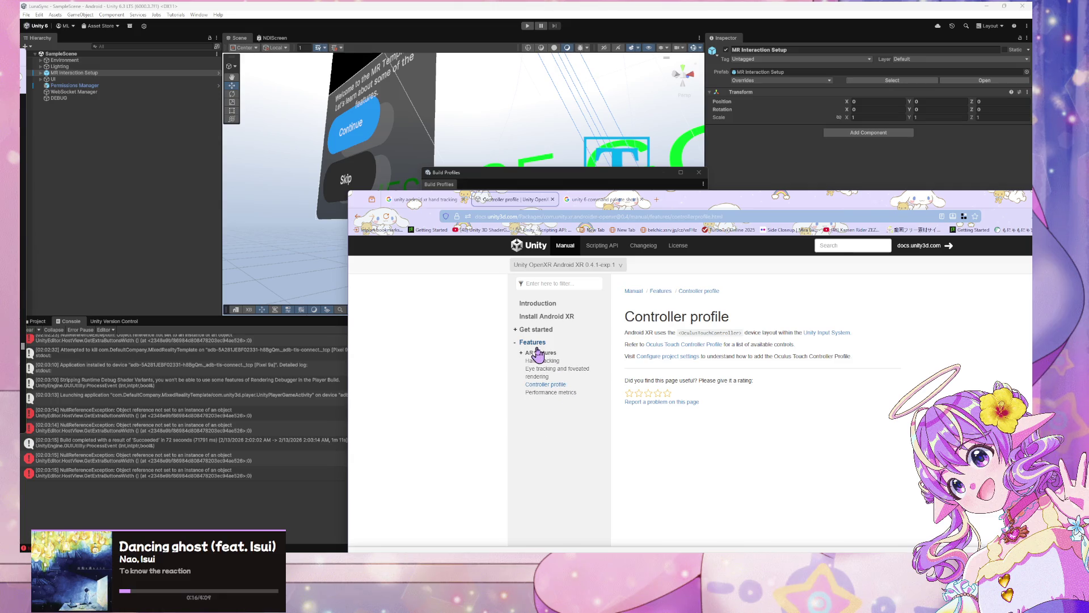
{"action": "left_click", "coordinate": [516, 329]}
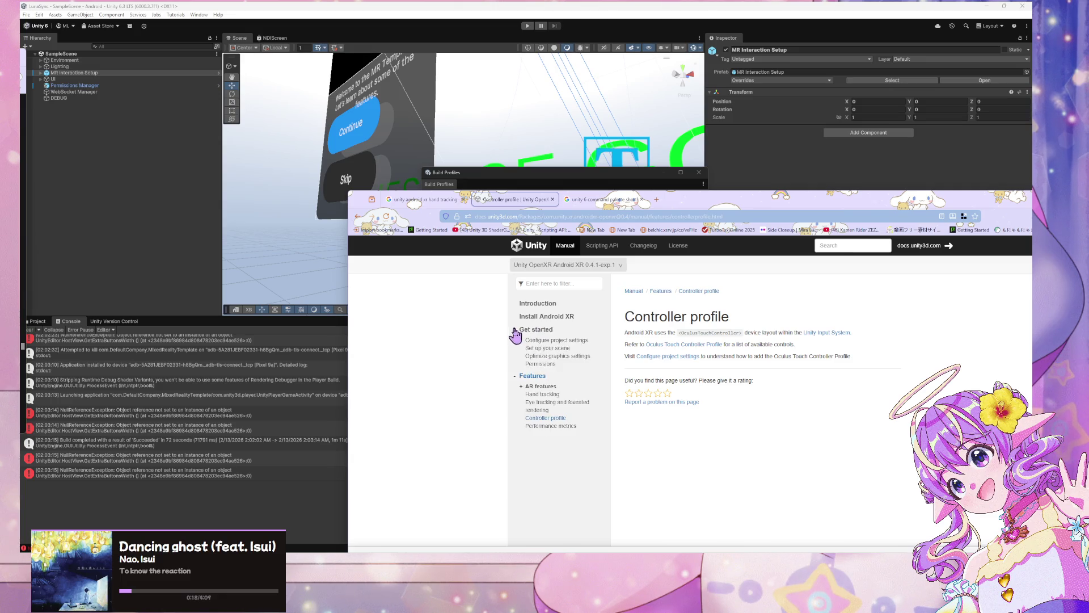
Step: Read the Set up your scene and AR Foundation Scene setup docs, then return to Unity
{"action": "key", "text": "alt+Left"}
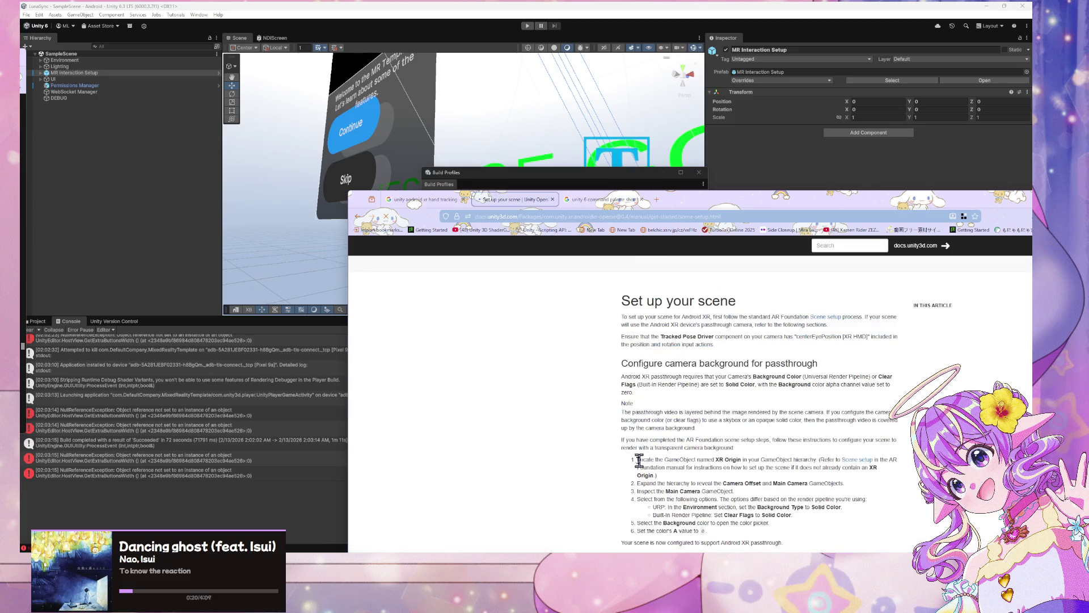
{"action": "scroll", "coordinate": [799, 410], "scroll_direction": "up", "scroll_amount": 1}
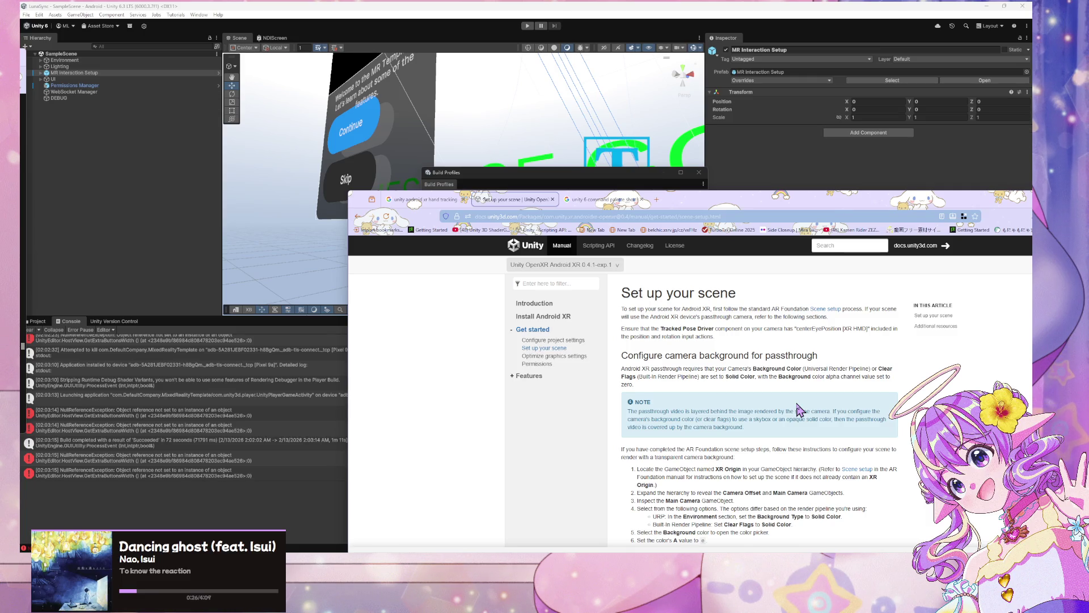
{"action": "scroll", "coordinate": [800, 409], "scroll_direction": "down", "scroll_amount": 1}
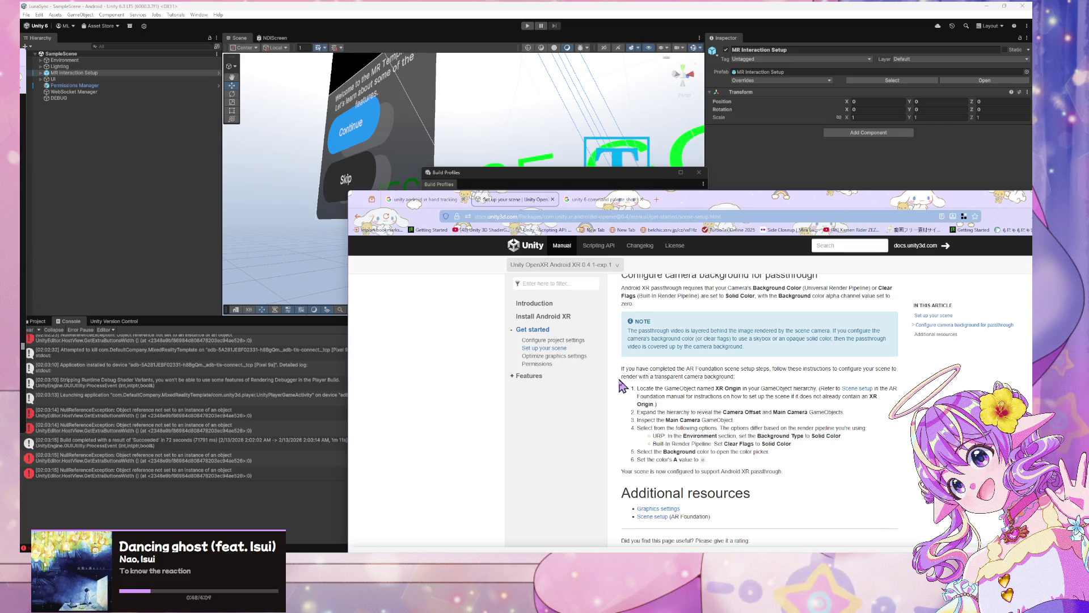
{"action": "scroll", "coordinate": [765, 464], "scroll_direction": "up", "scroll_amount": 2}
{"action": "scroll", "coordinate": [762, 464], "scroll_direction": "down", "scroll_amount": 3}
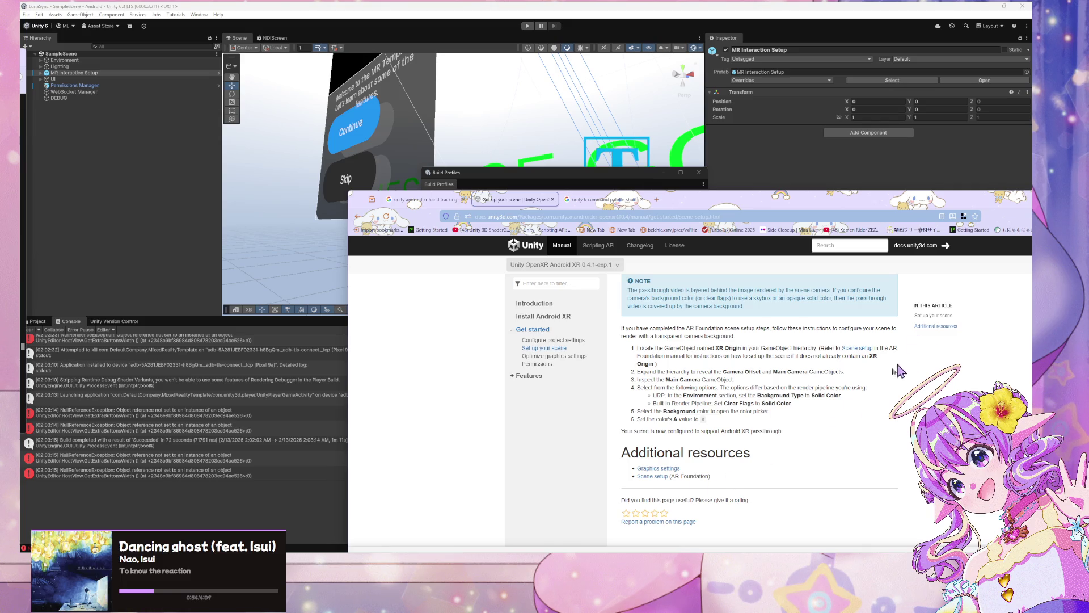
{"action": "left_click", "coordinate": [661, 477]}
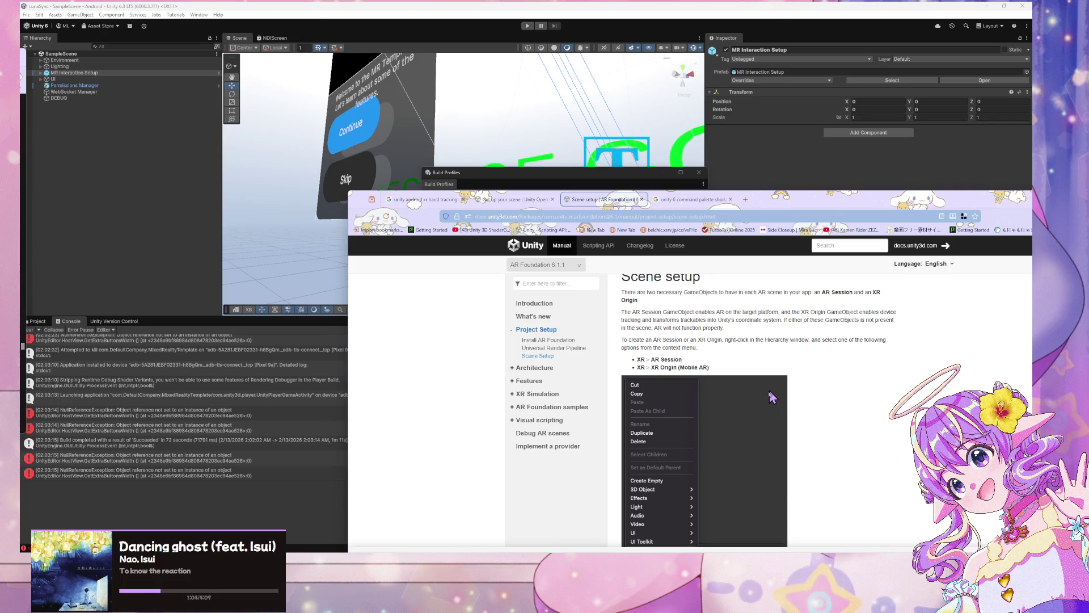
{"action": "scroll", "coordinate": [772, 397], "scroll_direction": "down", "scroll_amount": 3}
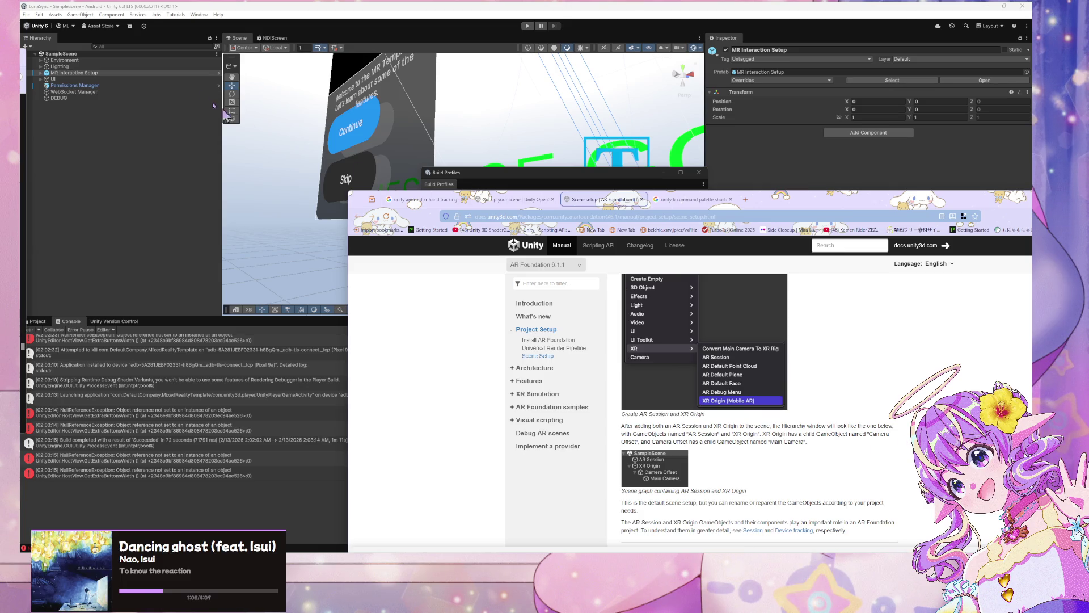
{"action": "left_click", "coordinate": [197, 324]}
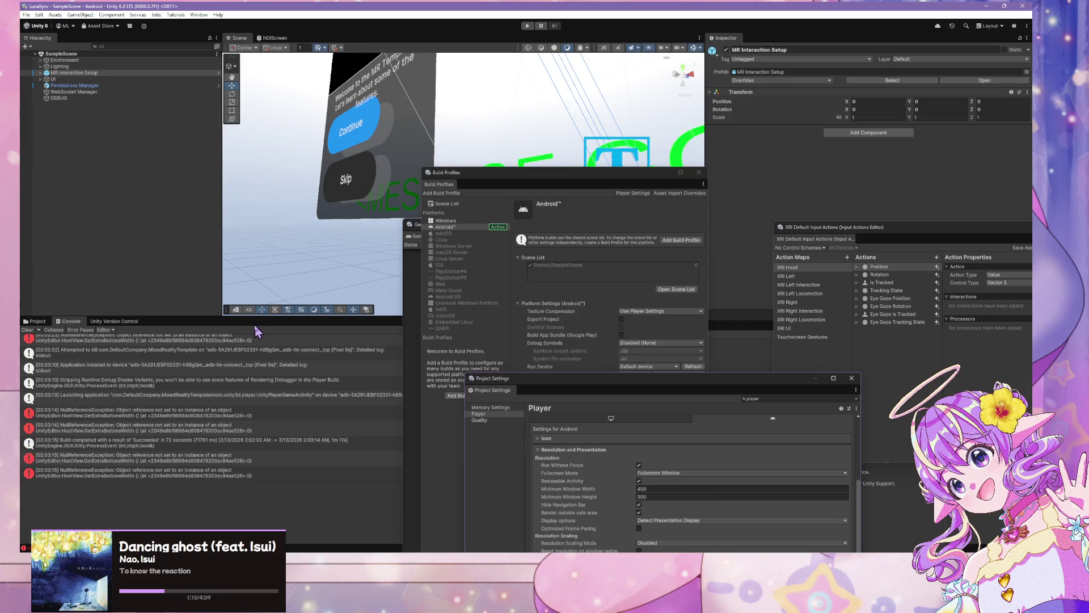
Step: Show the Project tab and navigate to the Assets/Scripts folder
{"action": "left_click_drag", "start_coordinate": [273, 318], "coordinate": [271, 323]}
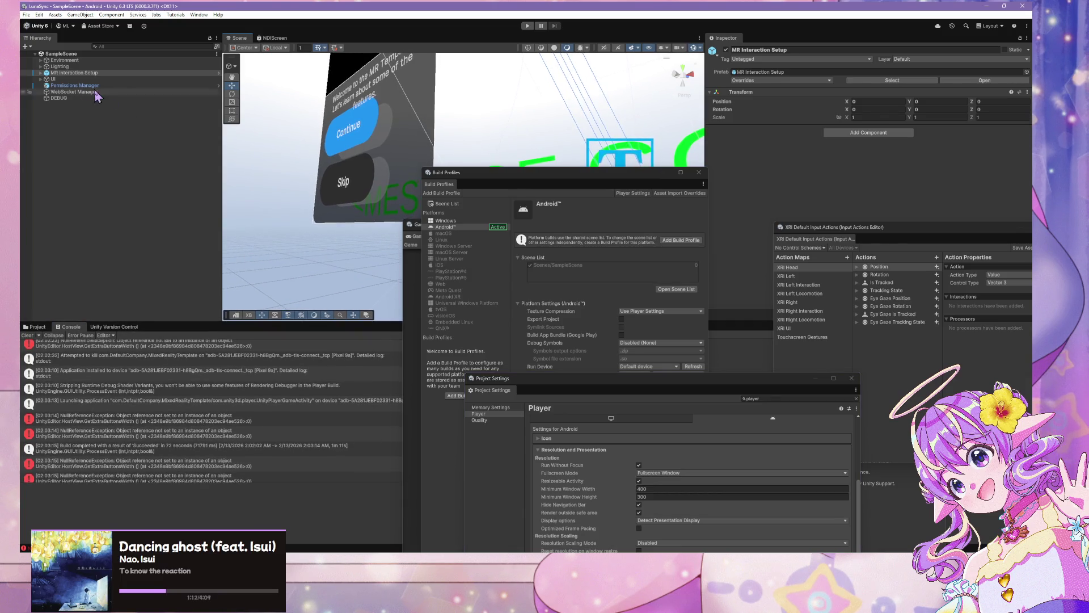
{"action": "left_click", "coordinate": [37, 327]}
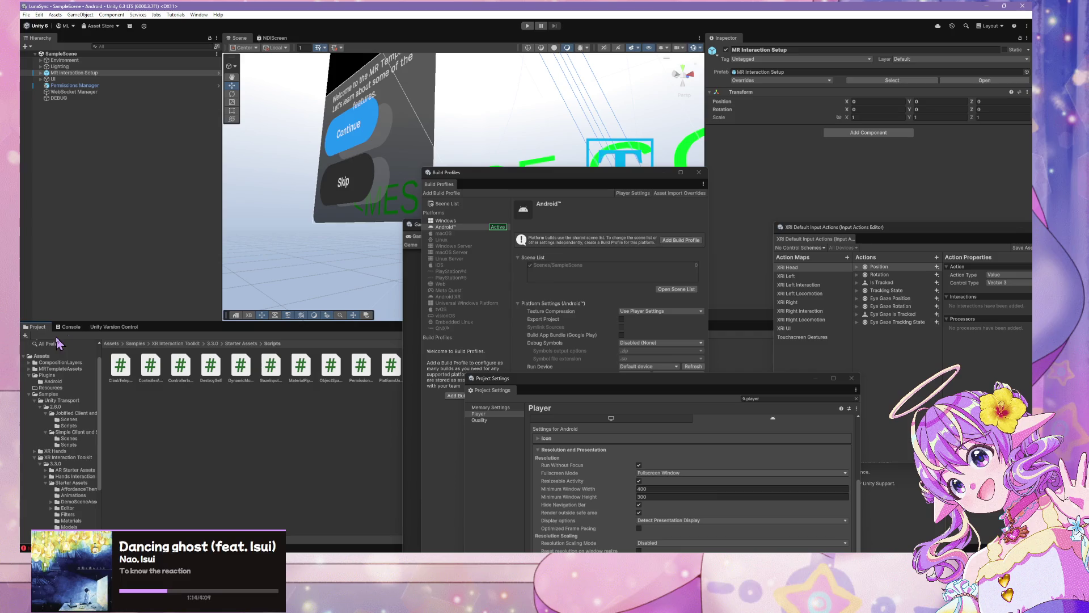
{"action": "left_click", "coordinate": [55, 388]}
{"action": "left_click", "coordinate": [56, 381]}
{"action": "left_click", "coordinate": [55, 375]}
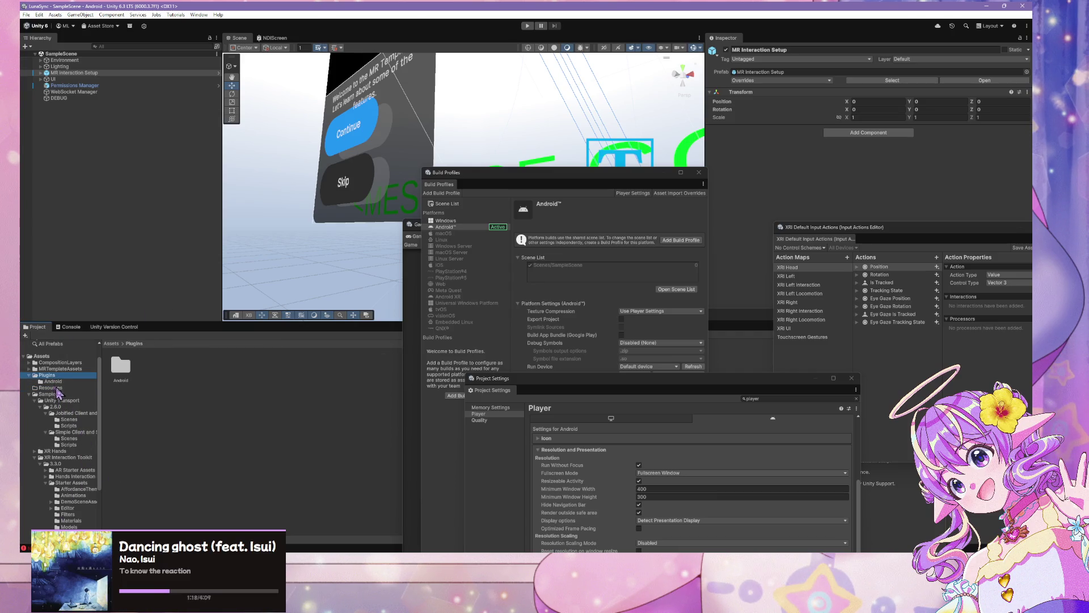
{"action": "scroll", "coordinate": [63, 397], "scroll_direction": "down", "scroll_amount": 3}
{"action": "left_click", "coordinate": [61, 502]}
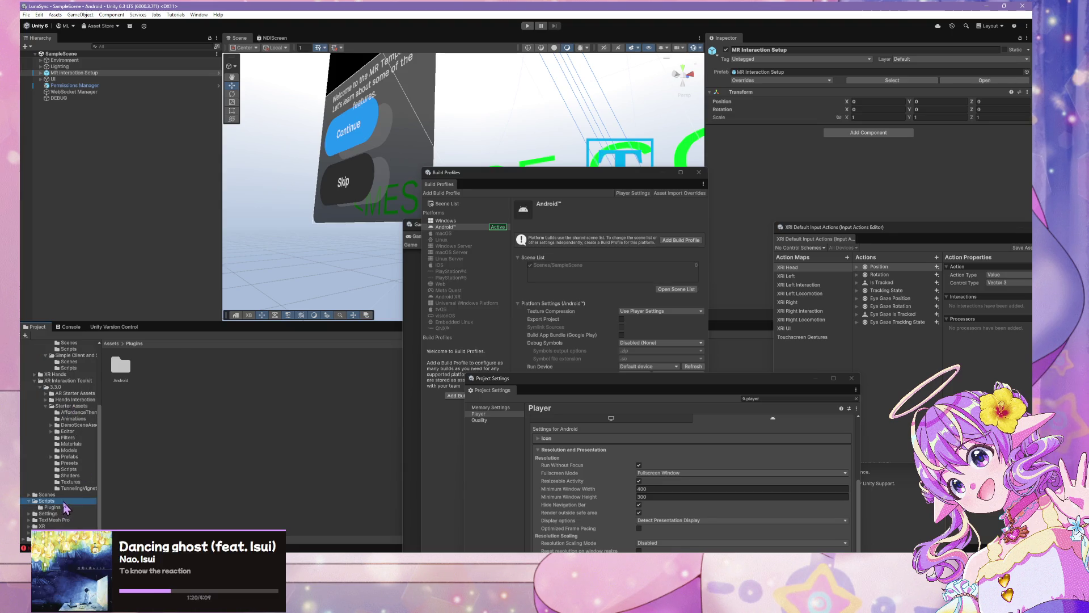
Step: Drag Permissions Manager into Scripts and save it as a Prefab Variant
{"action": "left_click", "coordinate": [71, 86]}
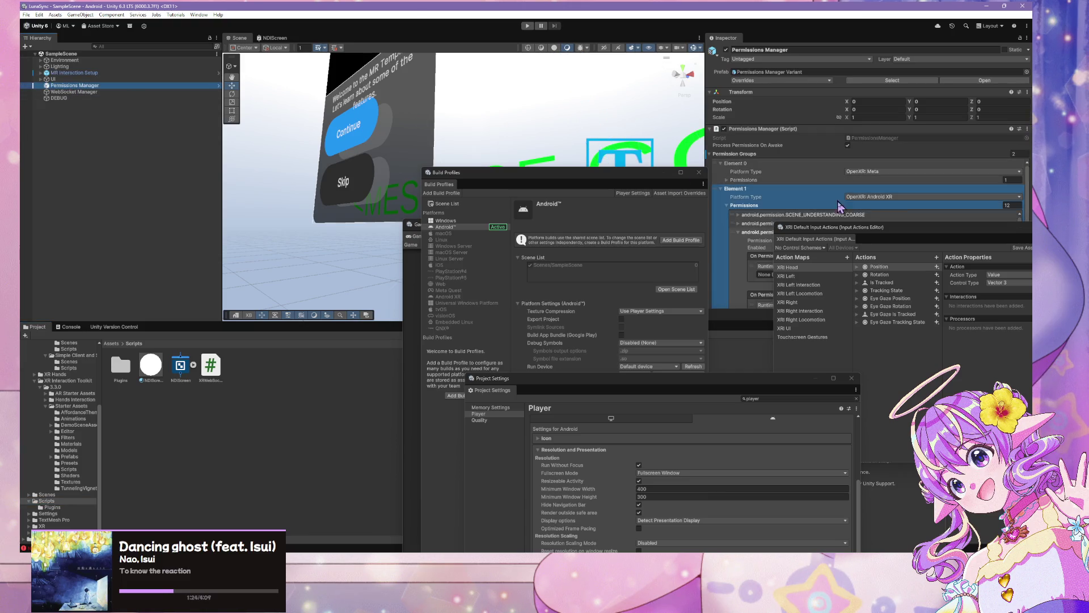
{"action": "left_click_drag", "start_coordinate": [863, 236], "coordinate": [835, 399]}
{"action": "left_click", "coordinate": [737, 232]}
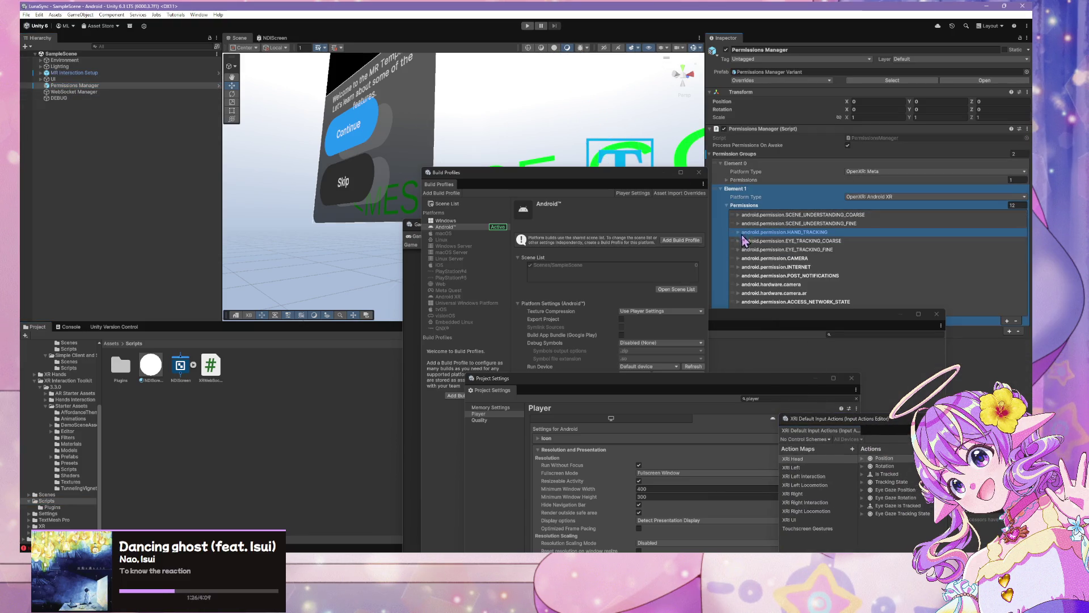
{"action": "left_click", "coordinate": [828, 329]}
{"action": "left_click_drag", "start_coordinate": [828, 329], "coordinate": [874, 425]}
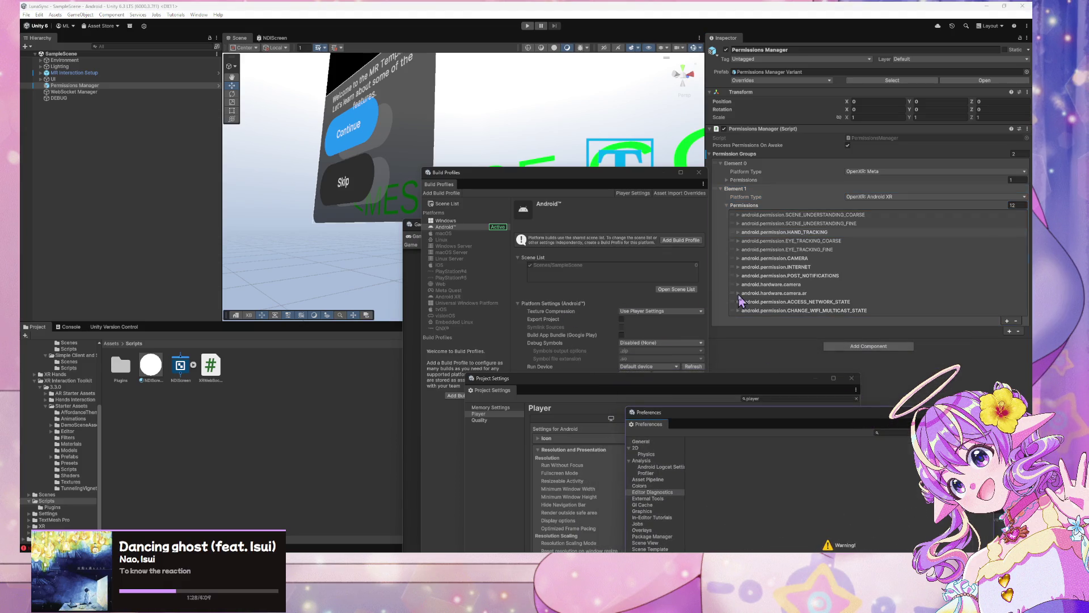
{"action": "mouse_move", "coordinate": [116, 85]}
{"action": "left_mouse_down"}
{"action": "mouse_move", "coordinate": [292, 378]}
{"action": "mouse_move", "coordinate": [280, 370]}
{"action": "left_mouse_up"}
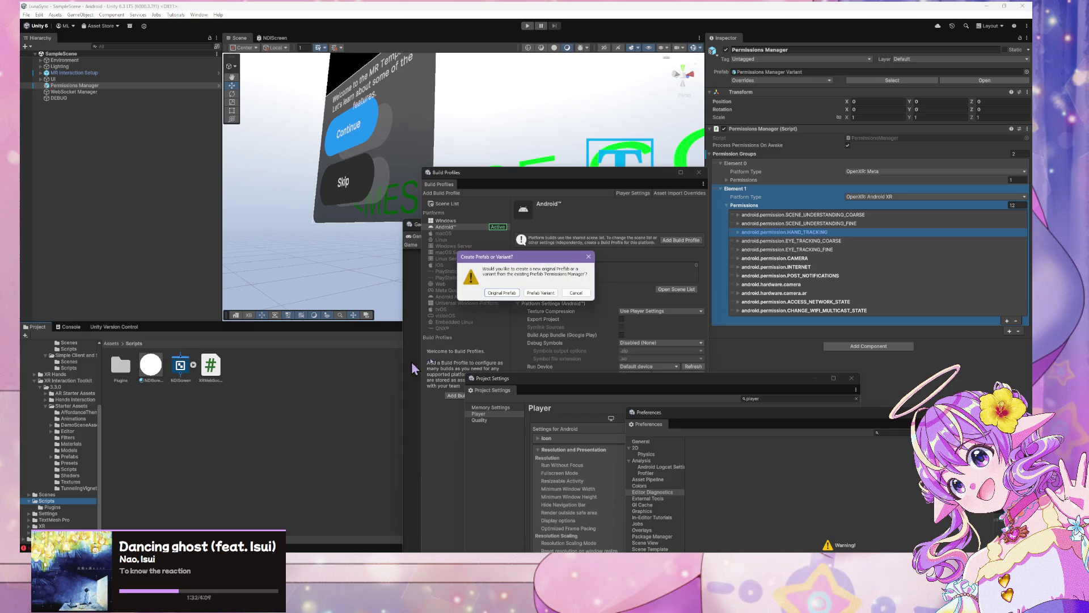
{"action": "left_click", "coordinate": [540, 293]}
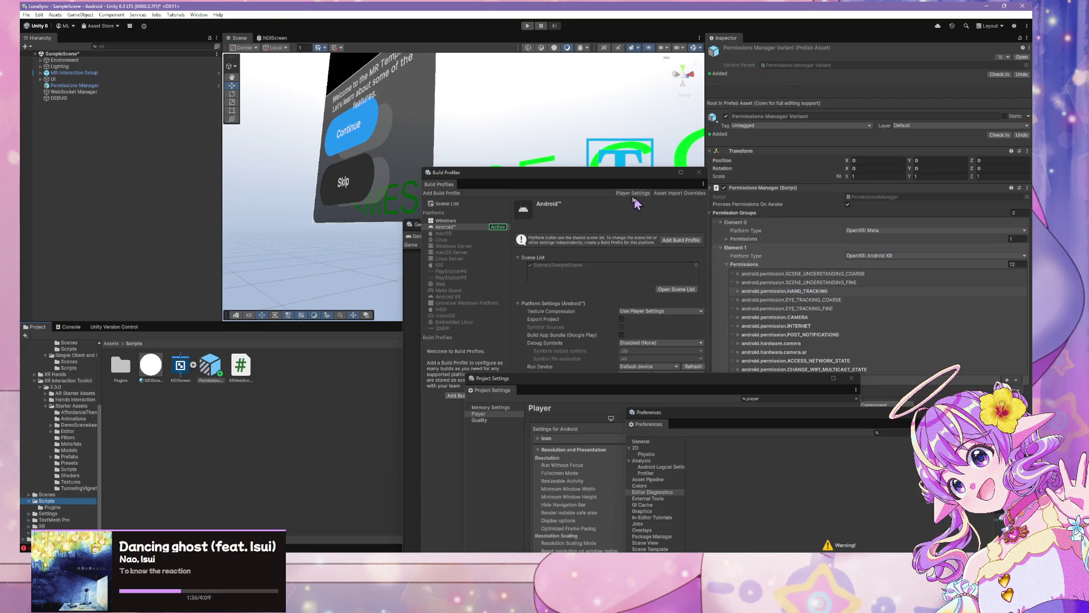
{"action": "left_click", "coordinate": [89, 130]}
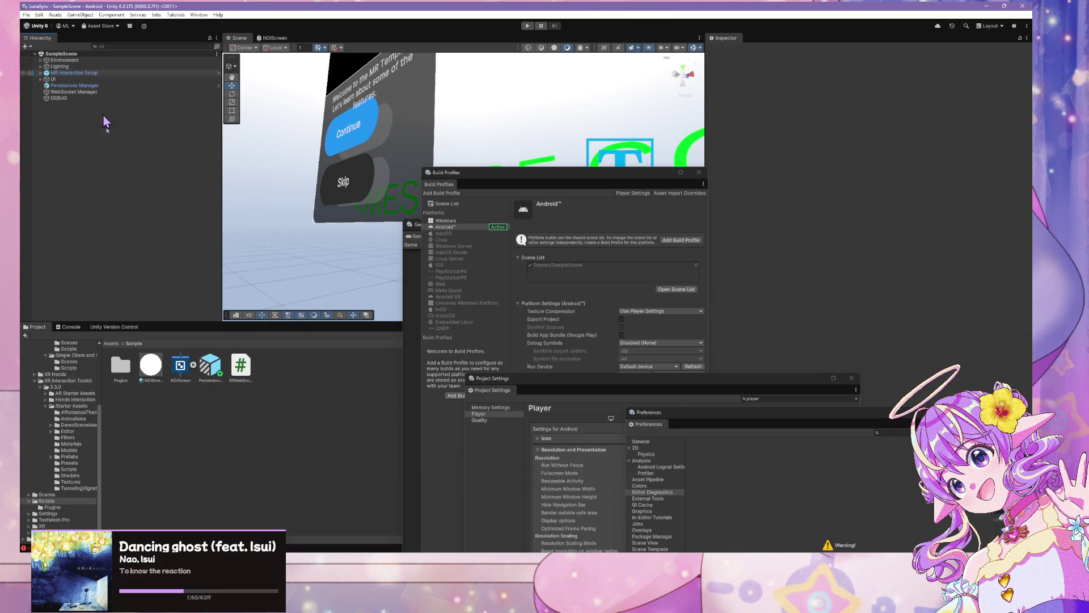
Step: Create a new scene from the Basic (URP) template and check its Main Camera and Directional Light
{"action": "left_click", "coordinate": [26, 15]}
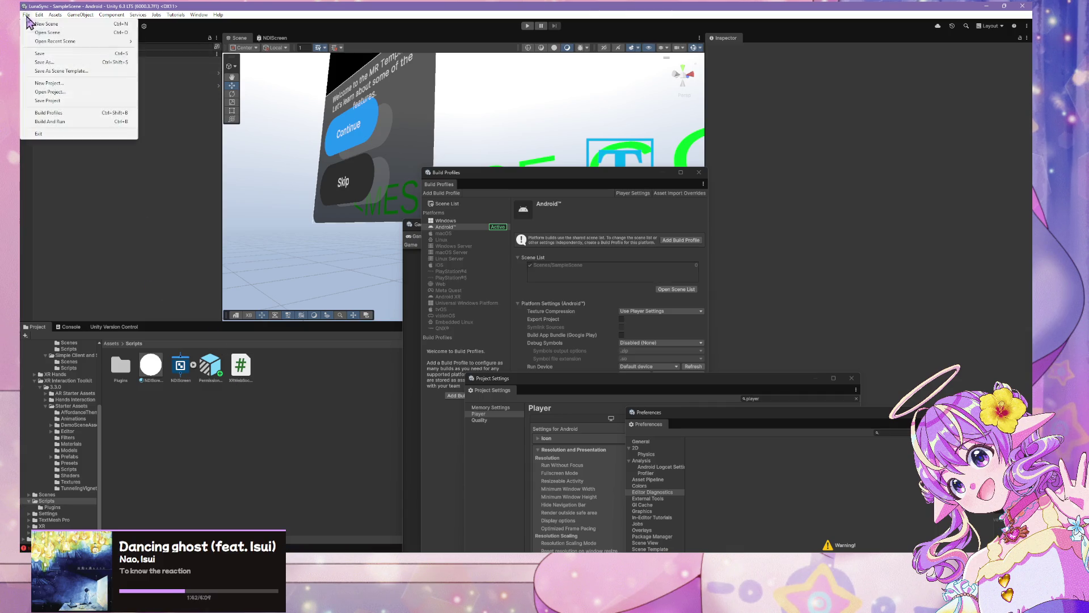
{"action": "left_click", "coordinate": [36, 21]}
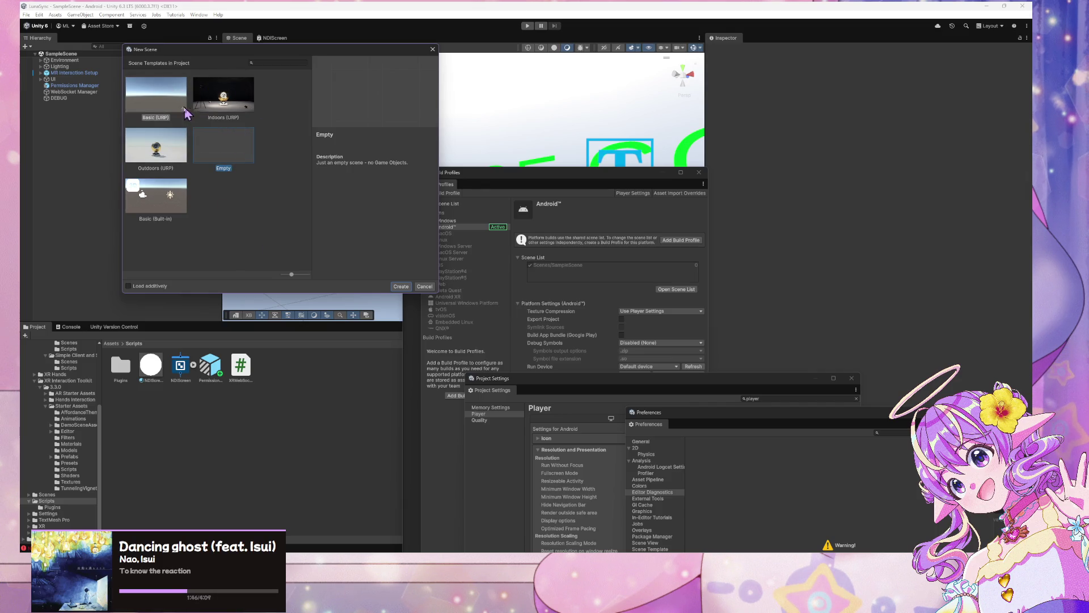
{"action": "left_click", "coordinate": [167, 111]}
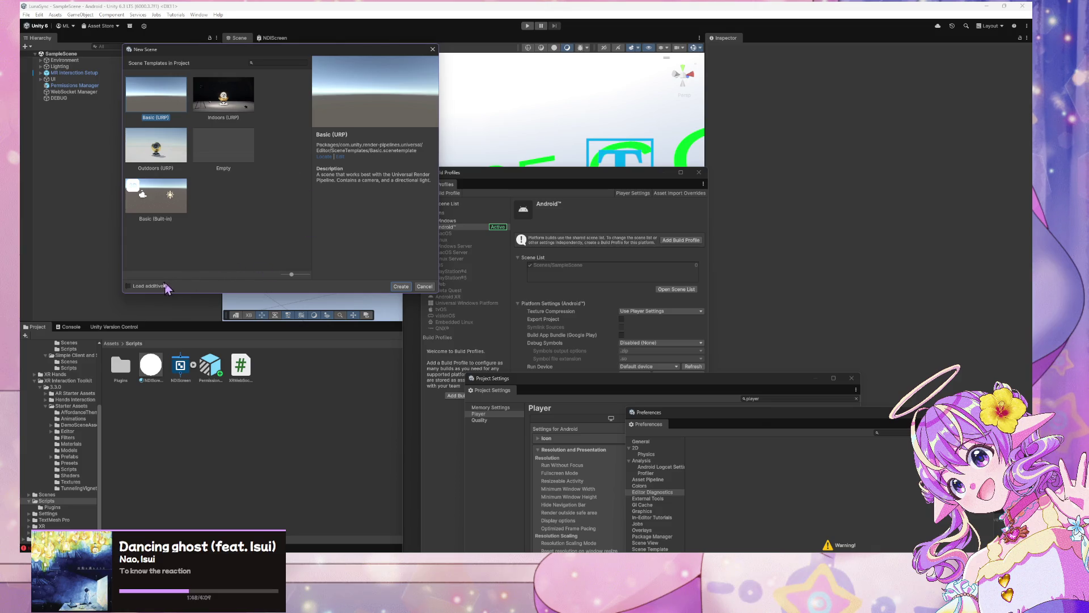
{"action": "left_click", "coordinate": [407, 288]}
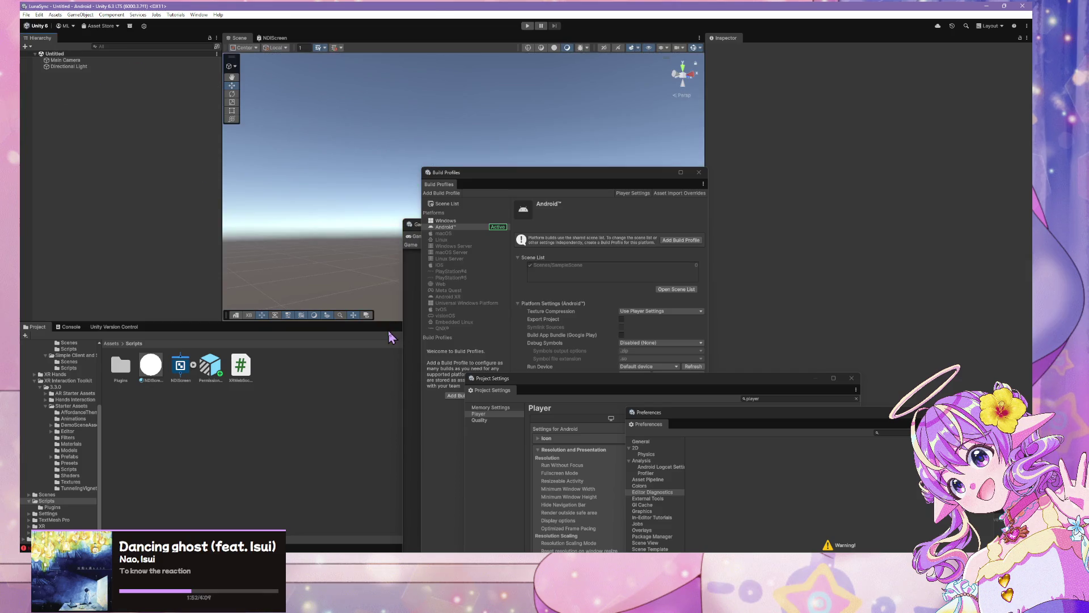
{"action": "left_click", "coordinate": [73, 67]}
{"action": "left_click", "coordinate": [68, 62]}
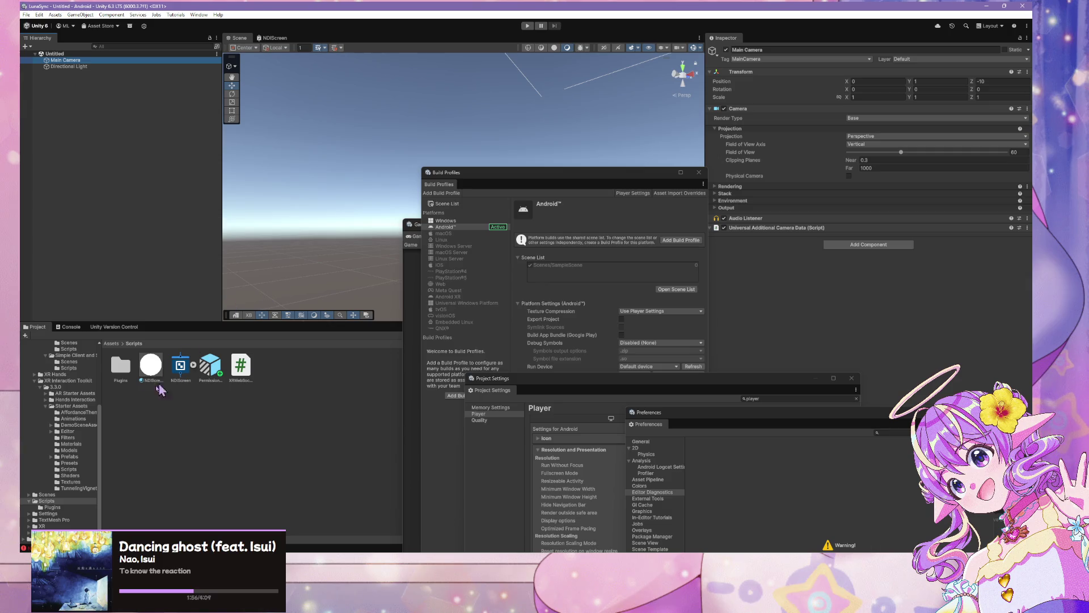
{"action": "scroll", "coordinate": [75, 394], "scroll_direction": "up", "scroll_amount": 5}
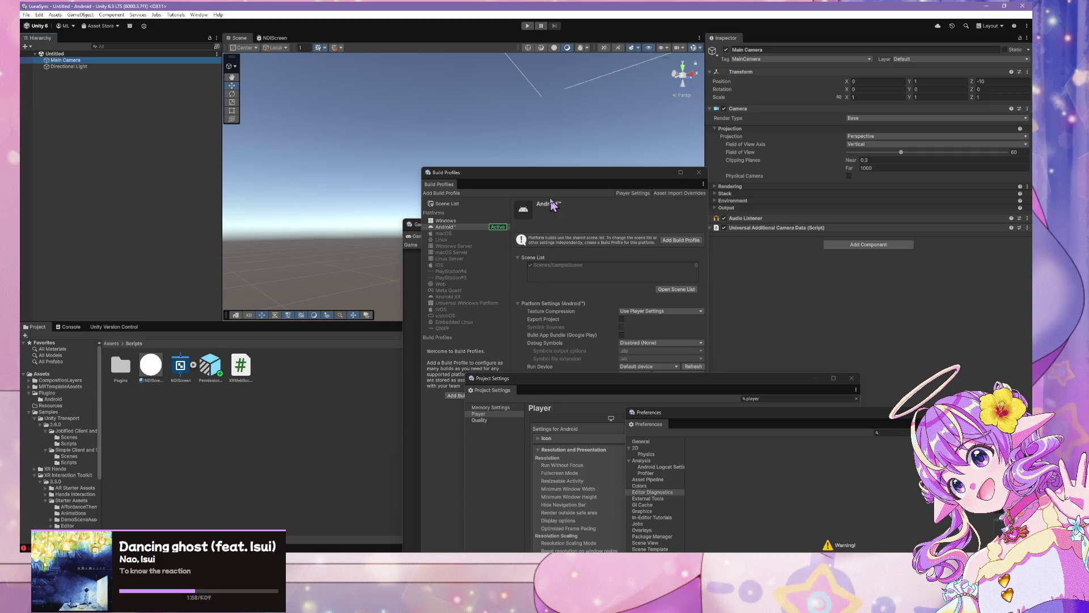
Step: Rearrange the Build Profiles and Game windows, then bring up the AR Foundation docs in Firefox
{"action": "left_click_drag", "start_coordinate": [558, 182], "coordinate": [786, 301]}
{"action": "mouse_move", "coordinate": [558, 232]}
{"action": "left_mouse_down"}
{"action": "mouse_move", "coordinate": [773, 158]}
{"action": "mouse_move", "coordinate": [817, 121]}
{"action": "mouse_move", "coordinate": [822, 136]}
{"action": "left_mouse_up"}
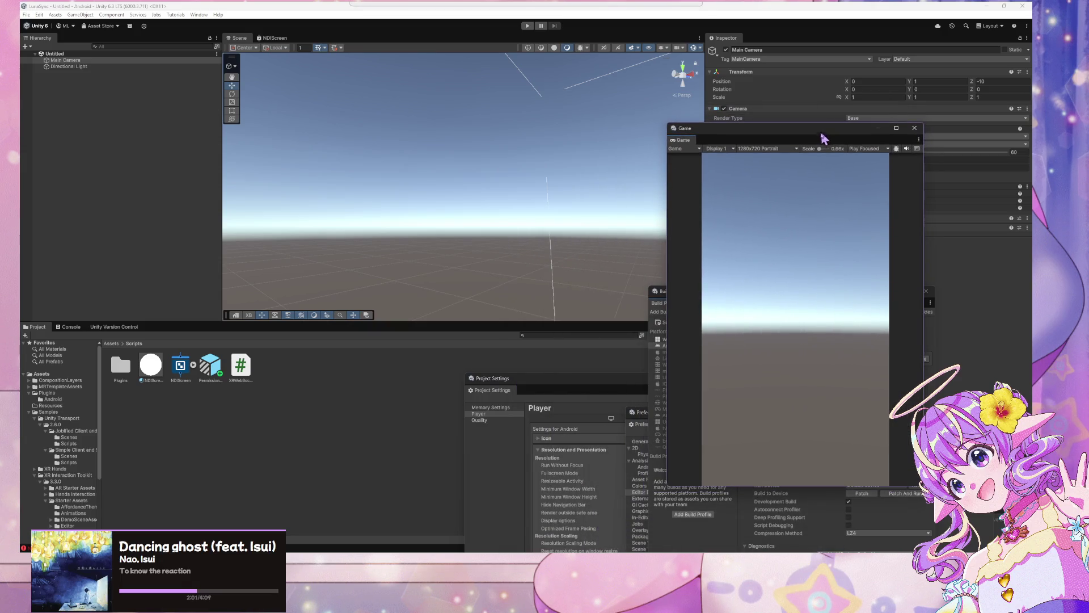
{"action": "left_click", "coordinate": [570, 334]}
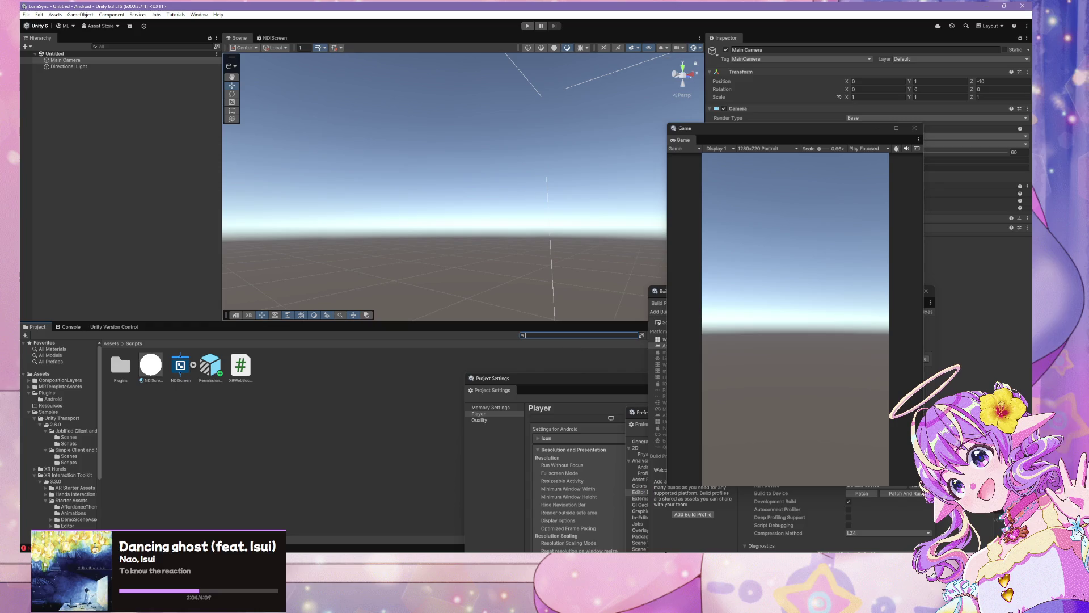
{"action": "mouse_move", "coordinate": [757, 548]}
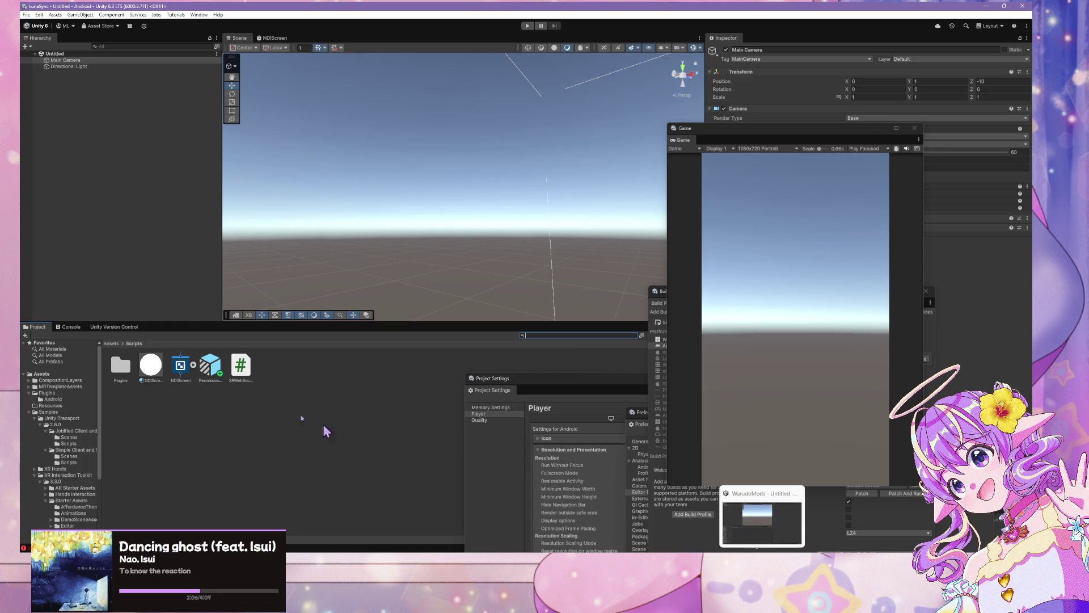
{"action": "mouse_move", "coordinate": [487, 552]}
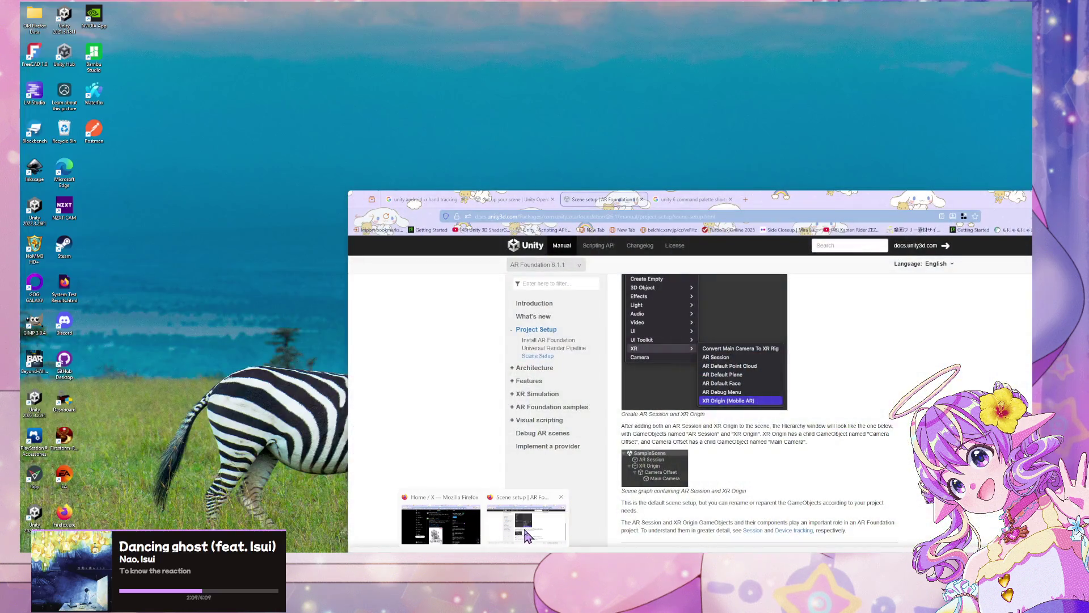
{"action": "left_click", "coordinate": [527, 535]}
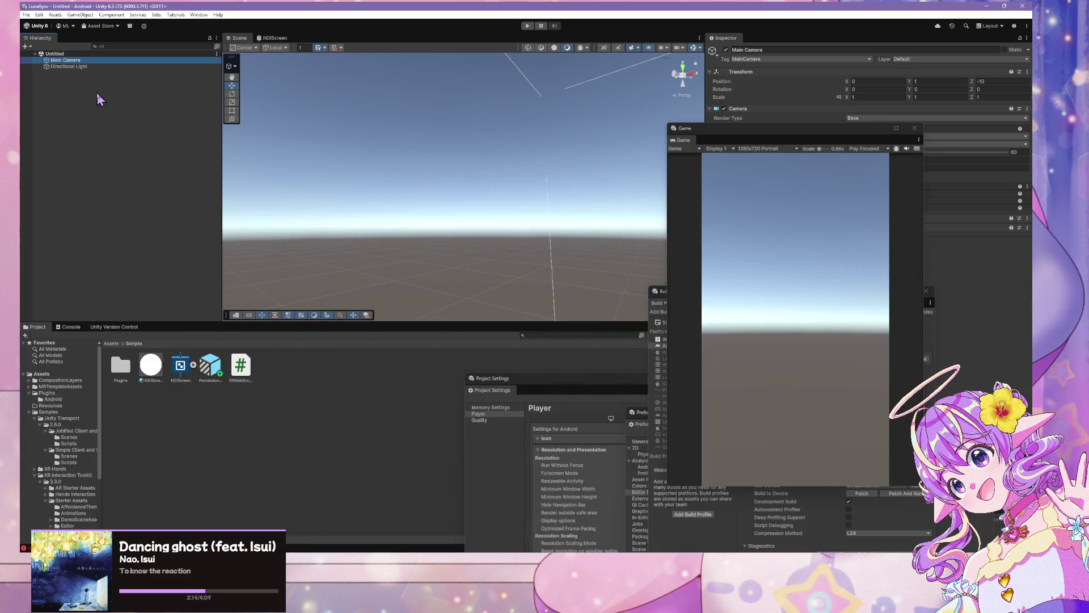
Step: Add an XR Origin (Mobile AR) rig from the Hierarchy's XR menu, keeping its default name
{"action": "right_click", "coordinate": [96, 93]}
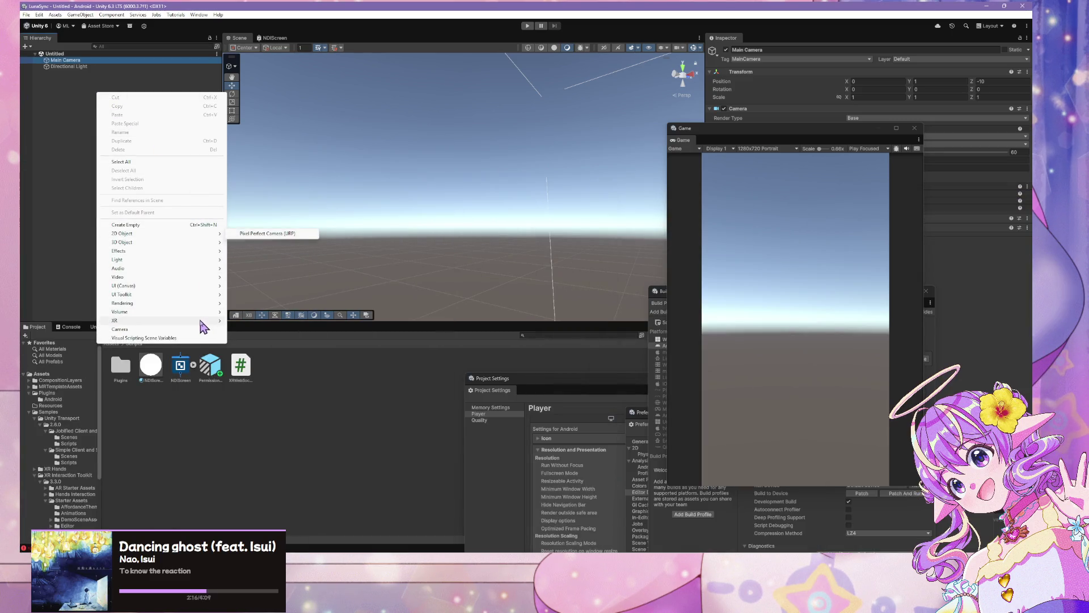
{"action": "mouse_move", "coordinate": [218, 325]}
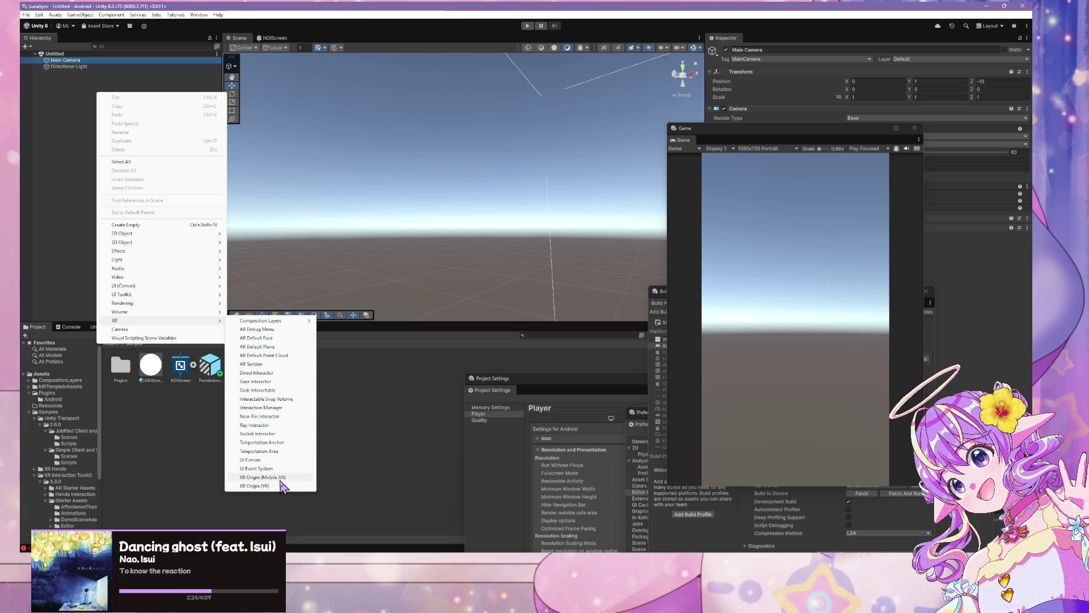
{"action": "left_click", "coordinate": [280, 479]}
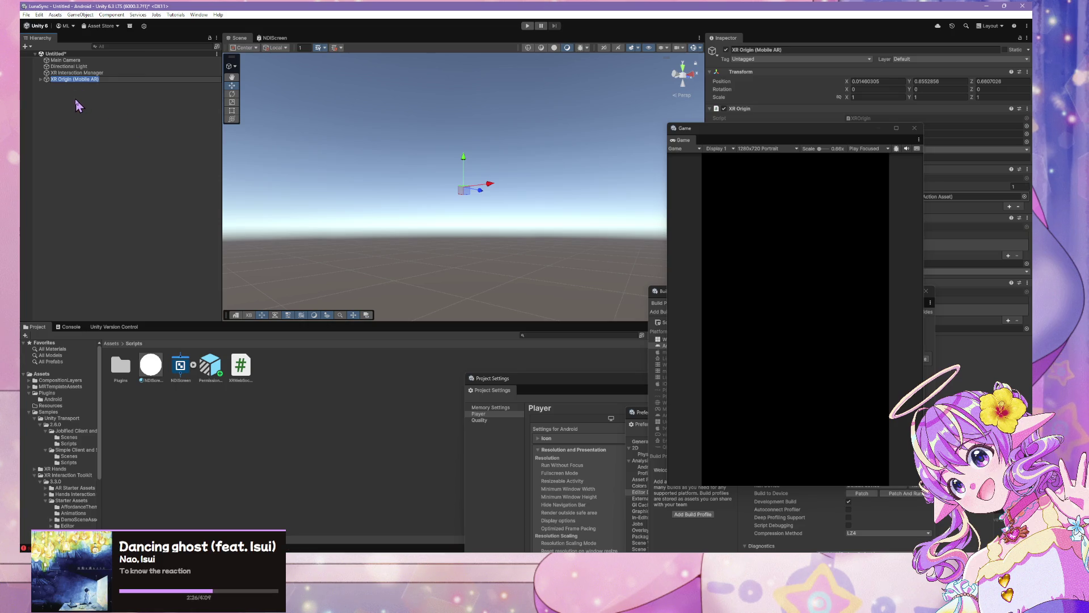
{"action": "key", "text": "Return"}
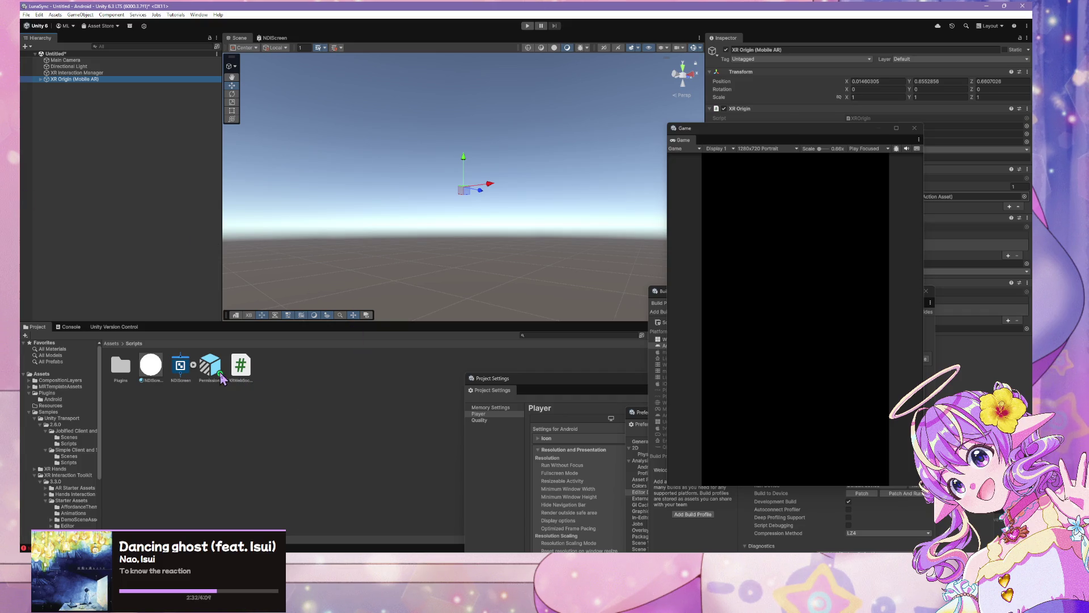
Step: Rename the permissions prefab asset to LS_Permissions Manager
{"action": "left_click_drag", "start_coordinate": [167, 161], "coordinate": [142, 113]}
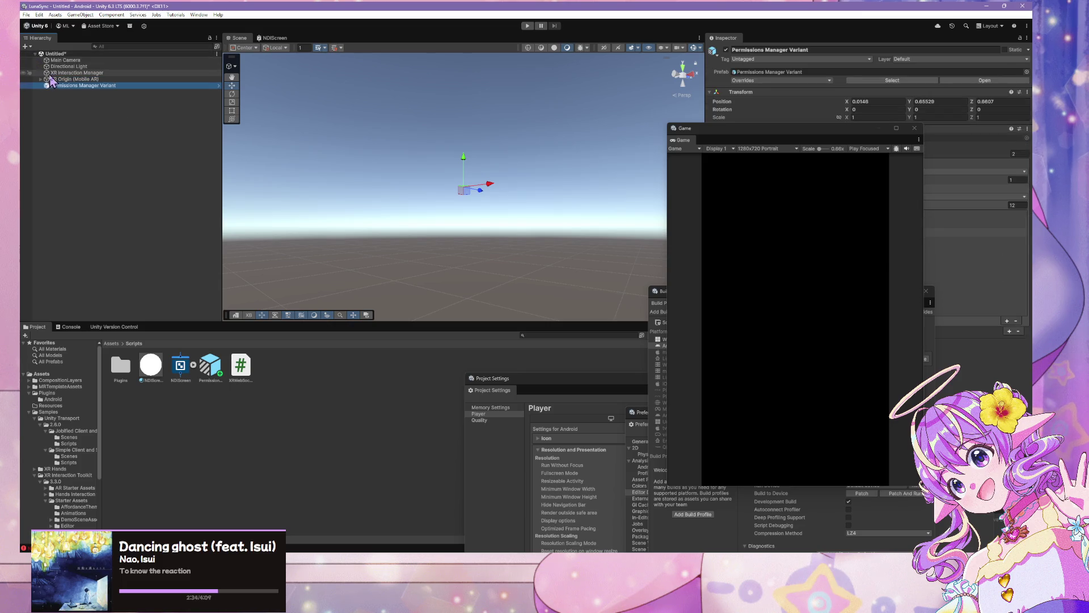
{"action": "left_click", "coordinate": [77, 72]}
{"action": "left_click", "coordinate": [152, 86]}
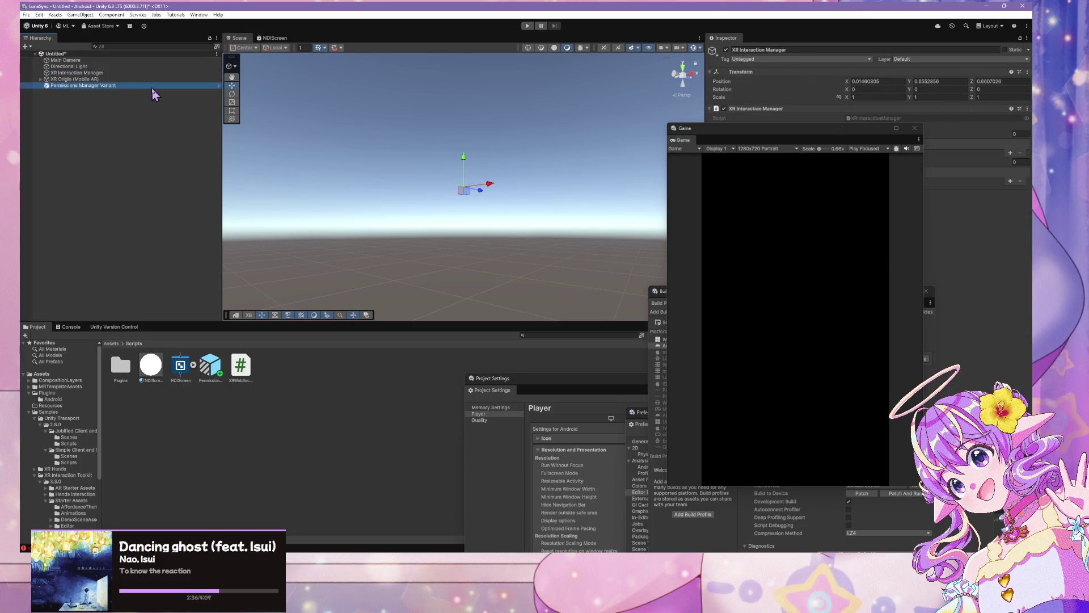
{"action": "left_click", "coordinate": [210, 366]}
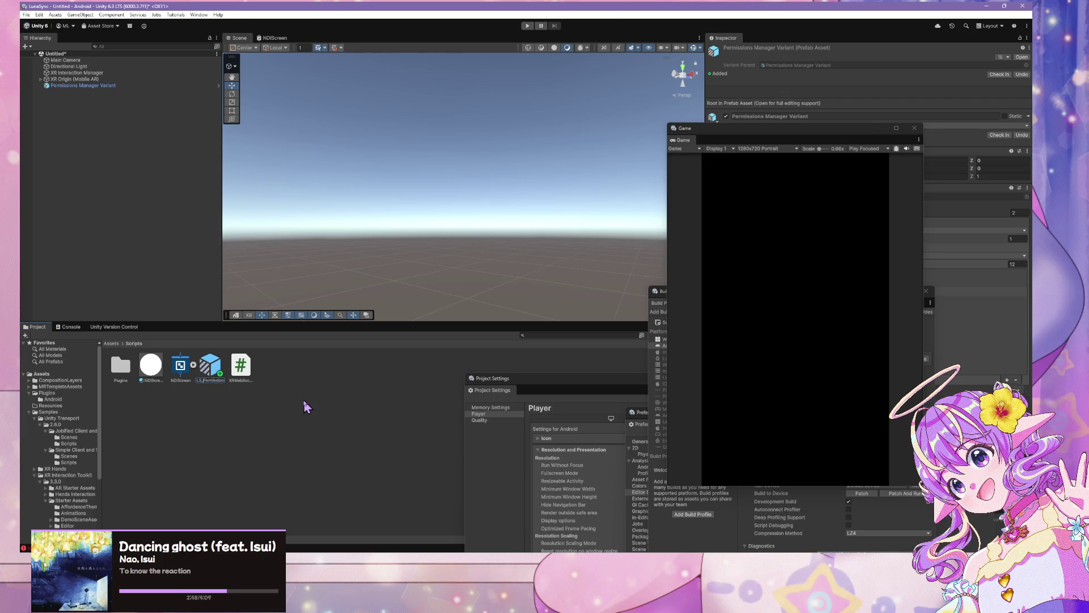
{"action": "key", "text": "Return"}
Step: Replace the old Permissions Manager Variant in the scene with the LS_Permissions Manager prefab, then save
{"action": "left_click", "coordinate": [85, 85]}
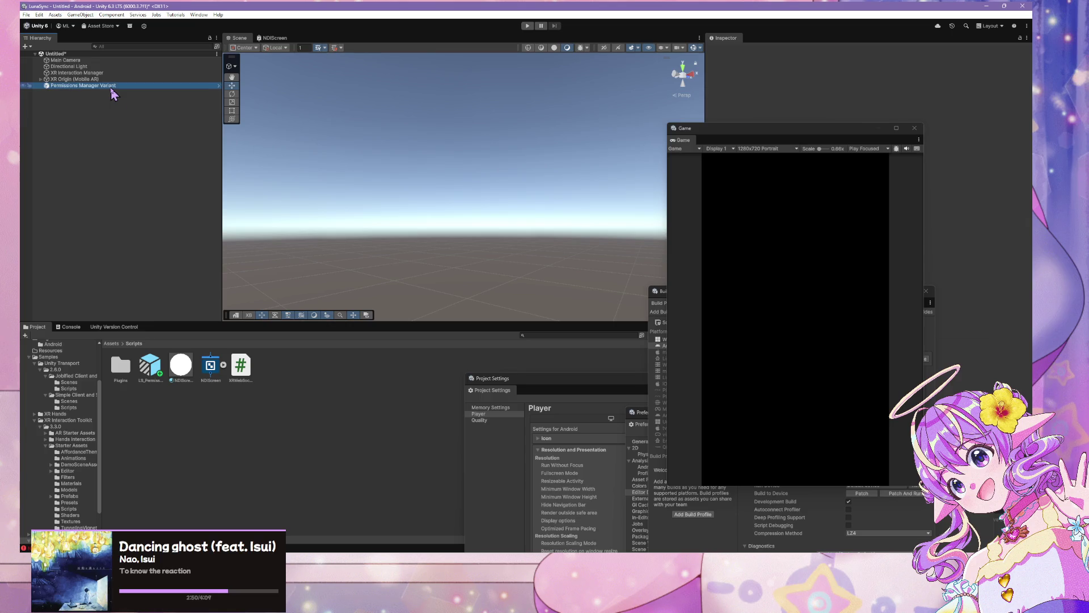
{"action": "key", "text": "Delete"}
{"action": "left_click_drag", "start_coordinate": [149, 375], "coordinate": [120, 176]}
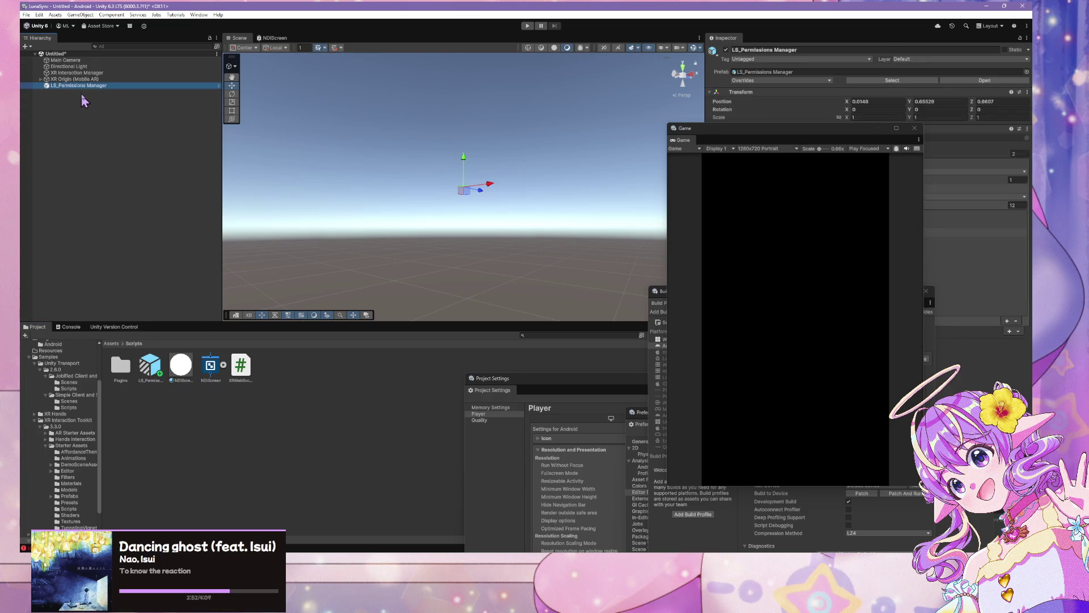
{"action": "left_click", "coordinate": [65, 54]}
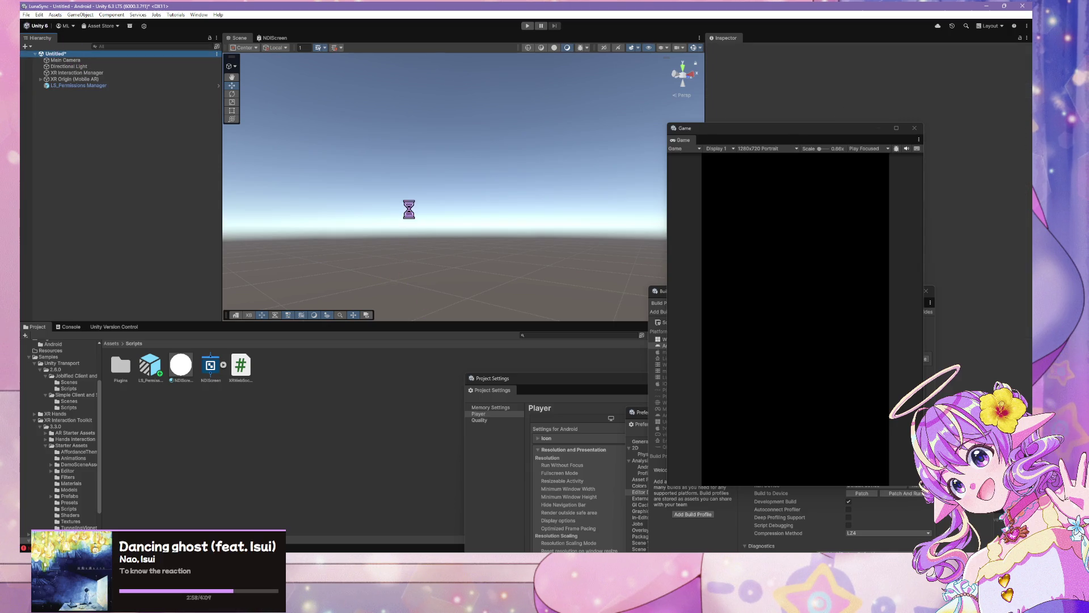
{"action": "key", "text": "ctrl+s"}
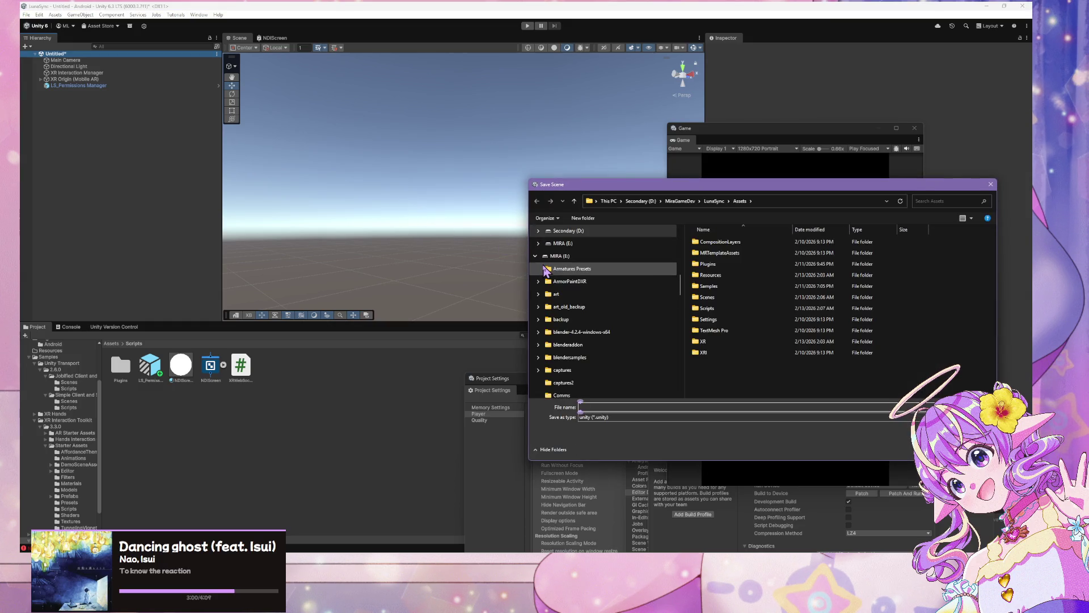
Step: Save the scene as LunaSyncScene in the Assets/Scenes folder
{"action": "double_click", "coordinate": [726, 297]}
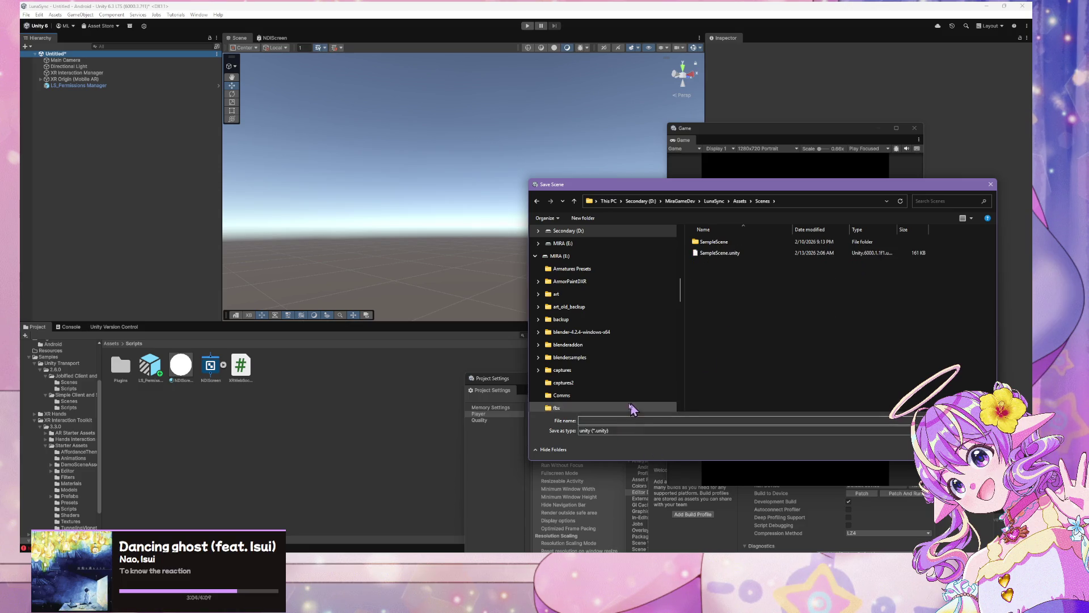
{"action": "left_click", "coordinate": [599, 418]}
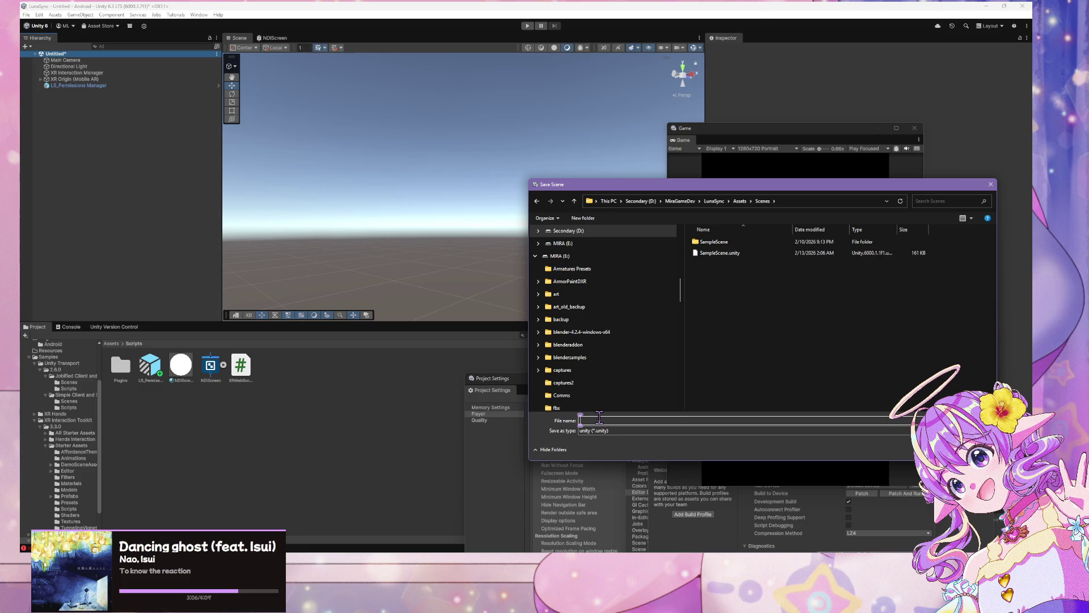
{"action": "type", "text": "LunaSyncSce"}
{"action": "type", "text": "ne"}
{"action": "key", "text": "Return"}
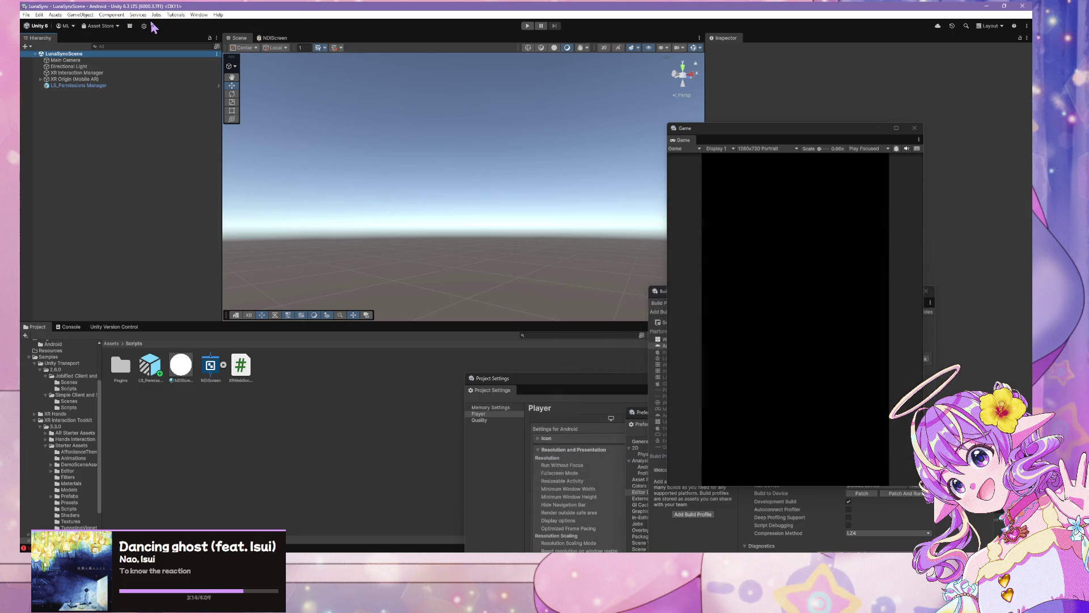
{"action": "left_click", "coordinate": [659, 291]}
Step: Show the build Scene List and expand the Player's Splash Image, Publishing and Other Settings sections
{"action": "mouse_move", "coordinate": [663, 287]}
{"action": "left_mouse_down"}
{"action": "mouse_move", "coordinate": [442, 177]}
{"action": "mouse_move", "coordinate": [313, 149]}
{"action": "left_mouse_up"}
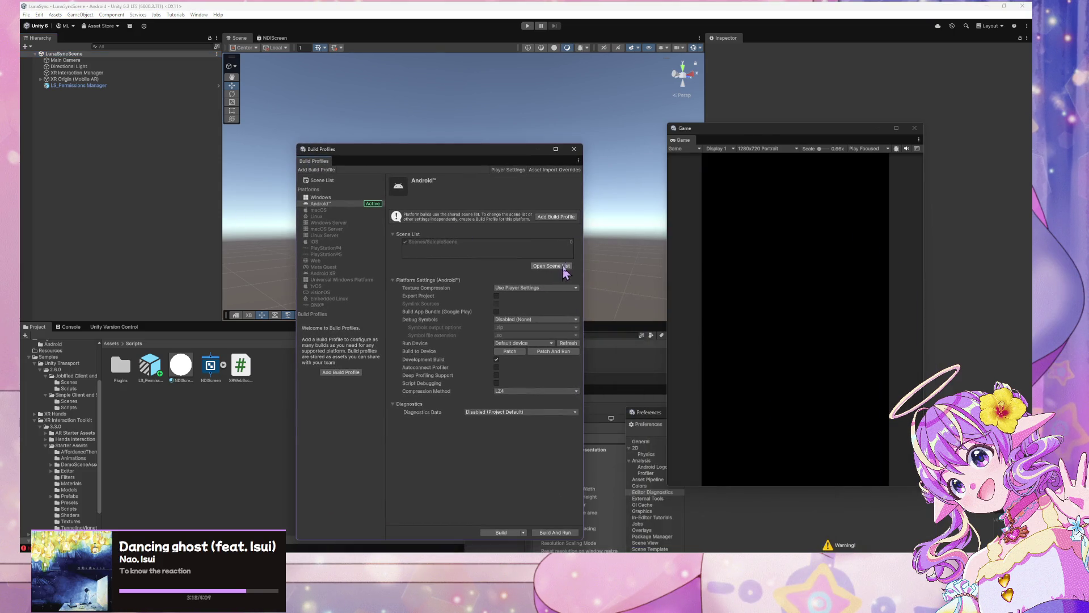
{"action": "left_click", "coordinate": [552, 265]}
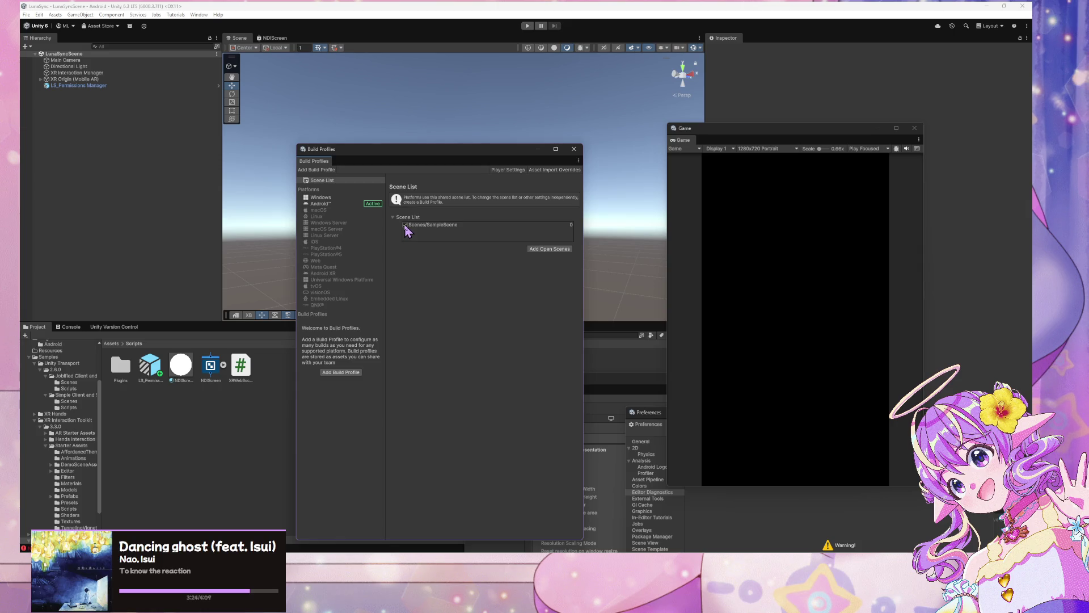
{"action": "mouse_move", "coordinate": [427, 151]}
{"action": "left_mouse_down"}
{"action": "mouse_move", "coordinate": [797, 145]}
{"action": "mouse_move", "coordinate": [612, 144]}
{"action": "left_mouse_up"}
{"action": "left_click", "coordinate": [693, 164]}
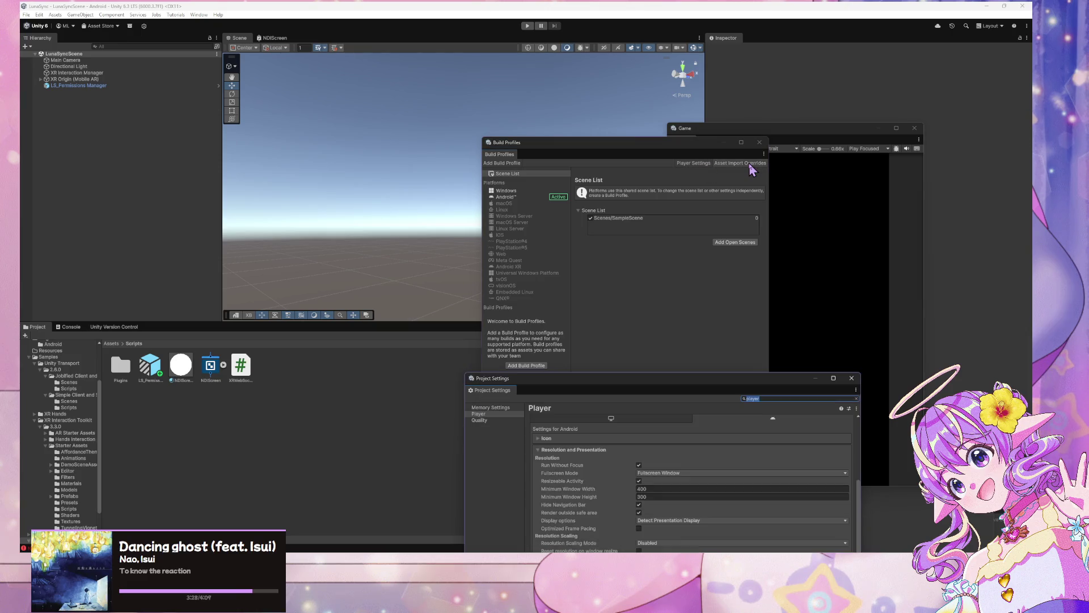
{"action": "left_click_drag", "start_coordinate": [635, 381], "coordinate": [613, 79]}
{"action": "scroll", "coordinate": [702, 232], "scroll_direction": "down", "scroll_amount": 3}
{"action": "left_click", "coordinate": [536, 354]}
{"action": "scroll", "coordinate": [639, 316], "scroll_direction": "down", "scroll_amount": 3}
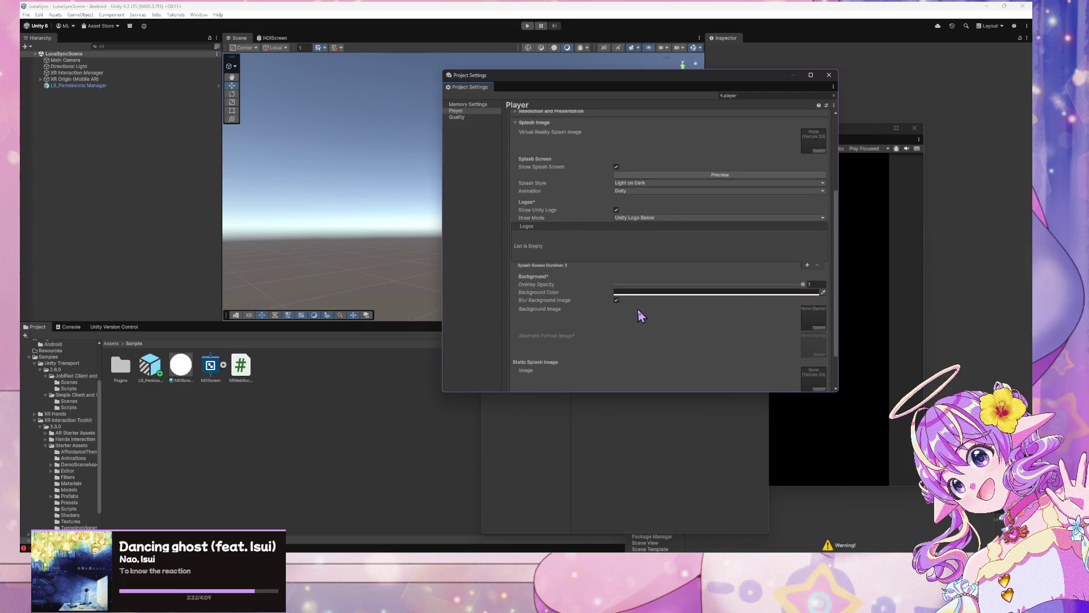
{"action": "left_click", "coordinate": [543, 377]}
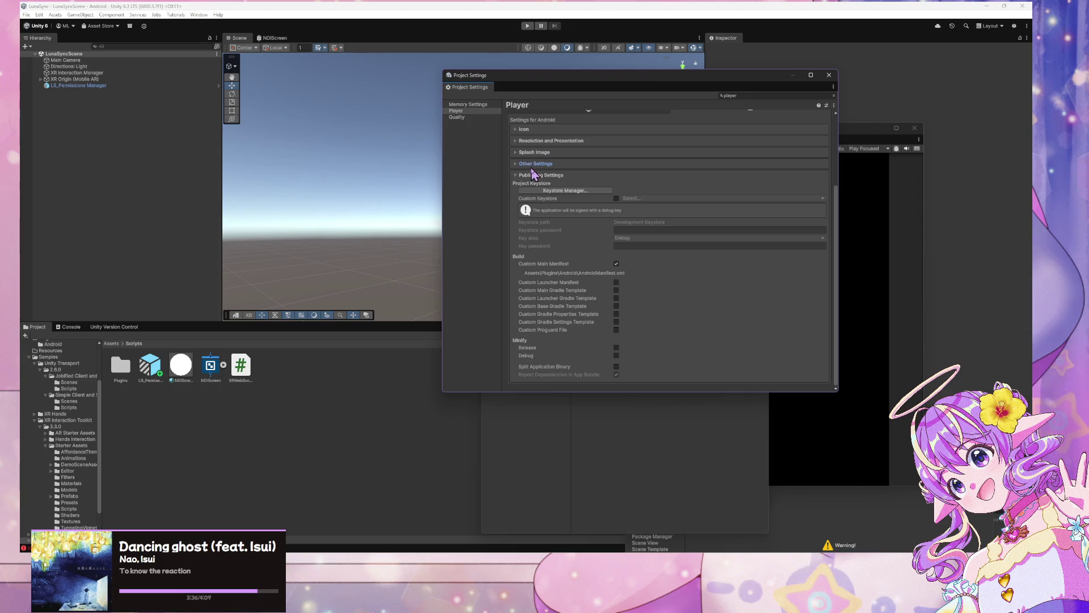
{"action": "left_click", "coordinate": [533, 163]}
{"action": "mouse_move", "coordinate": [634, 80]}
{"action": "left_mouse_down"}
{"action": "mouse_move", "coordinate": [274, 275]}
{"action": "mouse_move", "coordinate": [311, 238]}
{"action": "left_mouse_up"}
{"action": "left_click", "coordinate": [623, 262]}
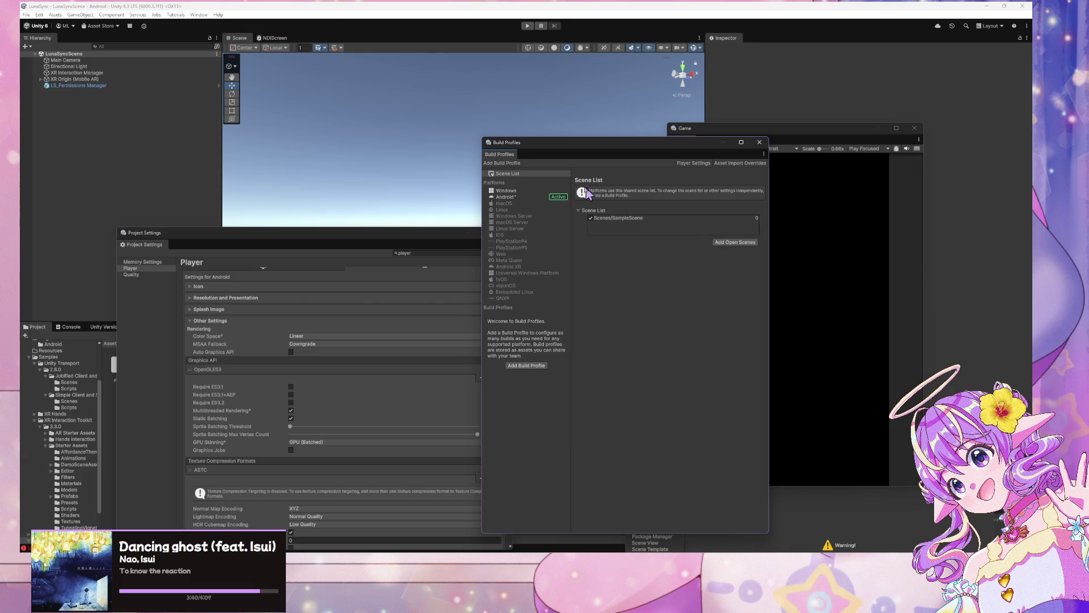
Step: Add LunaSyncScene to the build and remove SampleScene from the scene list
{"action": "left_click", "coordinate": [622, 220]}
{"action": "left_click", "coordinate": [733, 243]}
{"action": "left_click", "coordinate": [591, 218]}
{"action": "right_click", "coordinate": [622, 221]}
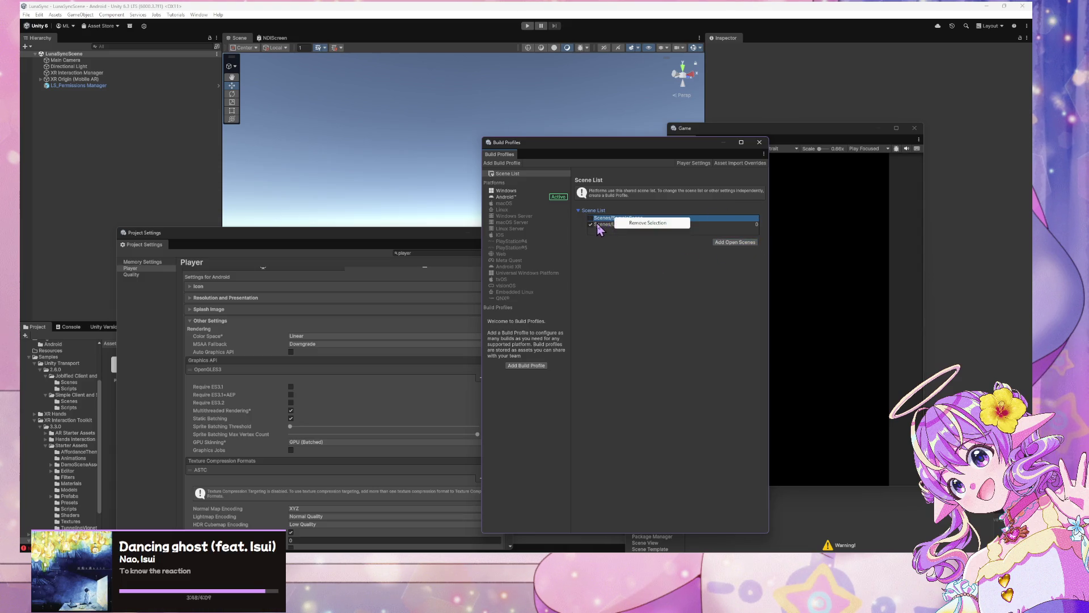
{"action": "left_click", "coordinate": [648, 223]}
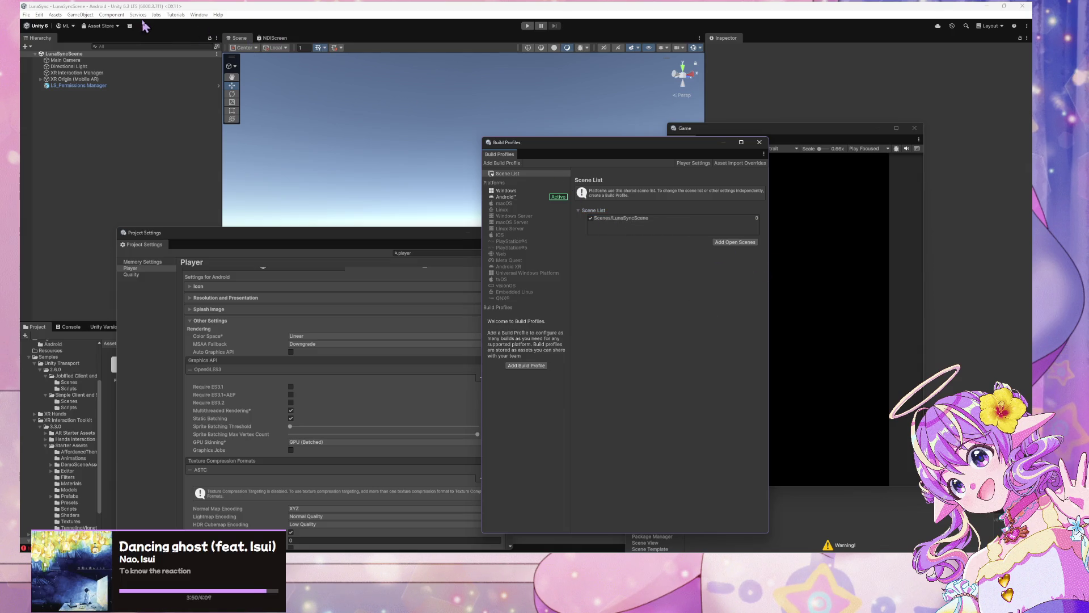
{"action": "left_click_drag", "start_coordinate": [592, 145], "coordinate": [764, 134]}
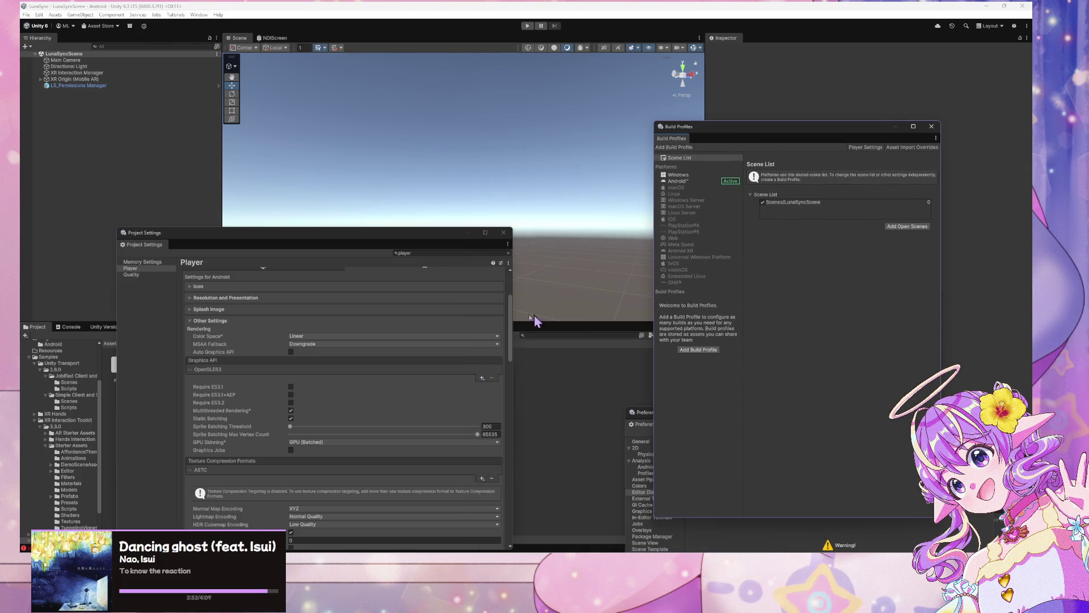
Step: Move the settings windows aside and start an Android Patch And Run build from Build Profiles
{"action": "mouse_move", "coordinate": [402, 244]}
{"action": "left_mouse_down"}
{"action": "mouse_move", "coordinate": [494, 158]}
{"action": "mouse_move", "coordinate": [481, 74]}
{"action": "left_mouse_up"}
{"action": "mouse_move", "coordinate": [638, 412]}
{"action": "left_mouse_down"}
{"action": "mouse_move", "coordinate": [620, 406]}
{"action": "mouse_move", "coordinate": [486, 240]}
{"action": "mouse_move", "coordinate": [483, 221]}
{"action": "left_mouse_up"}
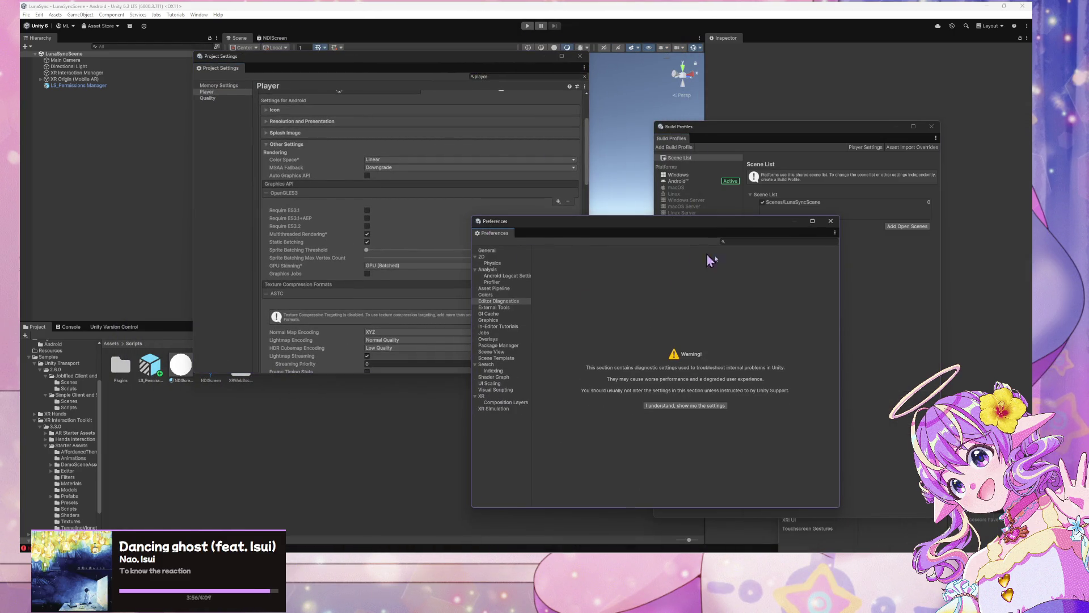
{"action": "left_click", "coordinate": [875, 338]}
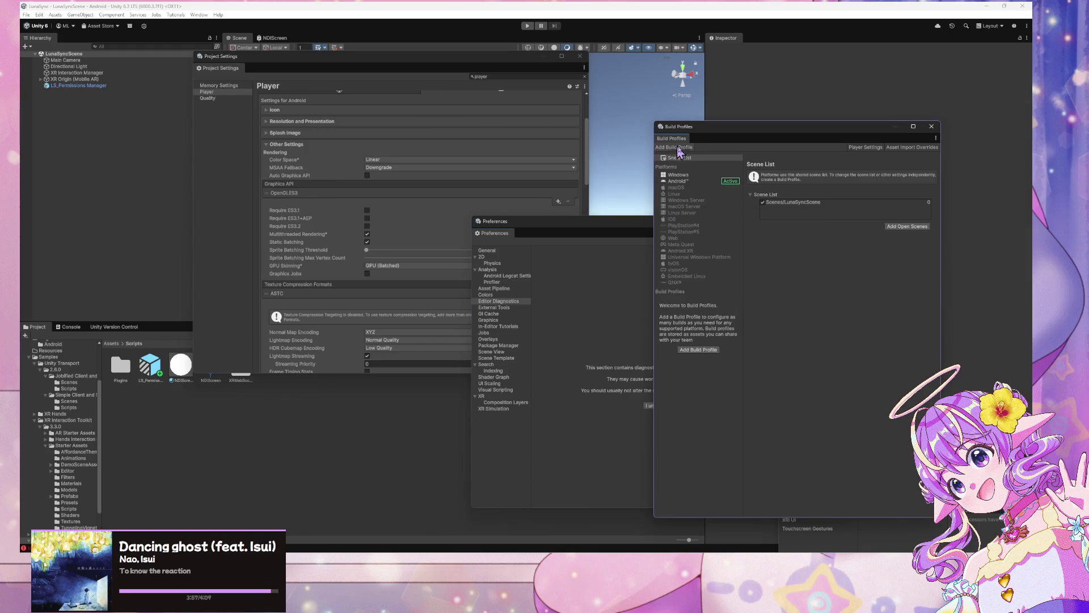
{"action": "left_click", "coordinate": [681, 181]}
{"action": "left_click", "coordinate": [911, 329]}
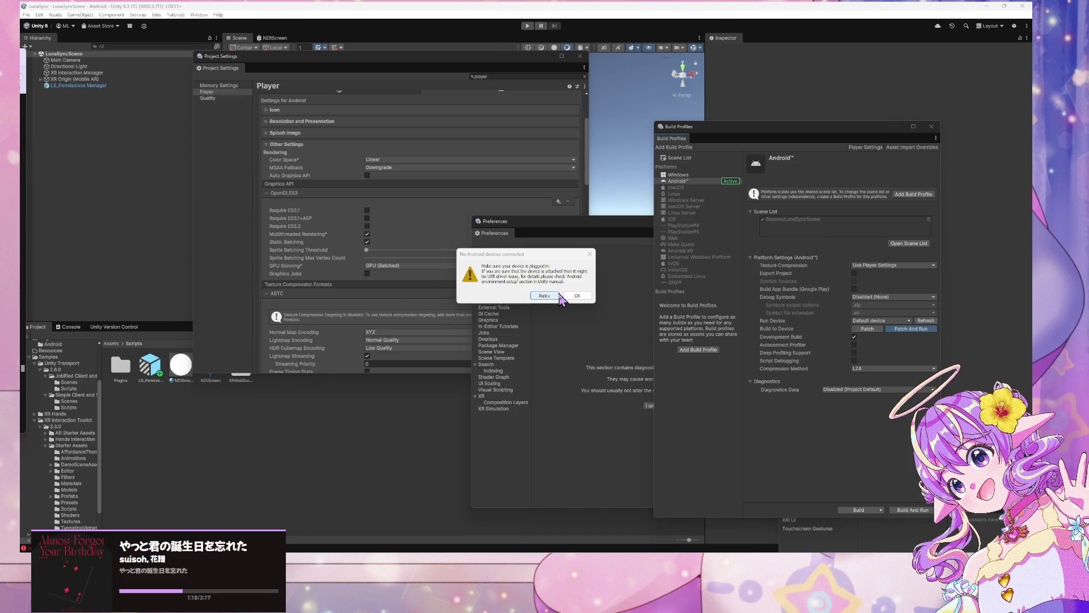
Step: Retry Android device detection three times, then dismiss the no-devices warning with OK
{"action": "left_click", "coordinate": [558, 295]}
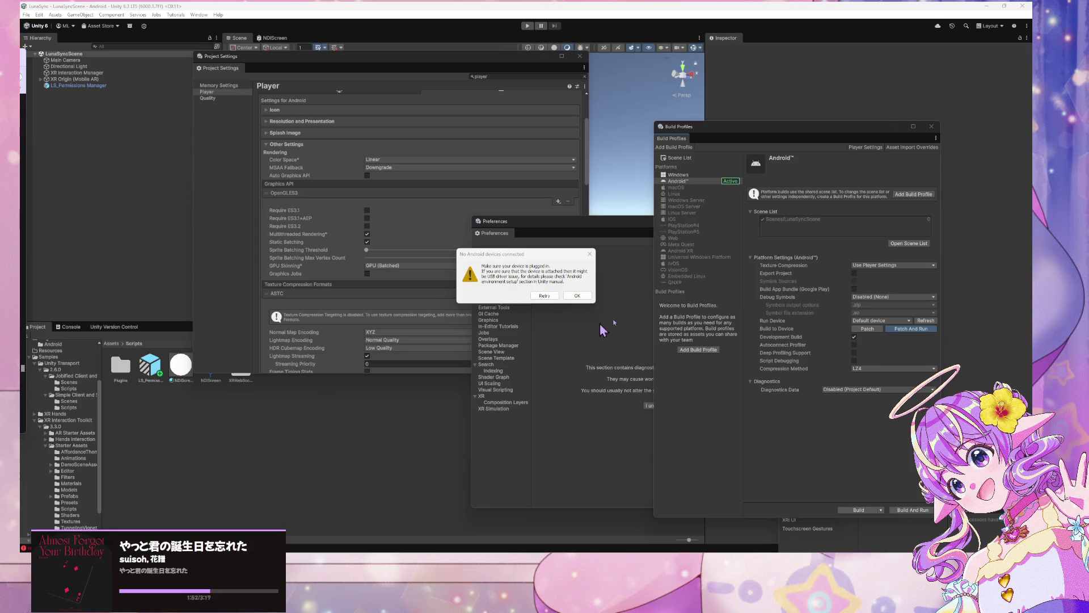
{"action": "left_click", "coordinate": [545, 295]}
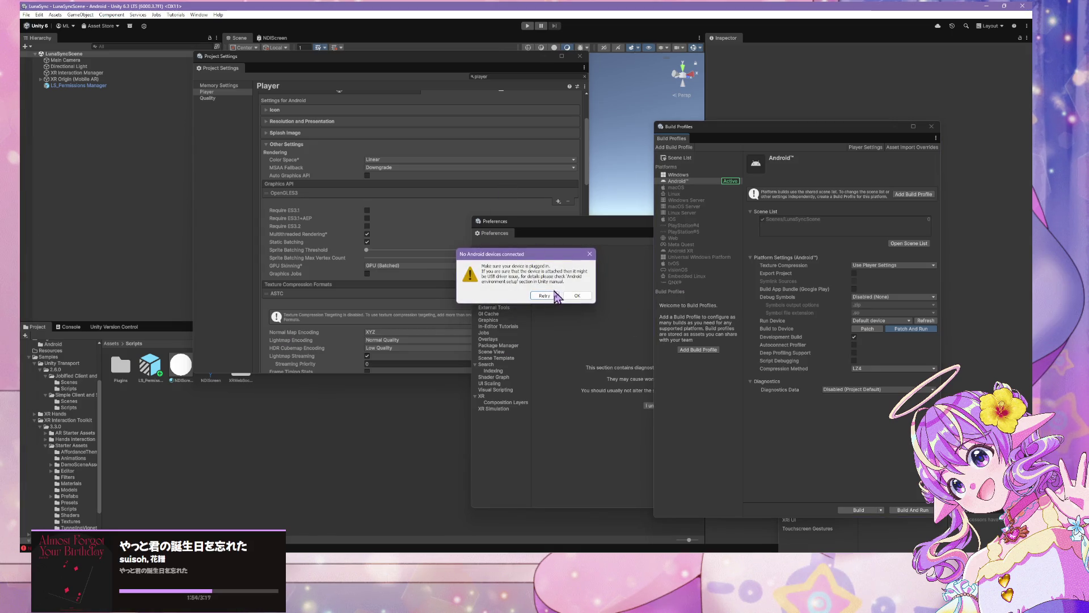
{"action": "left_click", "coordinate": [543, 294]}
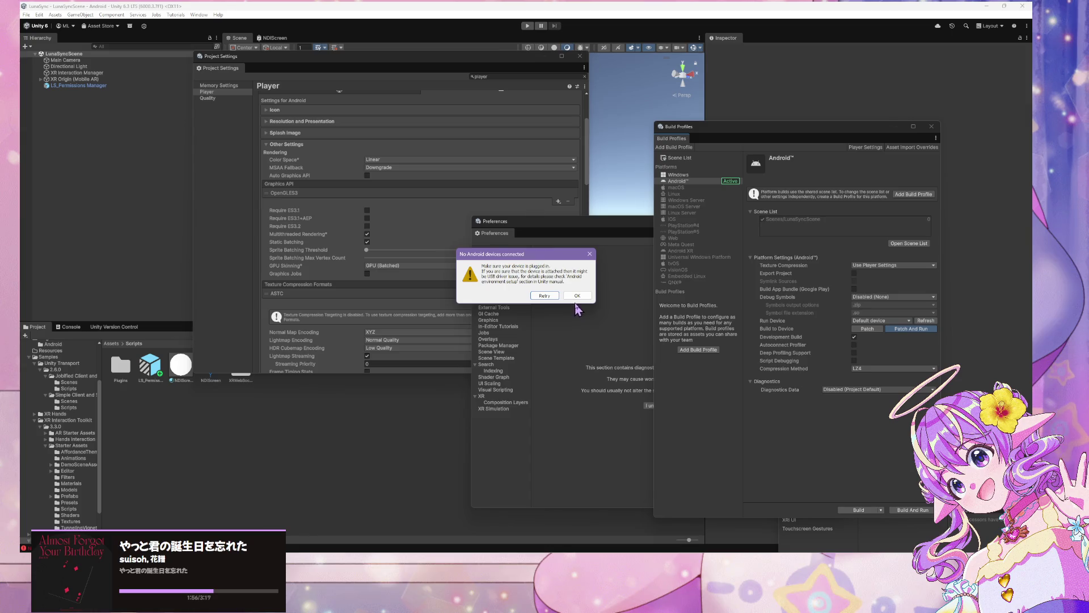
{"action": "left_click", "coordinate": [576, 295]}
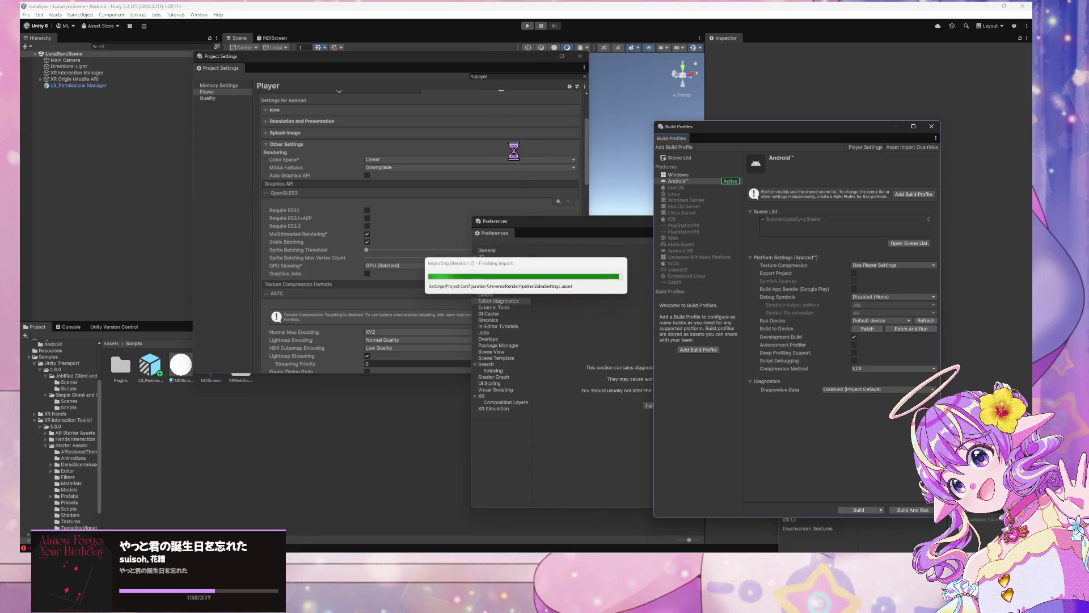
{"action": "left_click", "coordinate": [486, 63]}
{"action": "left_click_drag", "start_coordinate": [486, 63], "coordinate": [406, 62]}
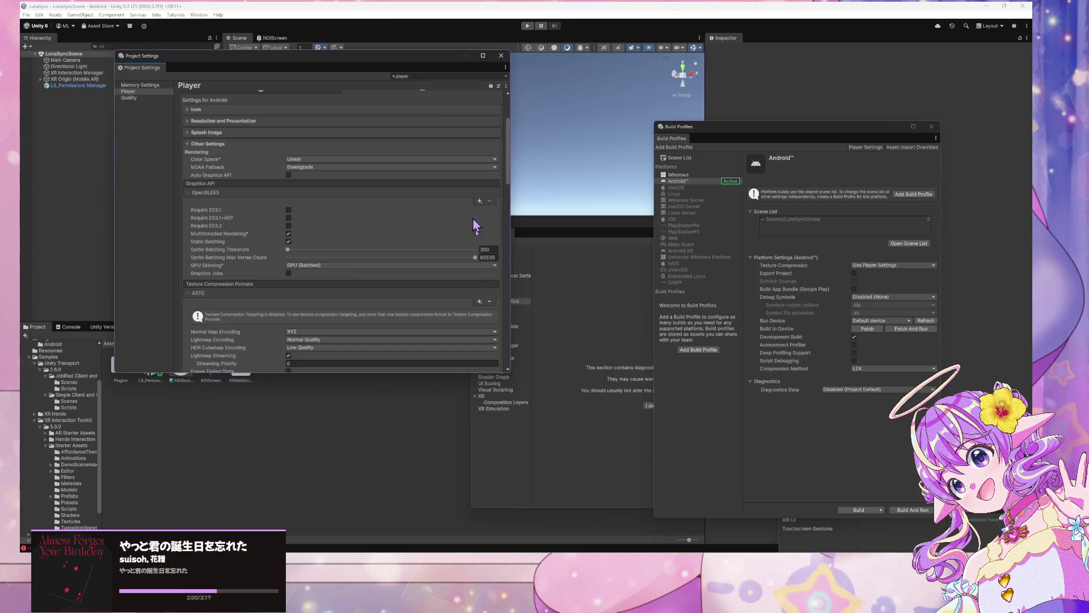
Step: Run Patch And Run again, dismiss the no-devices warning, and refresh the connected device list
{"action": "scroll", "coordinate": [453, 261], "scroll_direction": "down", "scroll_amount": 6}
{"action": "scroll", "coordinate": [454, 261], "scroll_direction": "down", "scroll_amount": 6}
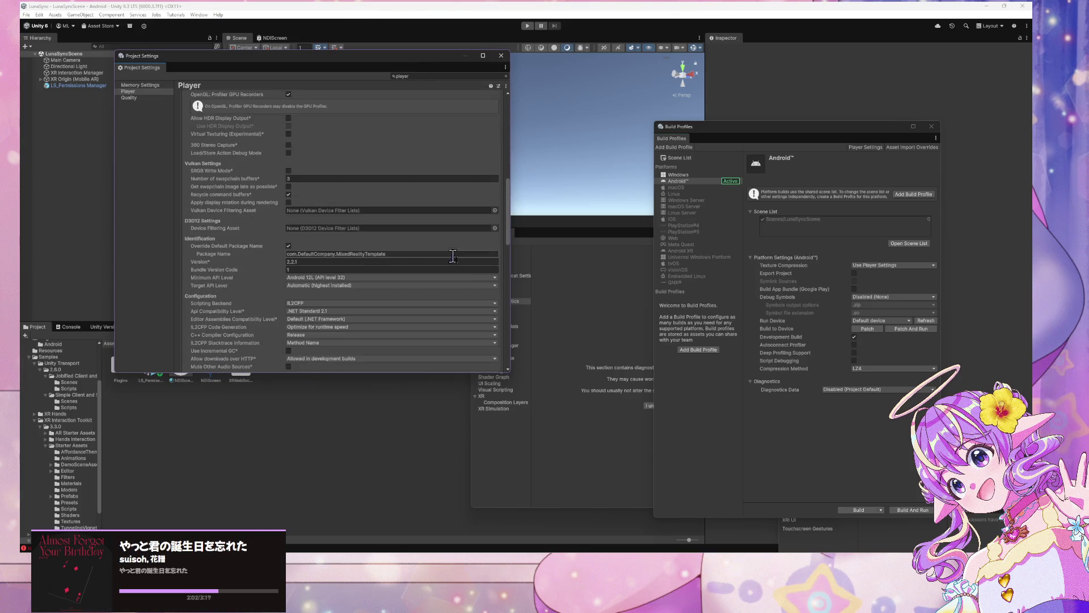
{"action": "left_click", "coordinate": [587, 421]}
{"action": "left_click_drag", "start_coordinate": [636, 217], "coordinate": [368, 301]}
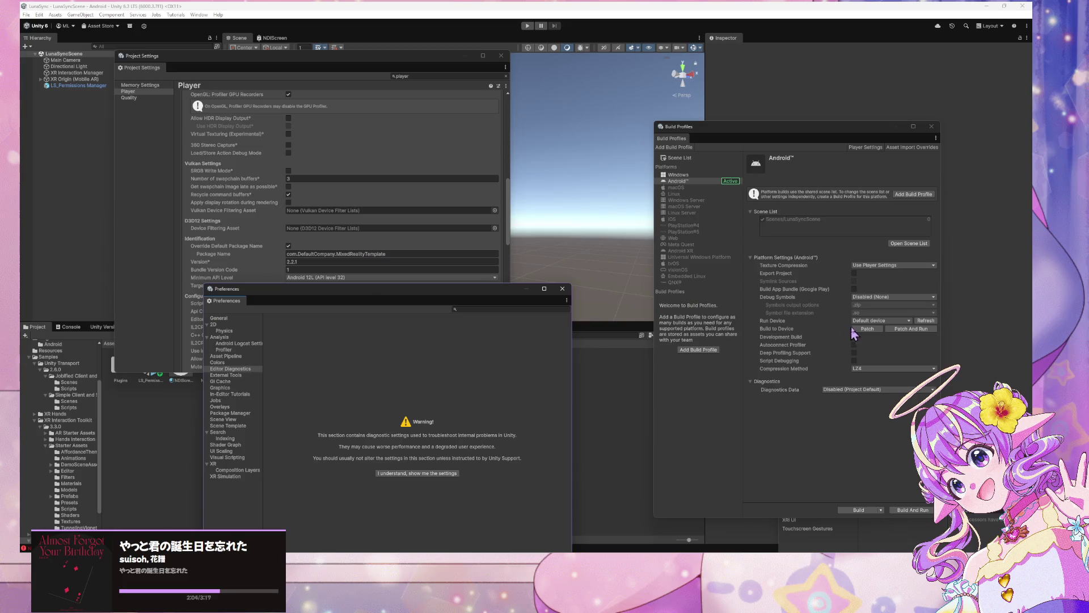
{"action": "left_click", "coordinate": [905, 332]}
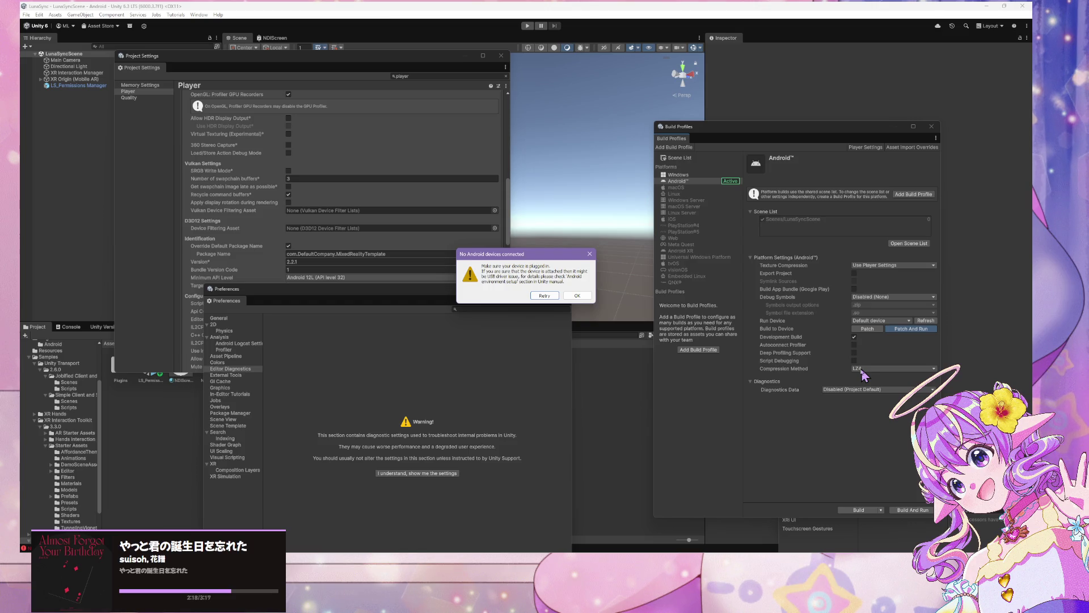
{"action": "left_click", "coordinate": [545, 296]}
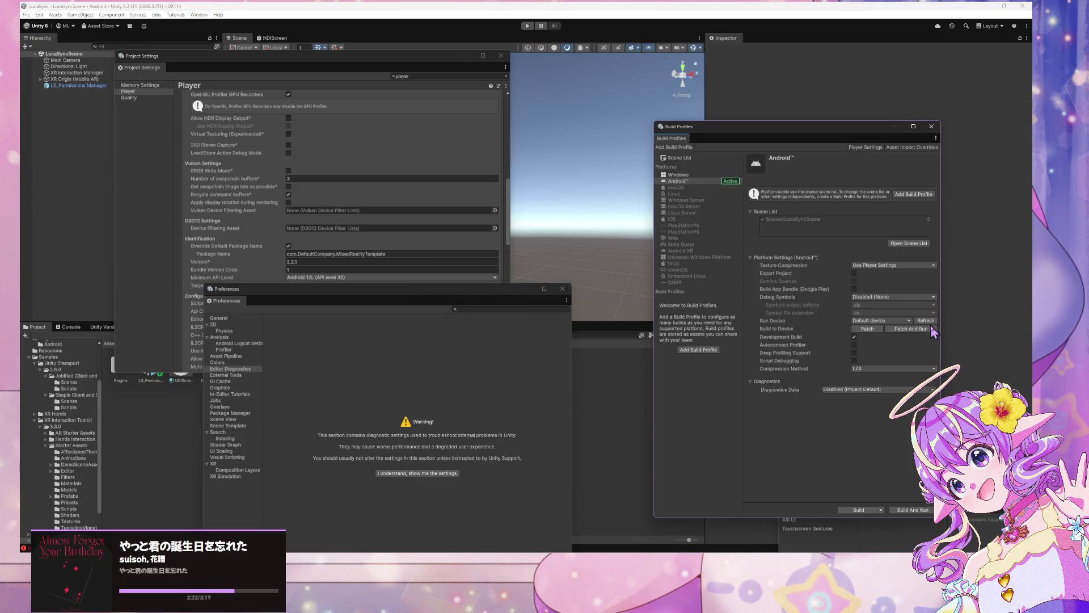
{"action": "left_click", "coordinate": [925, 321]}
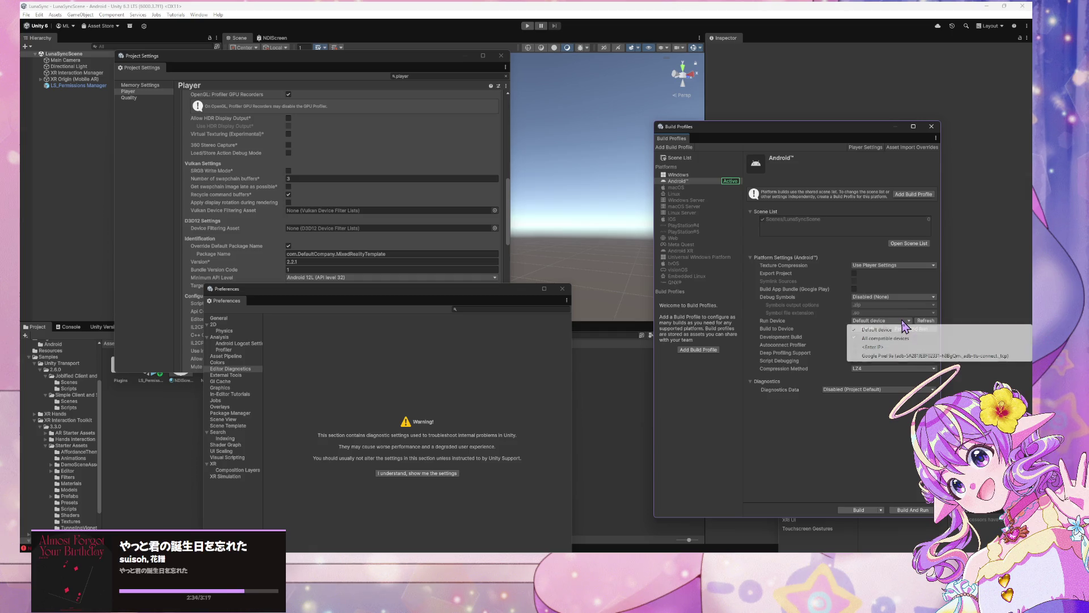
Step: Patch And Run the build onto the Google Pixel phone and wait for Building Player to finish
{"action": "left_click", "coordinate": [914, 330]}
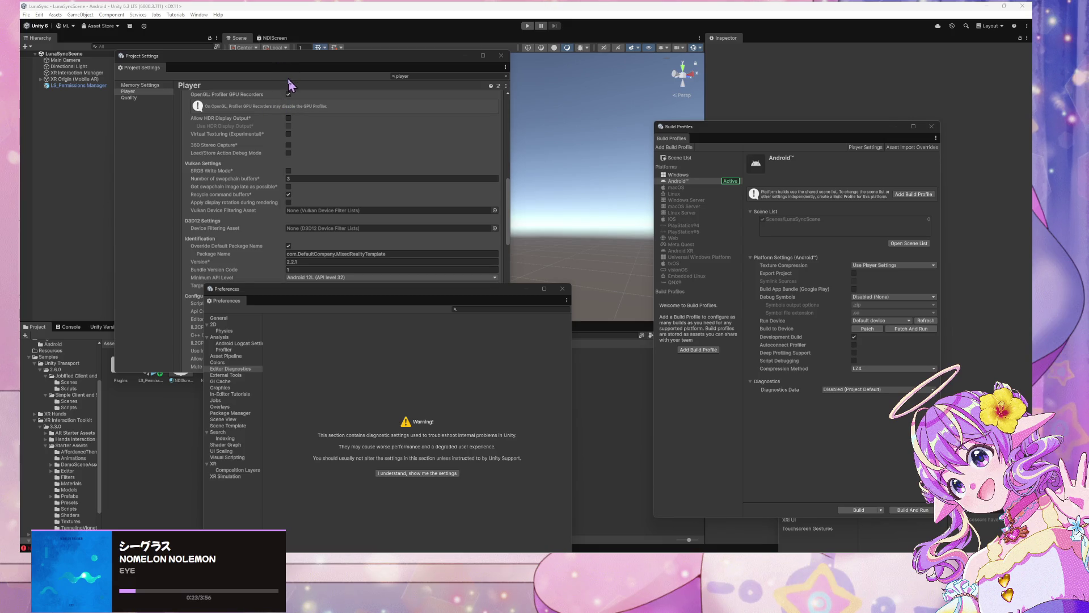
{"action": "left_click", "coordinate": [299, 52]}
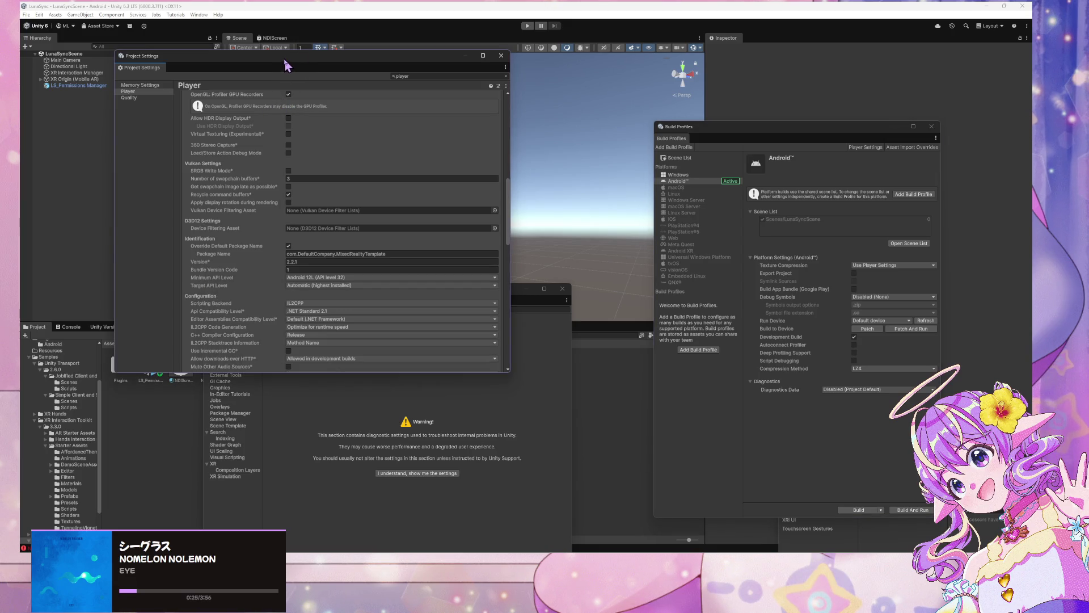
Step: Rearrange the settings windows and review the build output in the Console
{"action": "left_click_drag", "start_coordinate": [286, 54], "coordinate": [774, 146]}
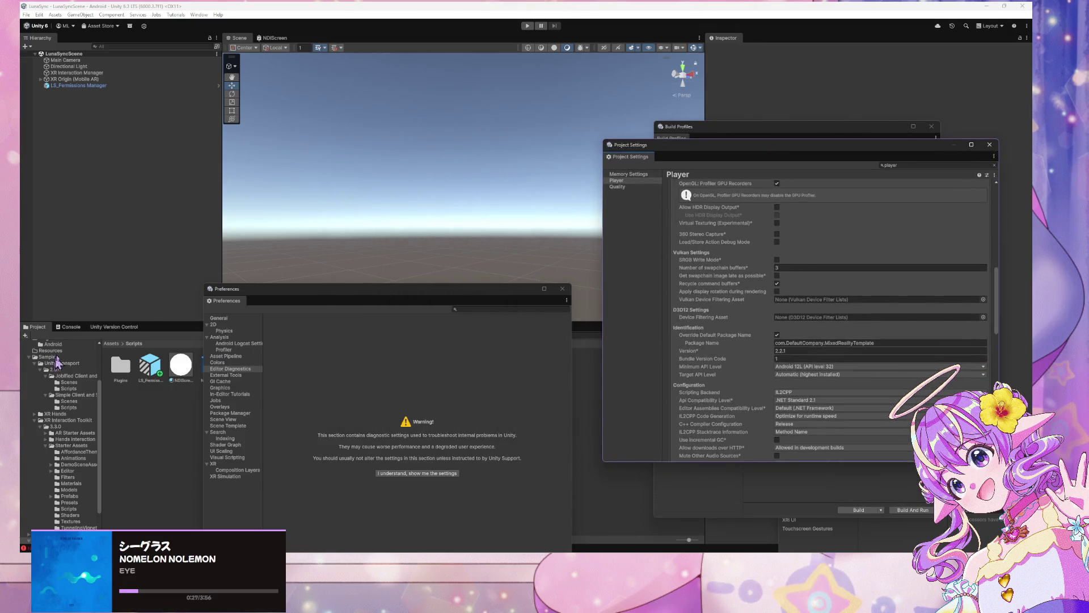
{"action": "mouse_move", "coordinate": [374, 296]}
{"action": "left_mouse_down"}
{"action": "mouse_move", "coordinate": [521, 86]}
{"action": "mouse_move", "coordinate": [641, 173]}
{"action": "left_mouse_up"}
{"action": "left_click", "coordinate": [69, 326]}
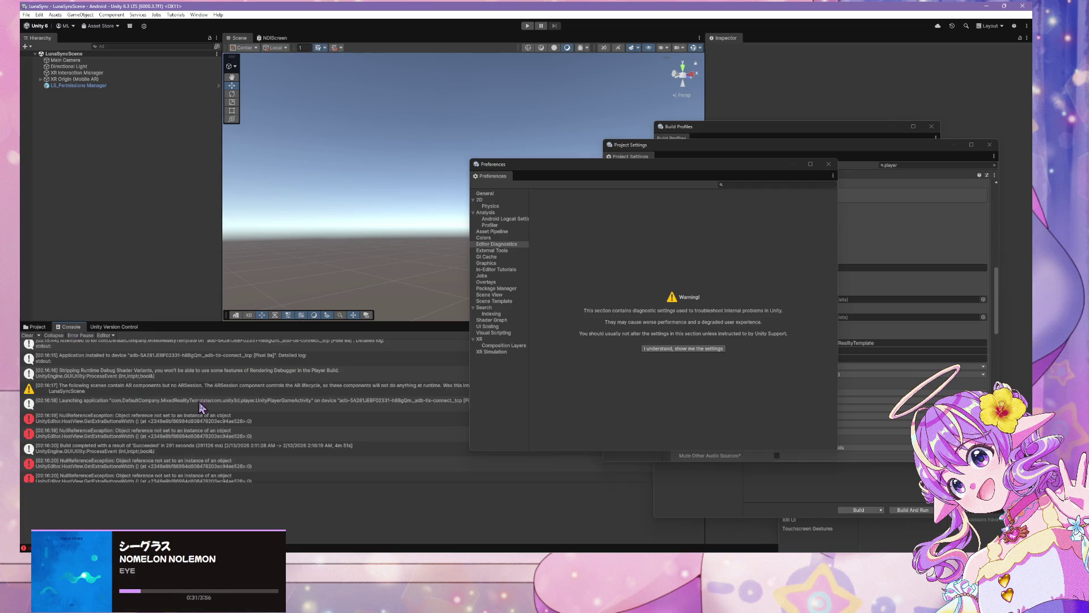
{"action": "scroll", "coordinate": [190, 399], "scroll_direction": "down", "scroll_amount": 1}
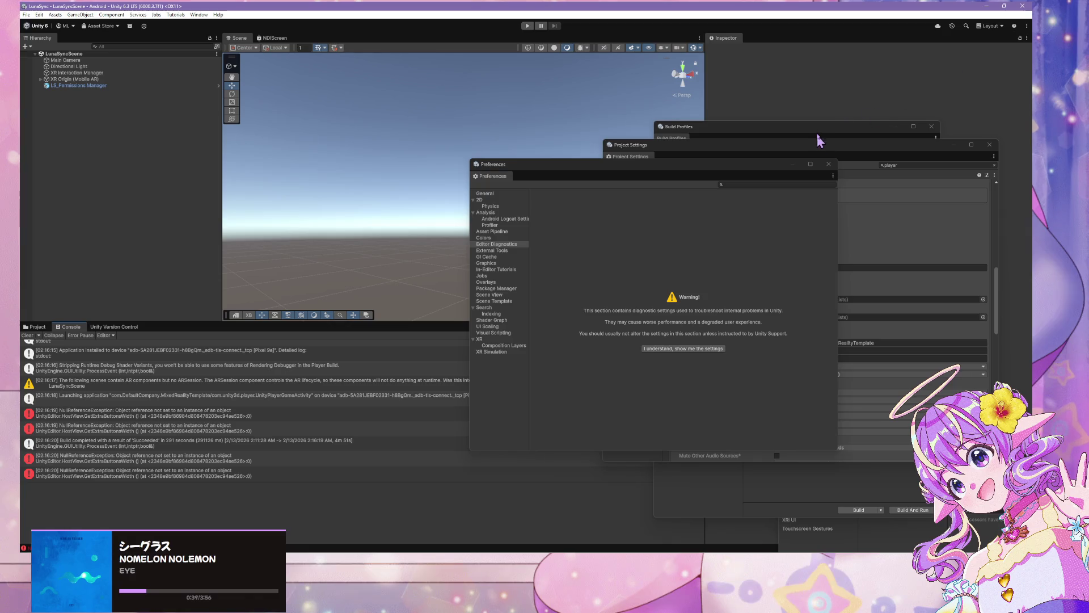
{"action": "left_click_drag", "start_coordinate": [821, 135], "coordinate": [744, 109]}
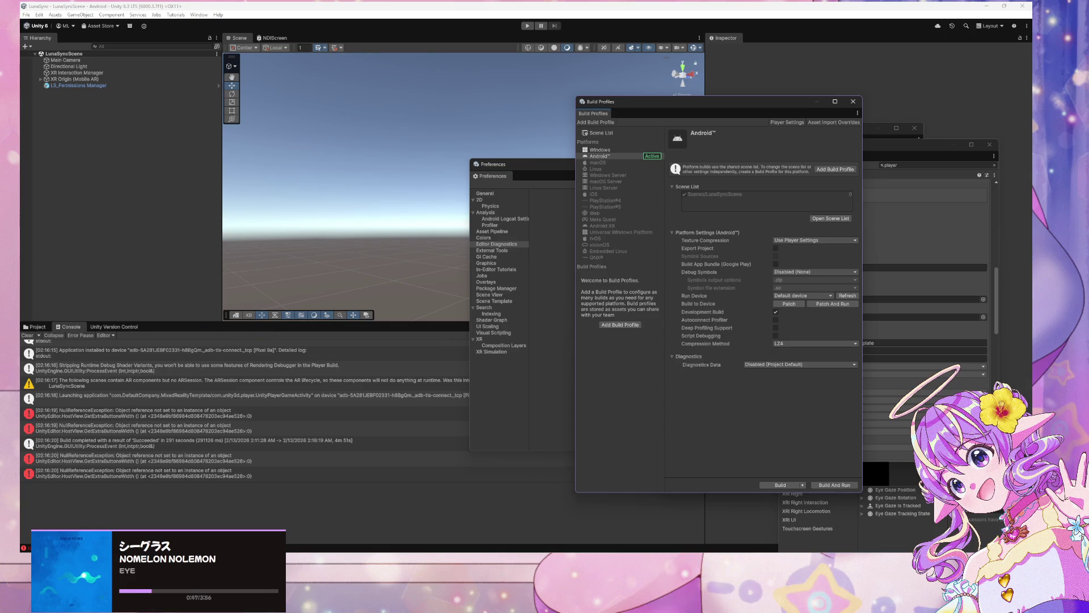
{"action": "left_click", "coordinate": [307, 234]}
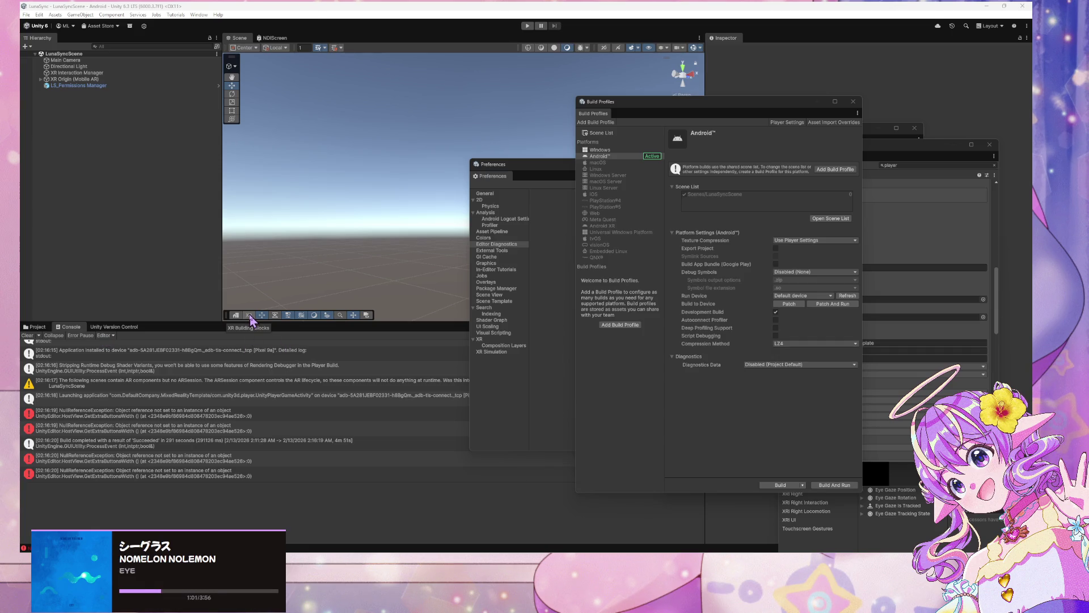
Step: Frame the XR Origin (Mobile AR) rig in the Scene view and open the Hierarchy add-object menu
{"action": "mouse_move", "coordinate": [340, 189]}
{"action": "left_mouse_down"}
{"action": "mouse_move", "coordinate": [381, 208]}
{"action": "mouse_move", "coordinate": [397, 199]}
{"action": "mouse_move", "coordinate": [317, 200]}
{"action": "mouse_move", "coordinate": [363, 201]}
{"action": "mouse_move", "coordinate": [414, 152]}
{"action": "mouse_move", "coordinate": [352, 167]}
{"action": "mouse_move", "coordinate": [374, 166]}
{"action": "left_mouse_up"}
{"action": "double_click", "coordinate": [76, 79]}
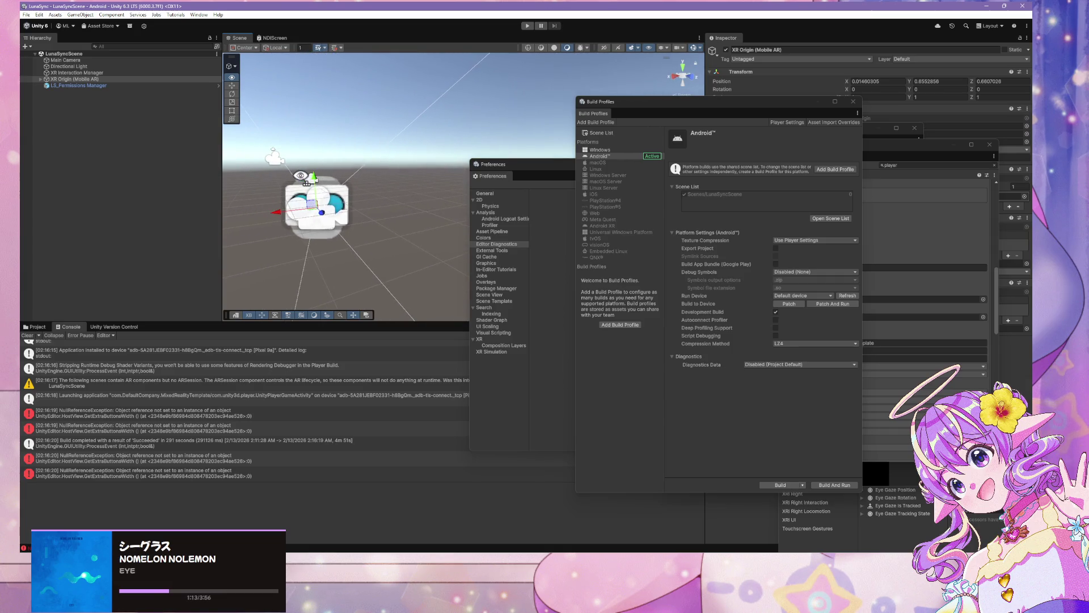
{"action": "left_click_drag", "start_coordinate": [545, 169], "coordinate": [816, 198]}
{"action": "right_click", "coordinate": [124, 177]}
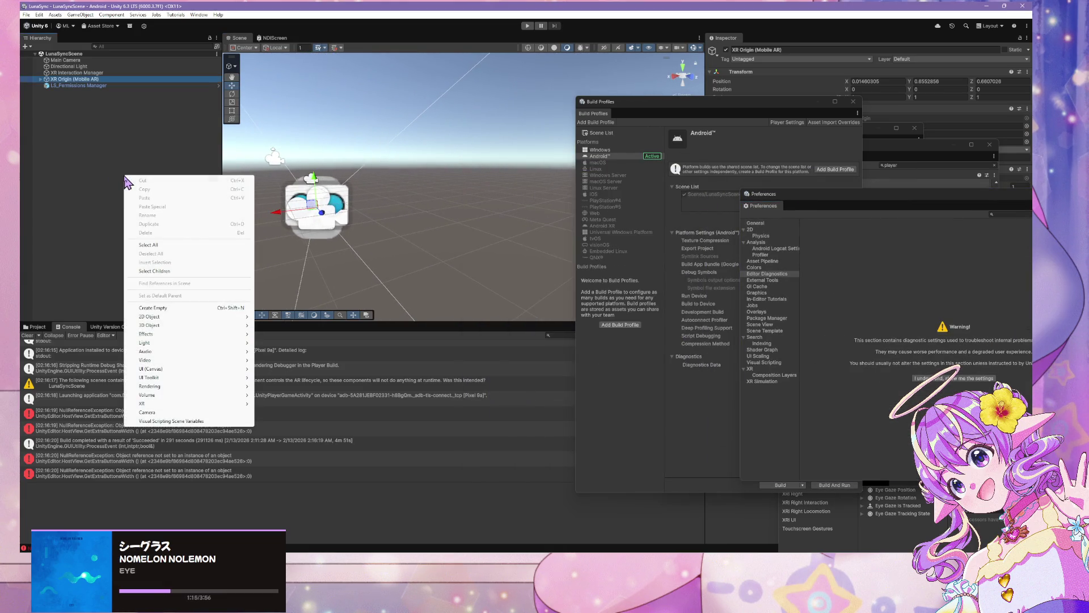
Step: Add a 3D Sphere at position X 0, Z 2.91 and lift it to Y 0.654
{"action": "mouse_move", "coordinate": [160, 328]}
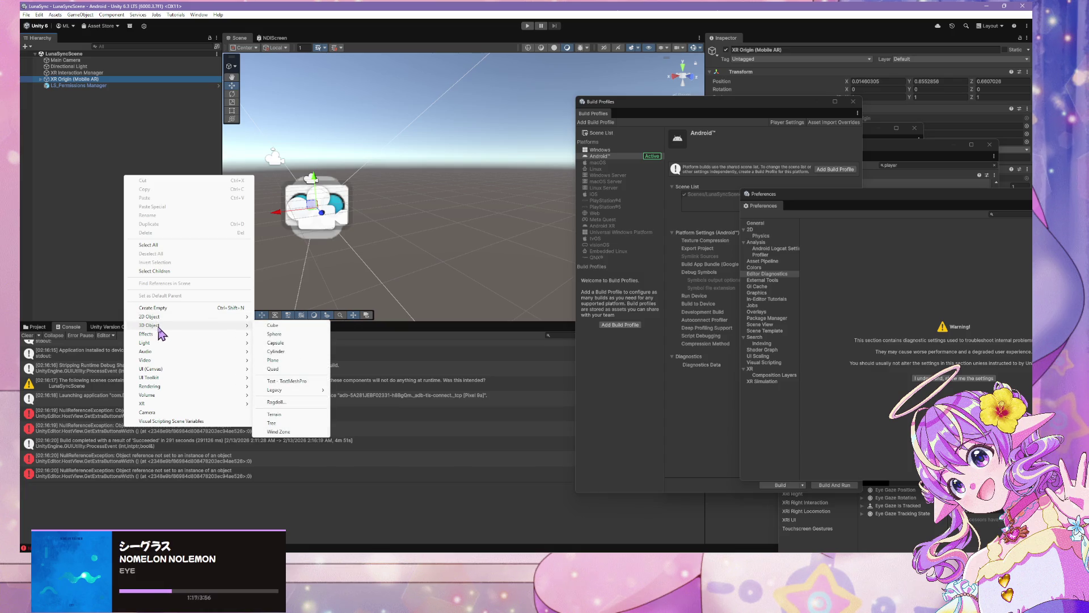
{"action": "left_click", "coordinate": [275, 334]}
{"action": "mouse_move", "coordinate": [471, 227]}
{"action": "left_mouse_down"}
{"action": "mouse_move", "coordinate": [404, 225]}
{"action": "mouse_move", "coordinate": [579, 227]}
{"action": "mouse_move", "coordinate": [885, 84]}
{"action": "left_mouse_up"}
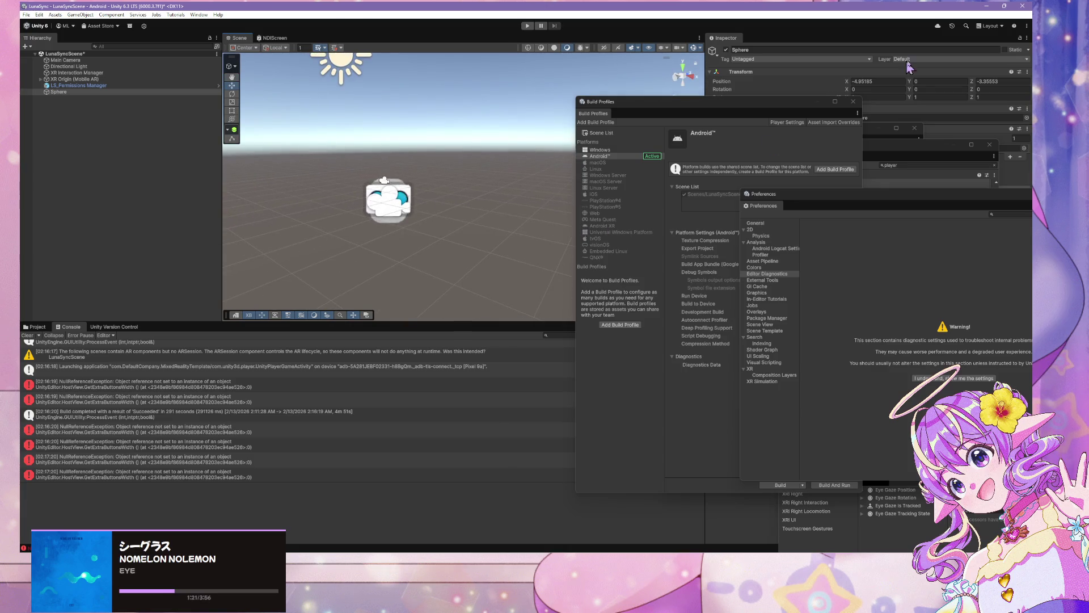
{"action": "type", "text": "0"}
{"action": "key", "text": "Tab"}
{"action": "key", "text": "Tab"}
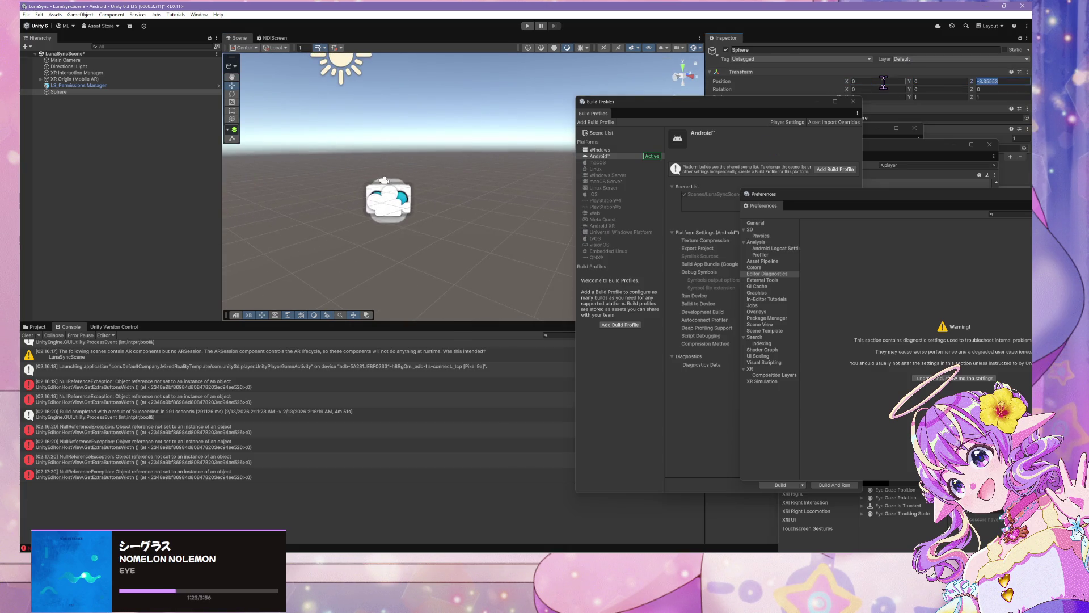
{"action": "type", "text": "02.91"}
{"action": "key", "text": "Return"}
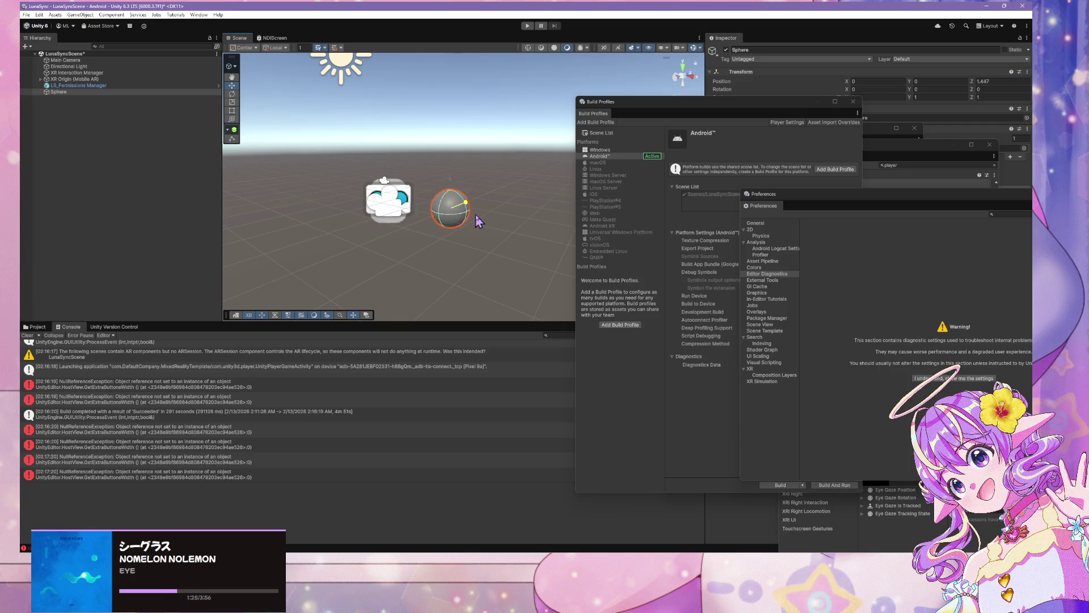
{"action": "left_click_drag", "start_coordinate": [481, 188], "coordinate": [482, 137]}
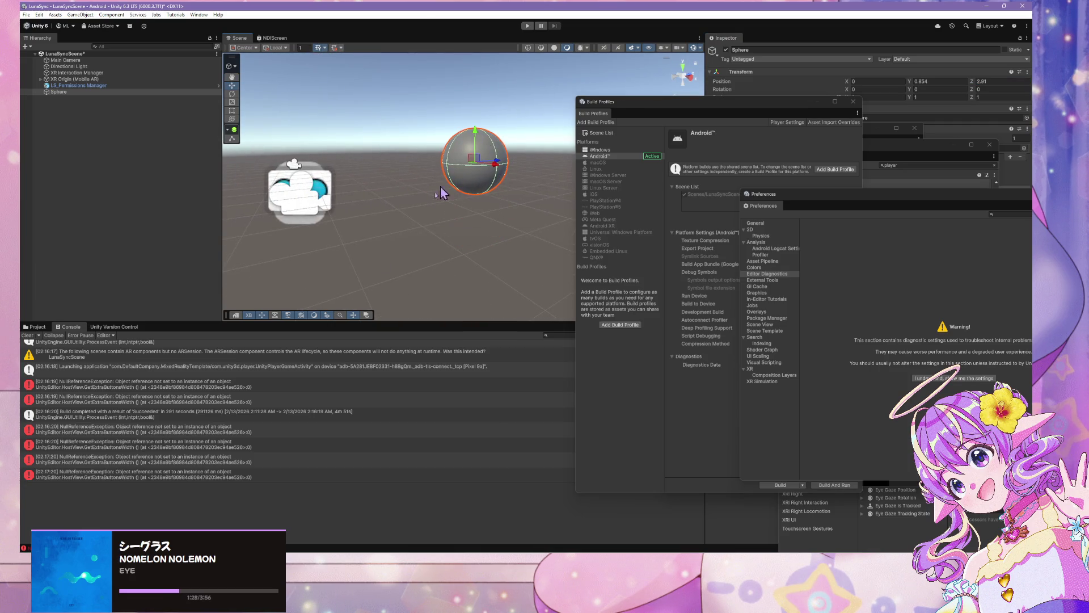
{"action": "left_click", "coordinate": [37, 327]}
Step: Create a new Material in the Scripts folder and name it MLS_Sphere
{"action": "right_click", "coordinate": [288, 381]}
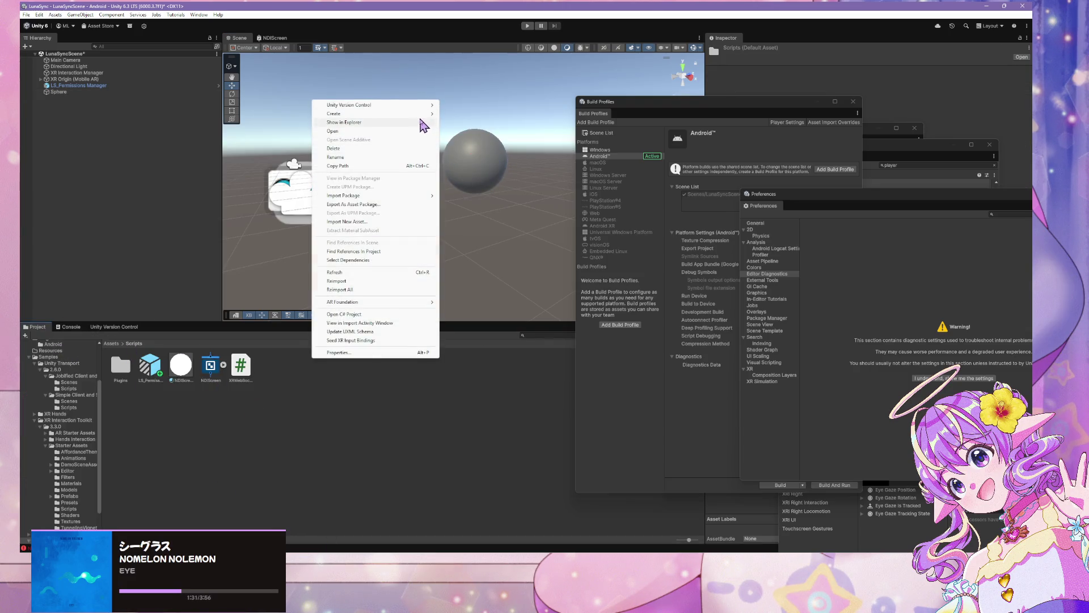
{"action": "mouse_move", "coordinate": [424, 119]}
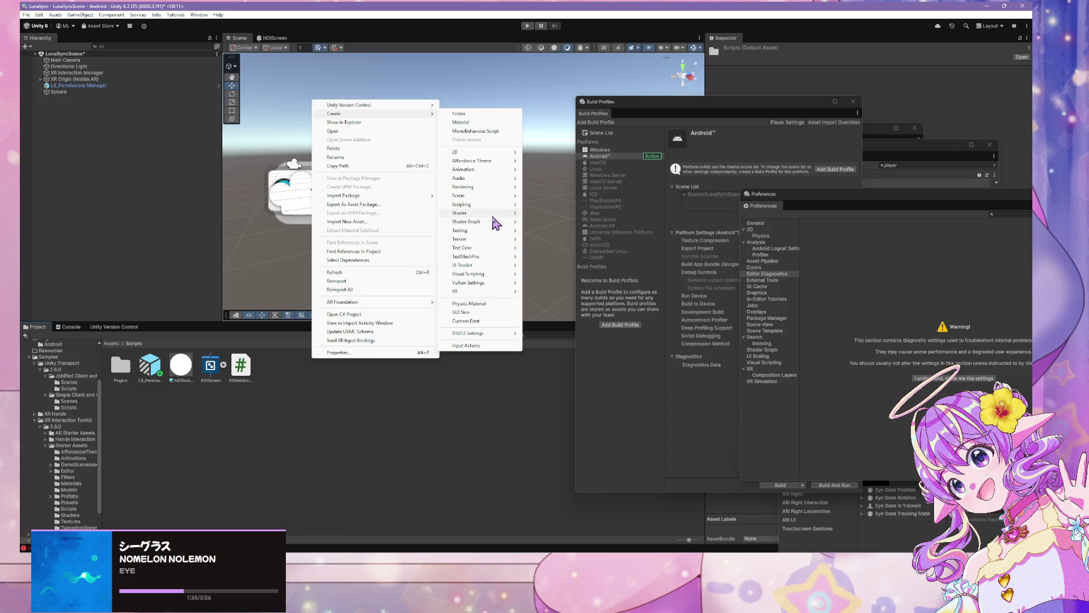
{"action": "mouse_move", "coordinate": [495, 222]}
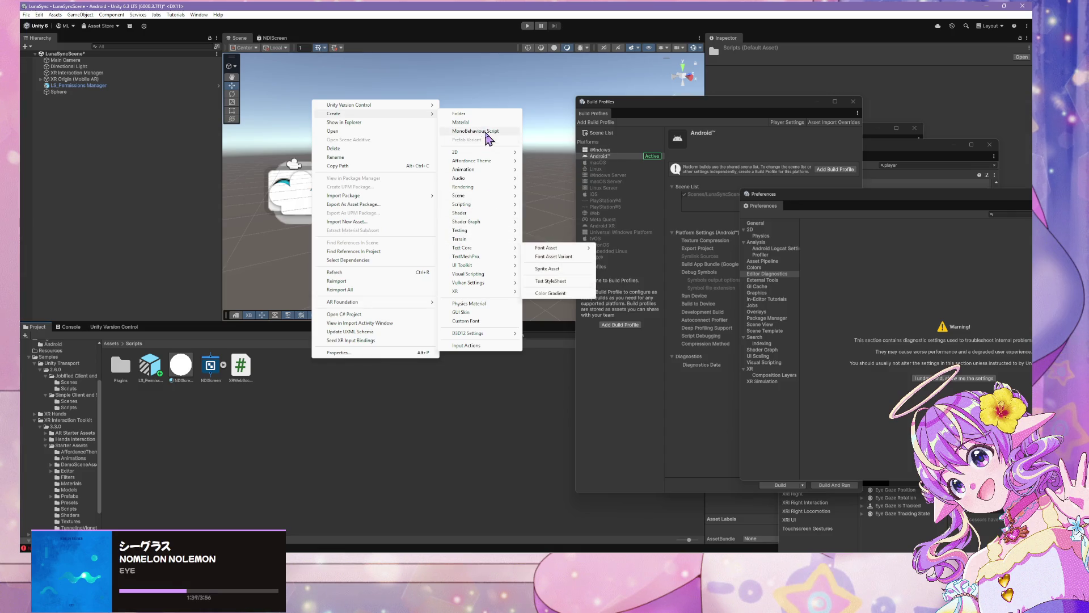
{"action": "left_click", "coordinate": [462, 122]}
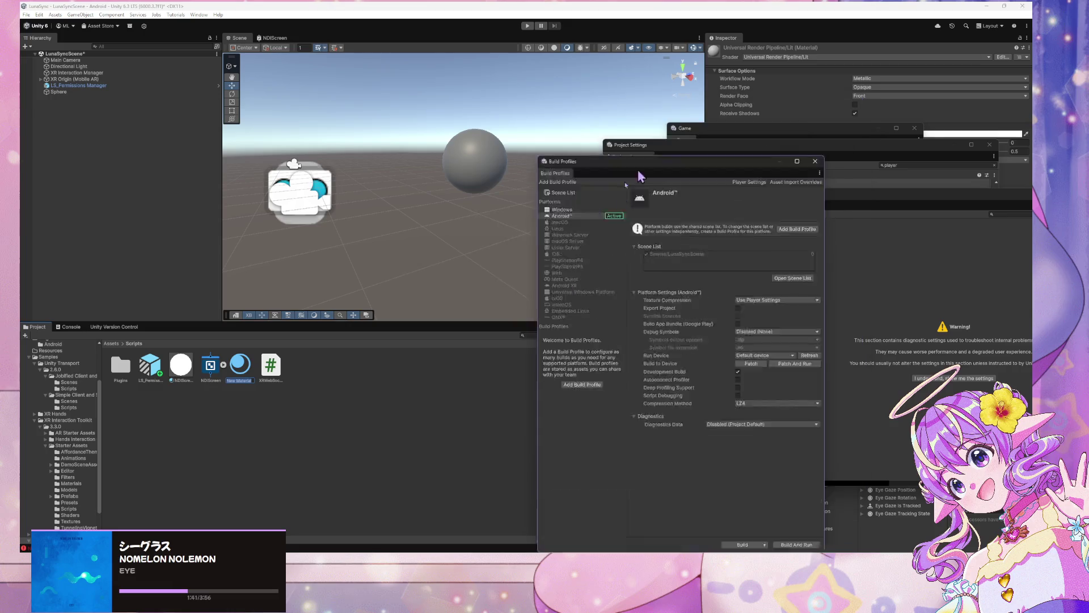
{"action": "left_click_drag", "start_coordinate": [821, 132], "coordinate": [691, 250]}
{"action": "left_click_drag", "start_coordinate": [794, 153], "coordinate": [869, 341]}
{"action": "left_click", "coordinate": [243, 374]}
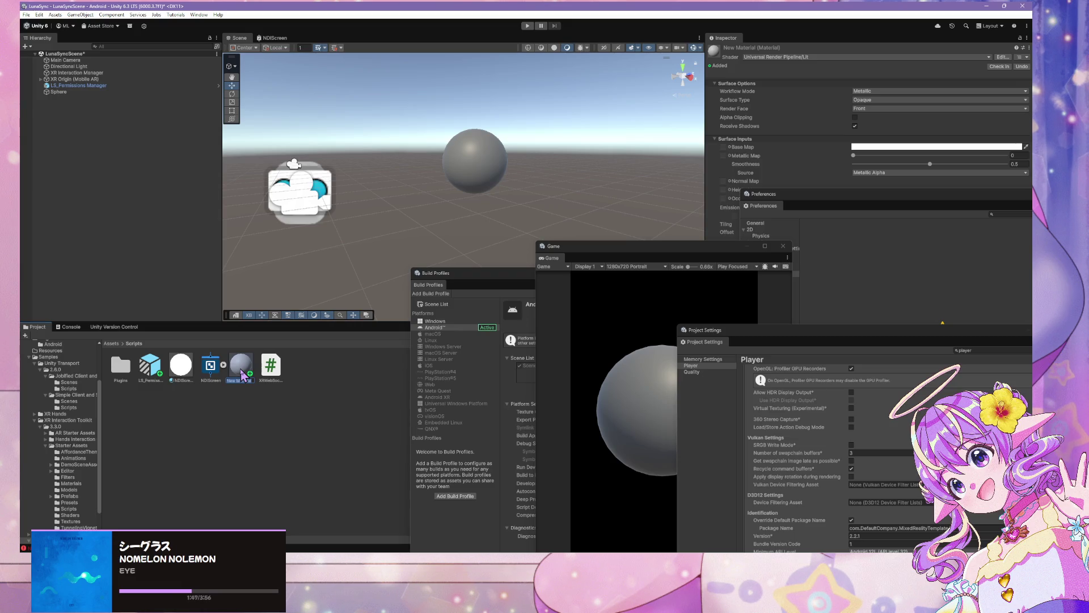
{"action": "type", "text": "MLS"}
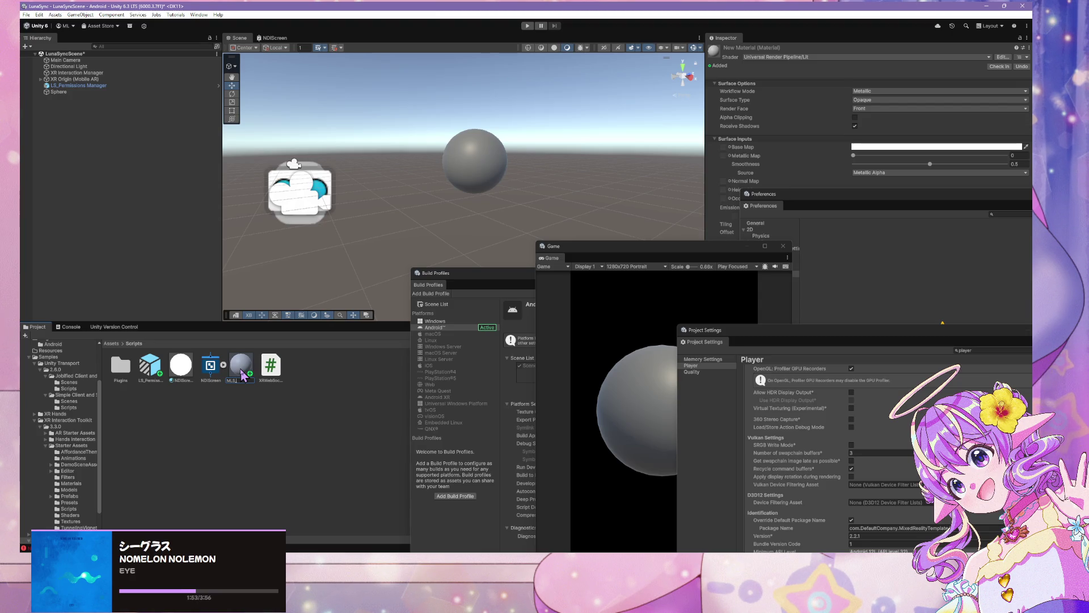
{"action": "key", "text": "Return"}
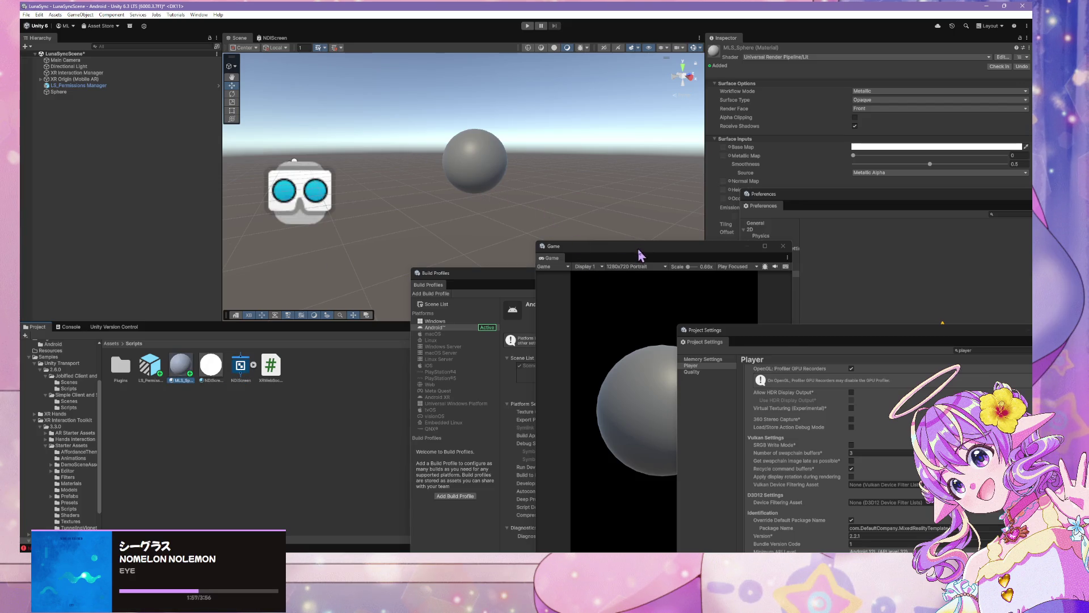
{"action": "left_click_drag", "start_coordinate": [638, 250], "coordinate": [596, 251]}
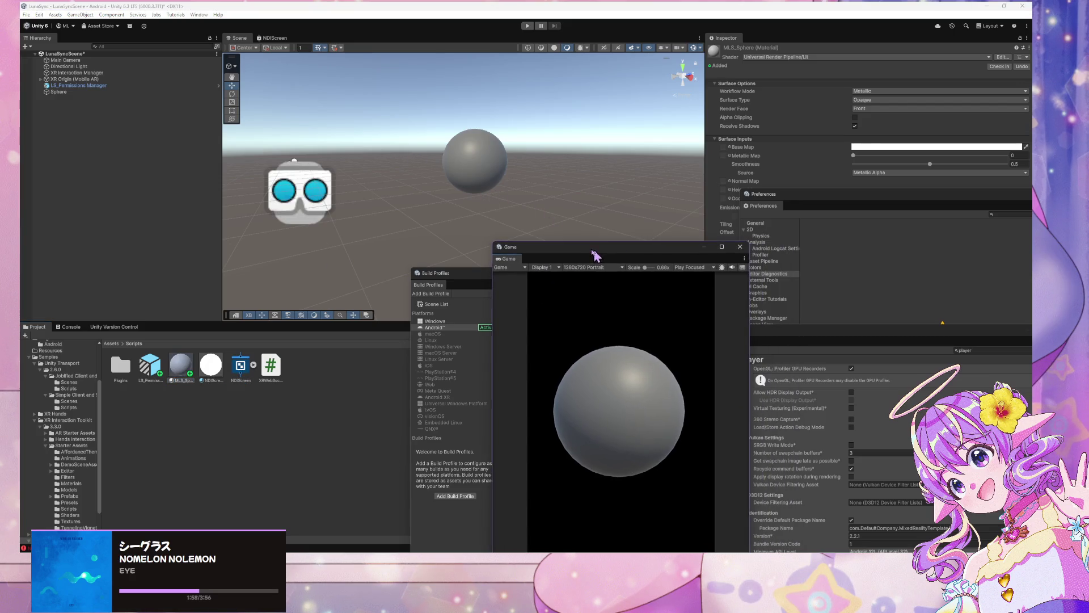
{"action": "left_click", "coordinate": [884, 57]}
Step: Search the shader list for Universal shaders, keep URP/Lit, and open the Hands Interaction sample folder
{"action": "type", "text": "unity"}
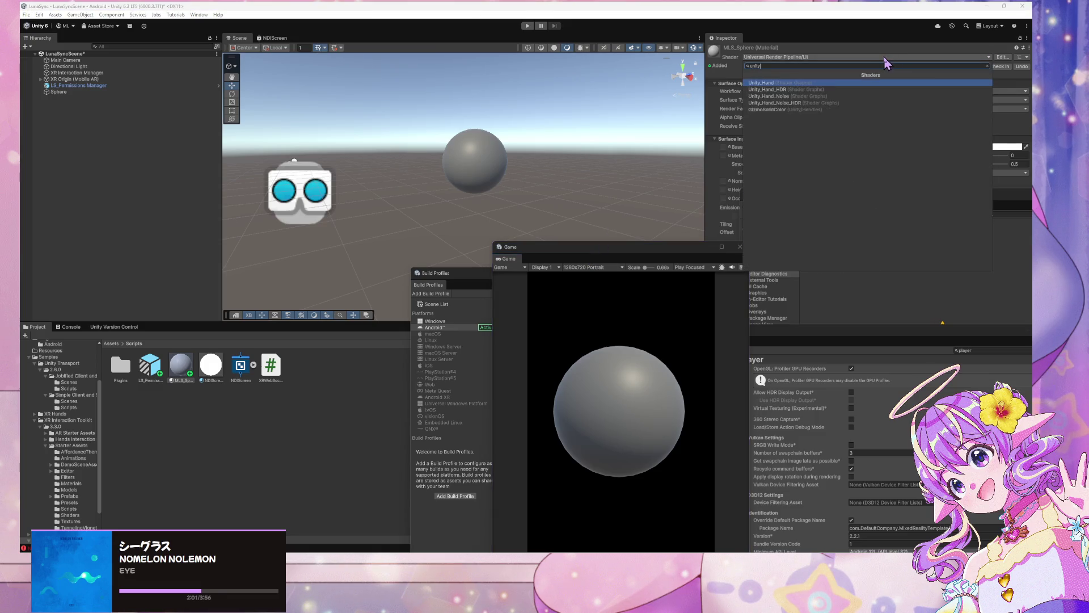
{"action": "key", "text": "BackSpace"}
{"action": "key", "text": "BackSpace"}
{"action": "type", "text": "versa"}
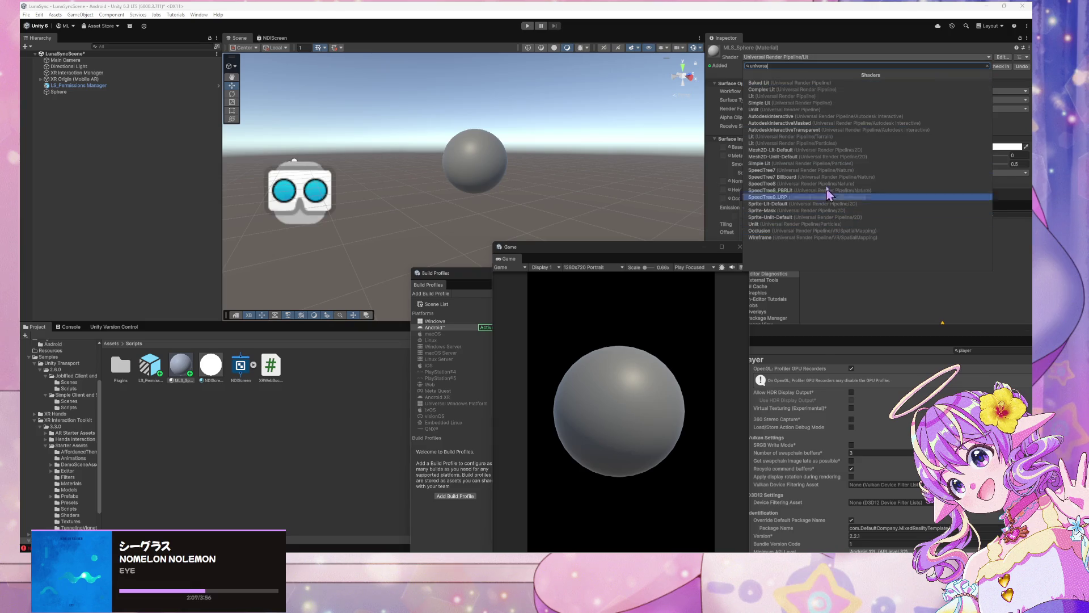
{"action": "key", "text": "ctrl+a"}
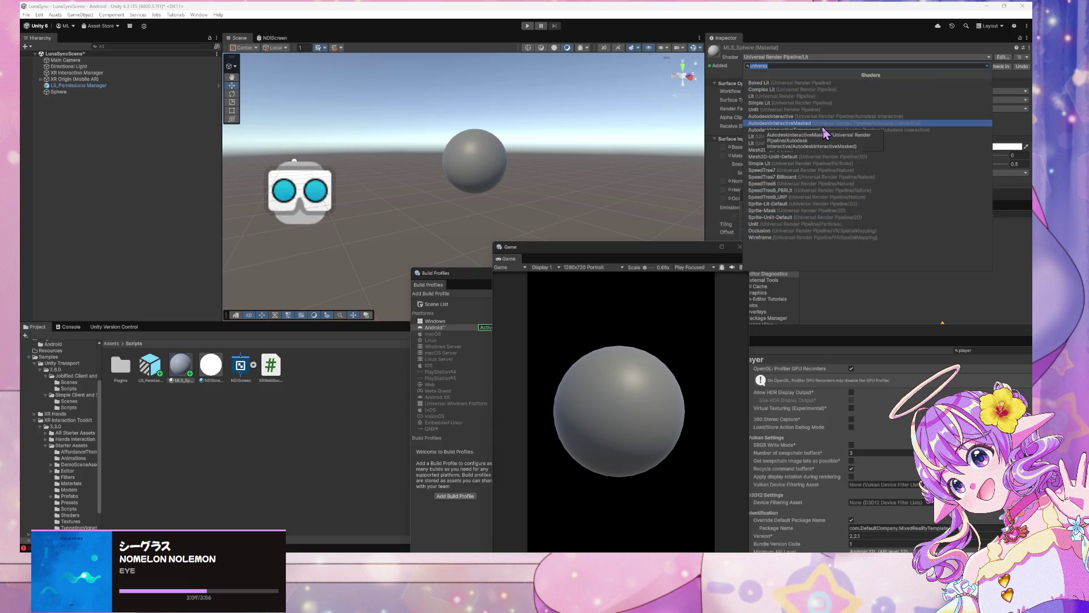
{"action": "type", "text": "ml"}
{"action": "key", "text": "BackSpace"}
{"action": "key", "text": "BackSpace"}
{"action": "type", "text": "uni"}
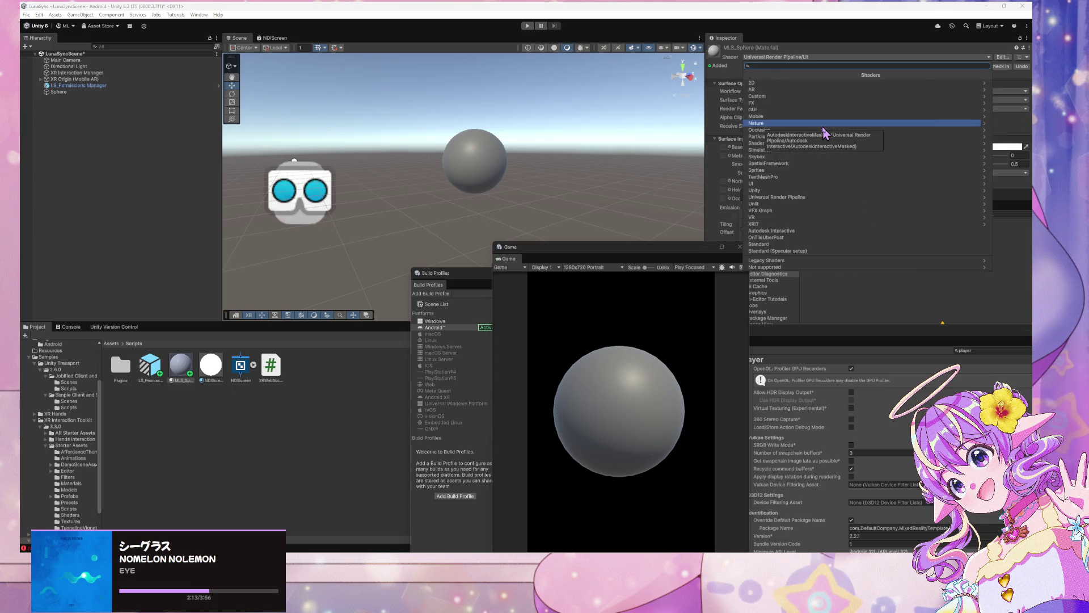
{"action": "left_click", "coordinate": [63, 440]}
{"action": "scroll", "coordinate": [68, 440], "scroll_direction": "up", "scroll_amount": 1}
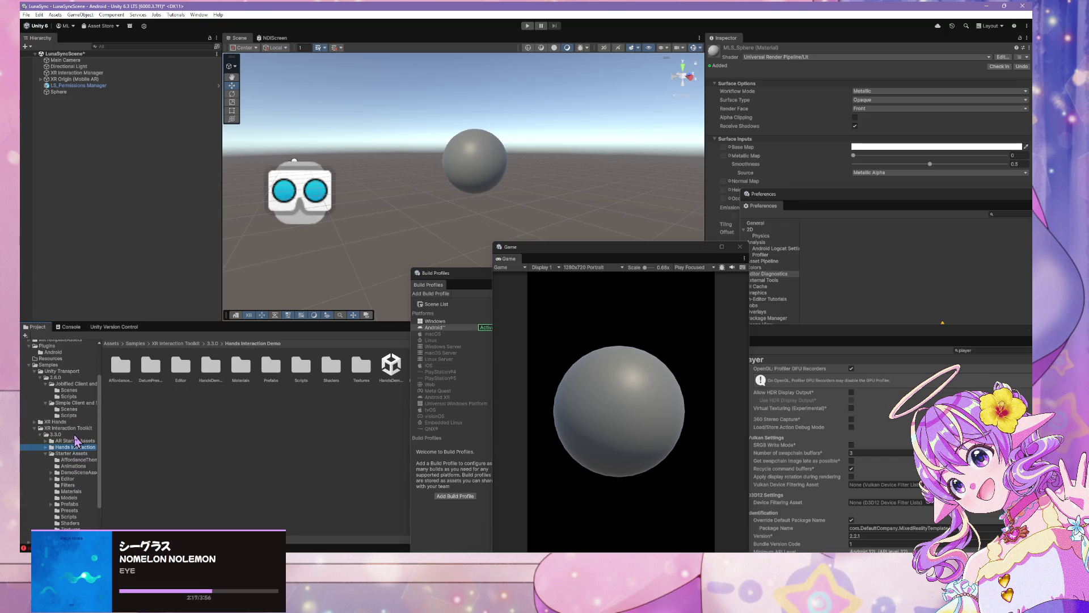
Step: Collapse the Samples folder and expand Packages in the Project folder tree
{"action": "scroll", "coordinate": [79, 442], "scroll_direction": "down", "scroll_amount": 5}
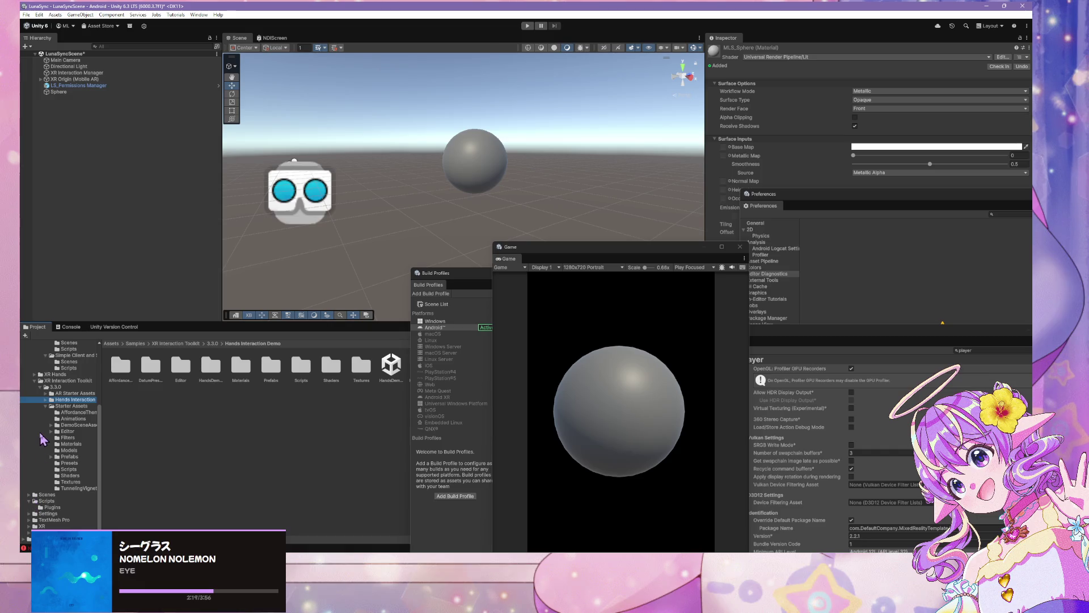
{"action": "scroll", "coordinate": [51, 395], "scroll_direction": "up", "scroll_amount": 5}
{"action": "scroll", "coordinate": [64, 413], "scroll_direction": "up", "scroll_amount": 2}
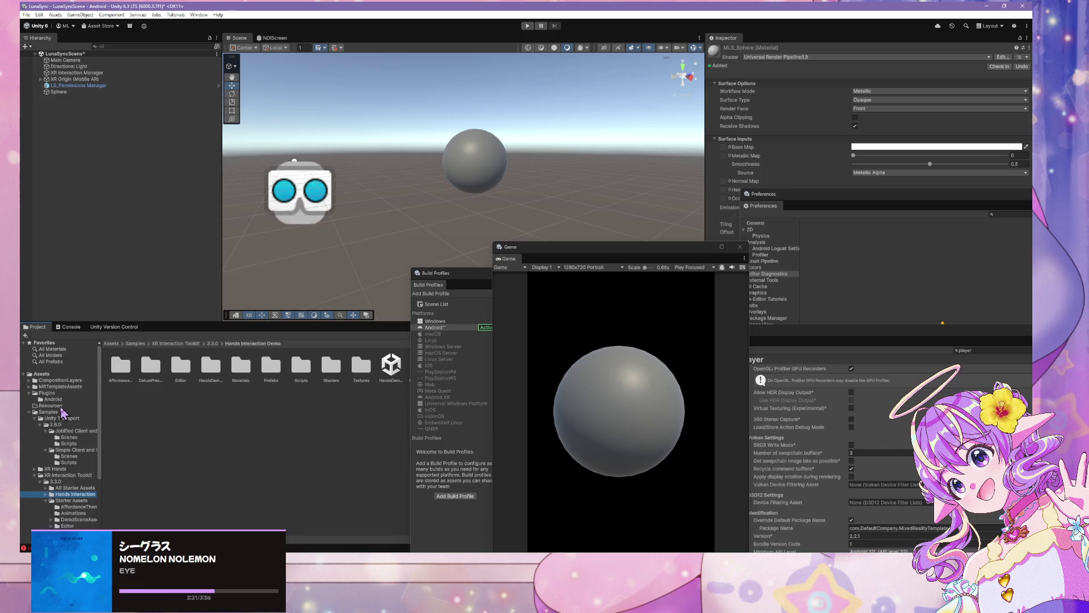
{"action": "left_click", "coordinate": [29, 413]}
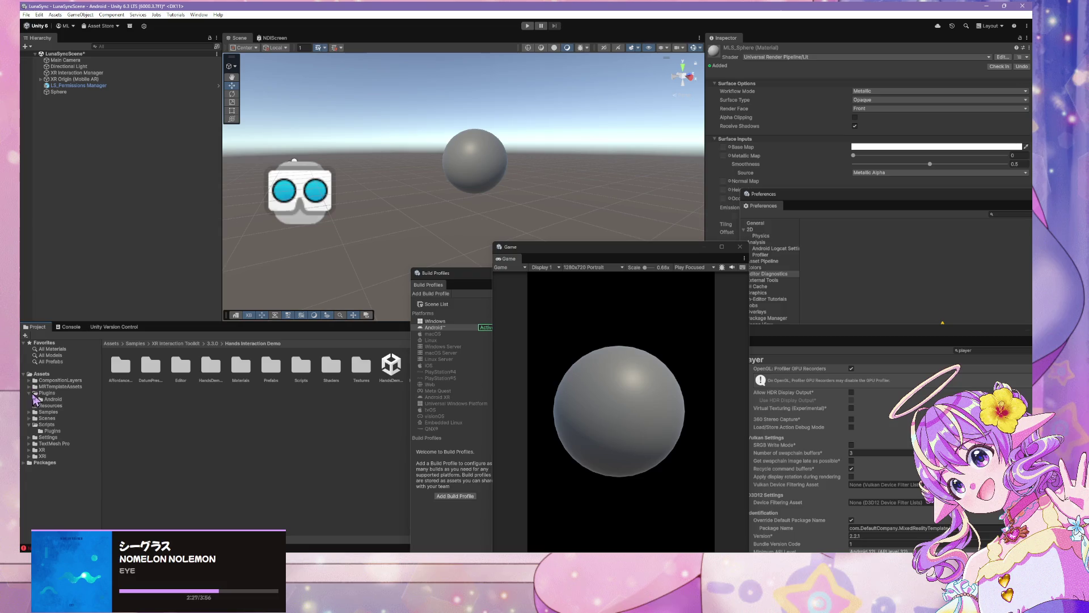
{"action": "left_click", "coordinate": [25, 462]}
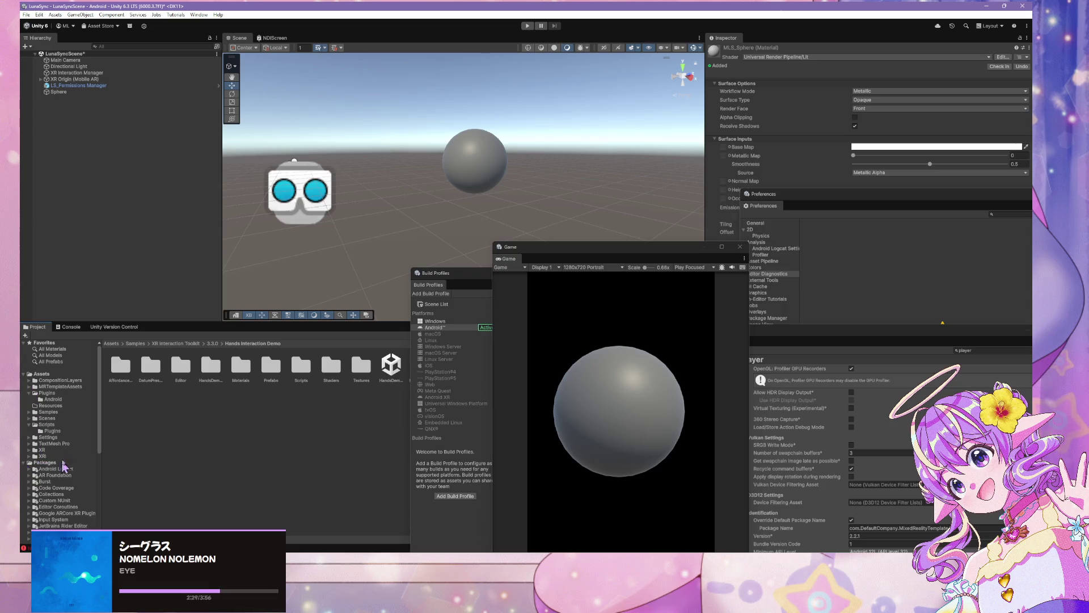
{"action": "scroll", "coordinate": [75, 415], "scroll_direction": "down", "scroll_amount": 3}
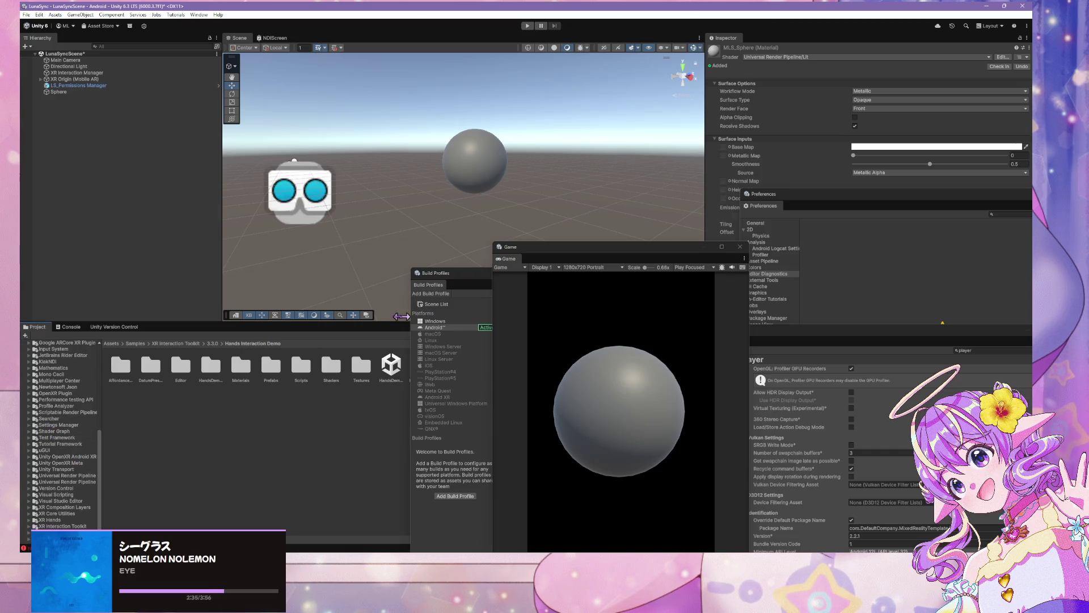
Step: Move the Build Profiles and Game windows right, then search and clear 'mls' in the Project window
{"action": "left_click_drag", "start_coordinate": [478, 274], "coordinate": [692, 275]}
{"action": "left_click_drag", "start_coordinate": [615, 248], "coordinate": [882, 253]}
{"action": "left_click", "coordinate": [561, 335]}
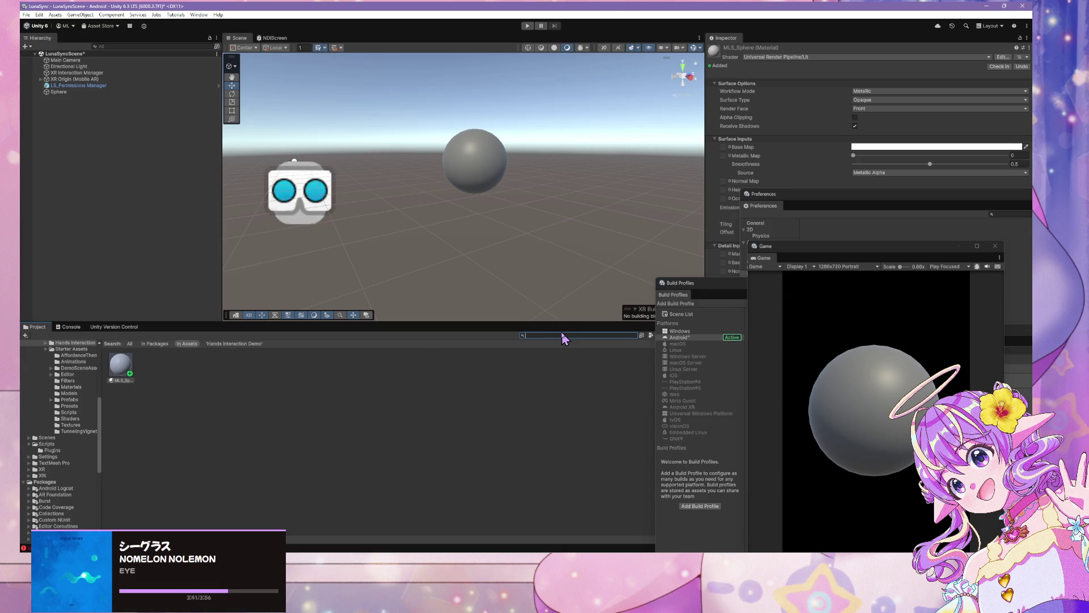
{"action": "type", "text": "ls"}
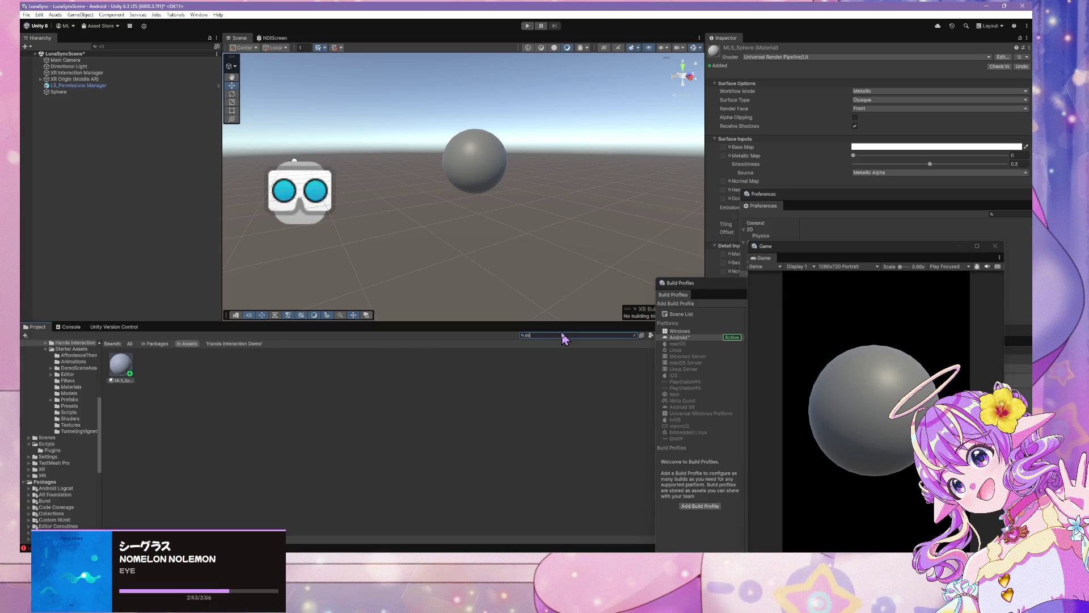
{"action": "key", "text": "BackSpace"}
{"action": "key", "text": "BackSpace"}
{"action": "scroll", "coordinate": [49, 428], "scroll_direction": "up", "scroll_amount": 5}
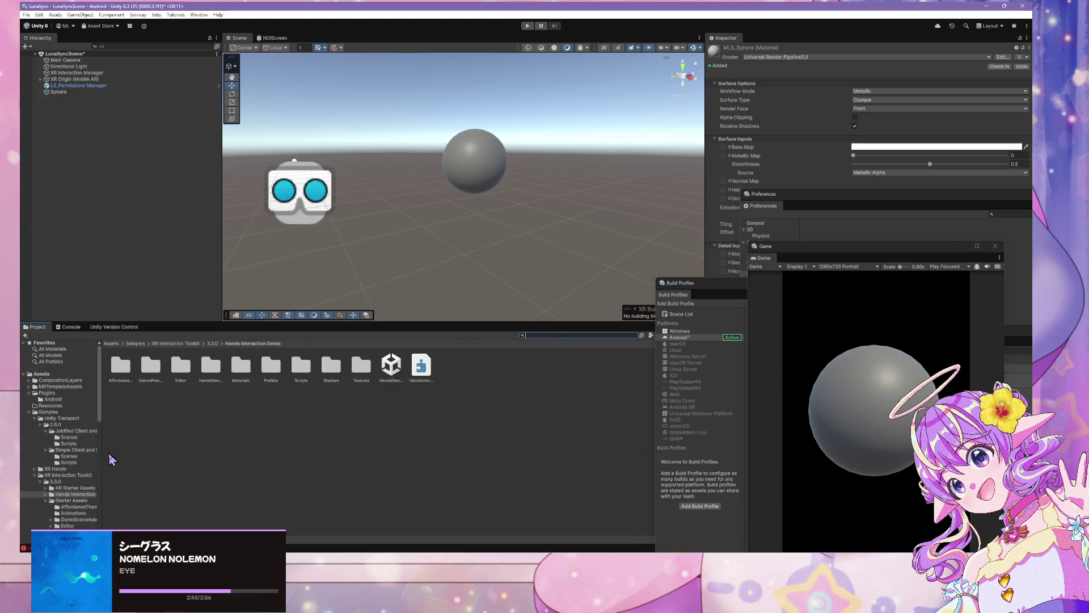
{"action": "left_click", "coordinate": [198, 14]}
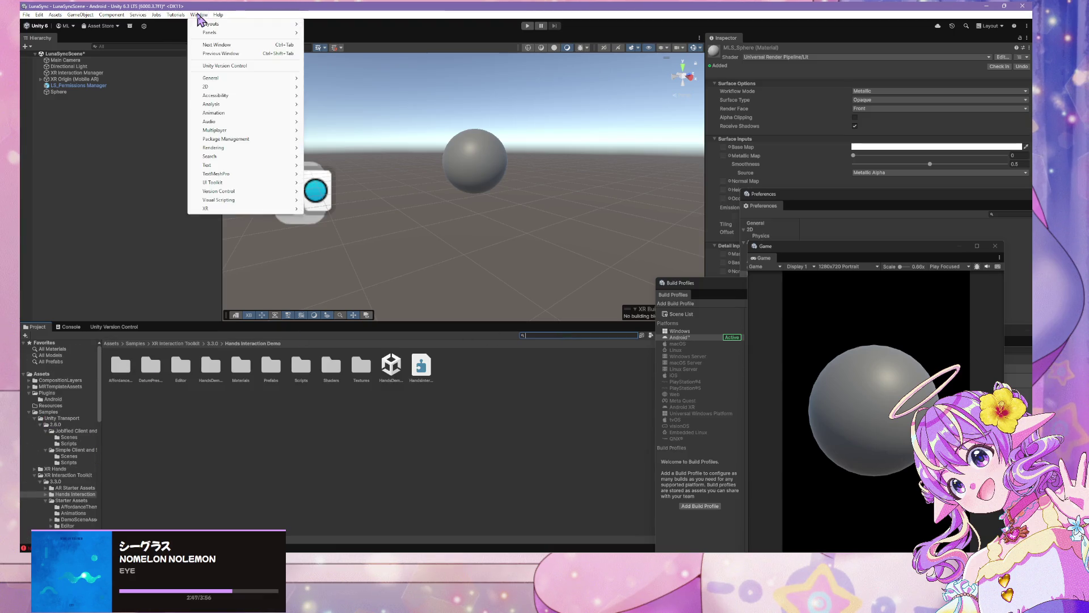
Step: Open the Package Manager, enlarge it, and list the packages installed In Project
{"action": "mouse_move", "coordinate": [262, 140]}
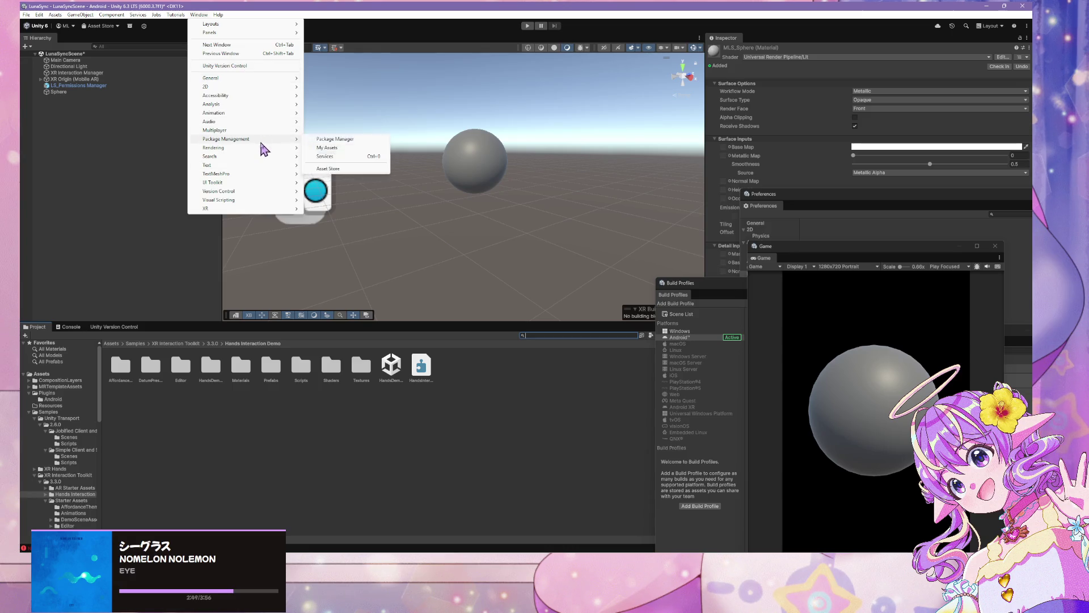
{"action": "left_click", "coordinate": [349, 140]}
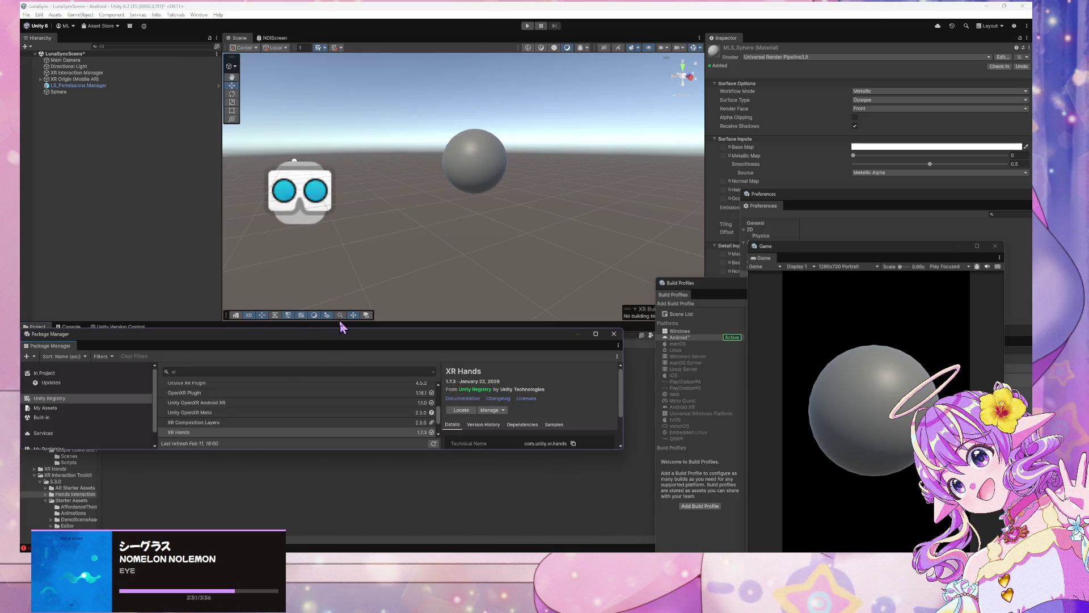
{"action": "left_click_drag", "start_coordinate": [335, 327], "coordinate": [382, 126]}
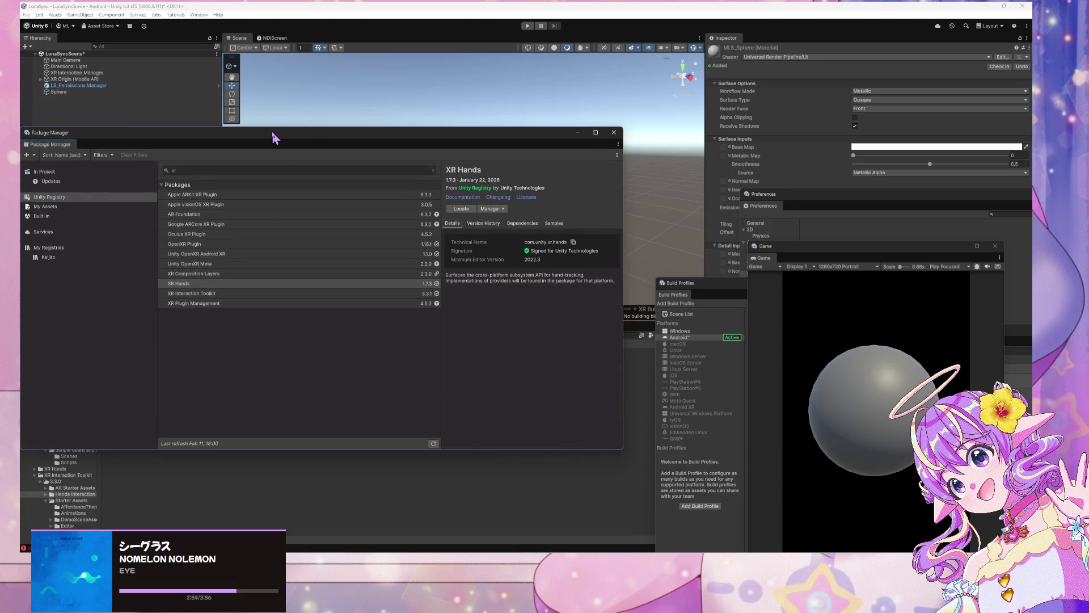
{"action": "left_click_drag", "start_coordinate": [272, 134], "coordinate": [558, 124]}
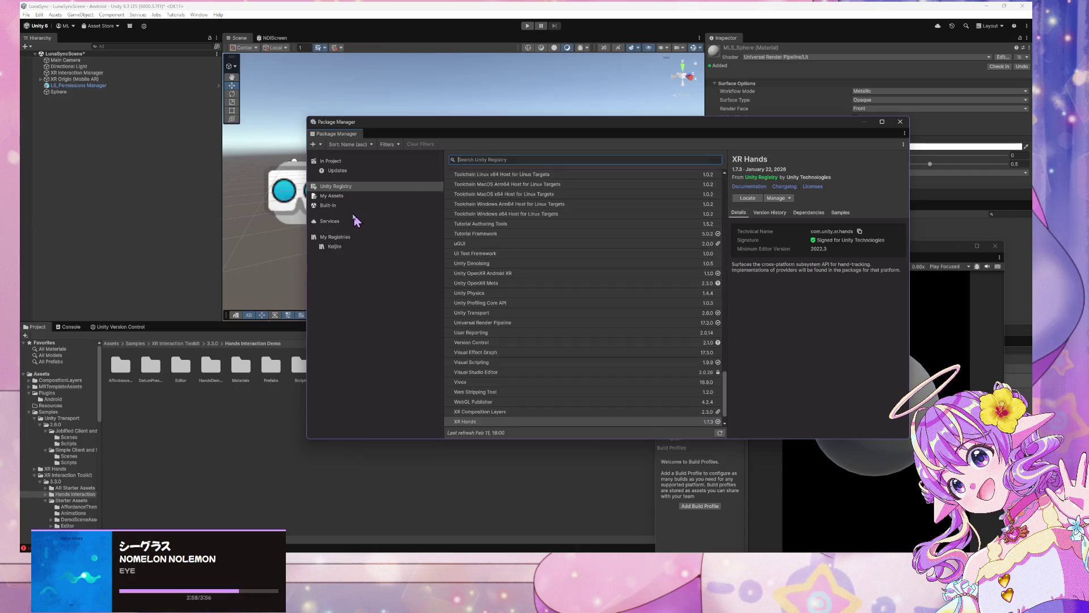
{"action": "left_click", "coordinate": [346, 196]}
{"action": "left_click", "coordinate": [334, 161]}
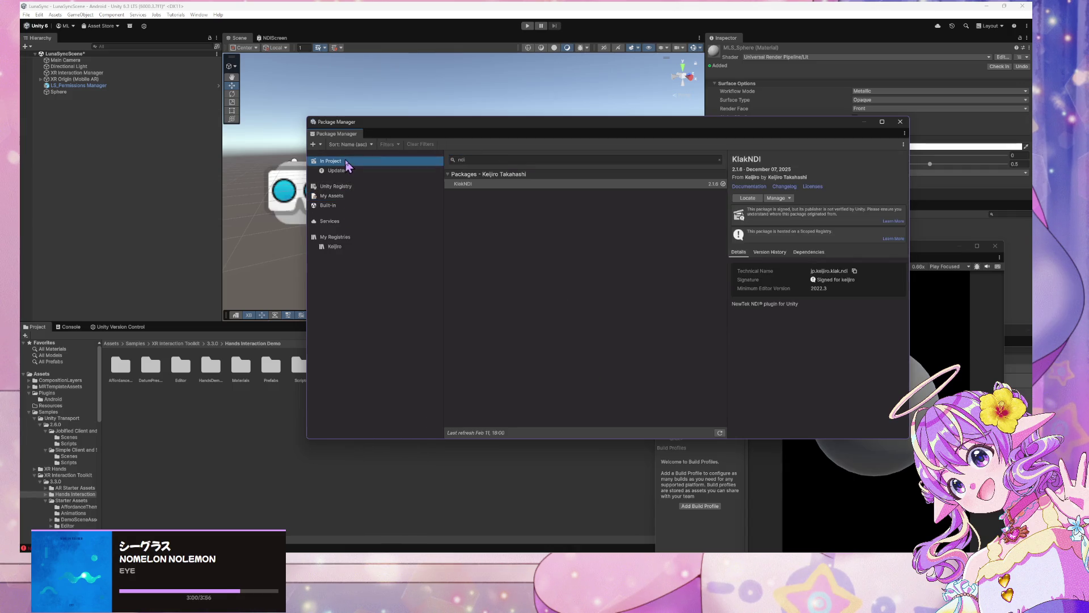
{"action": "left_click", "coordinate": [510, 159]}
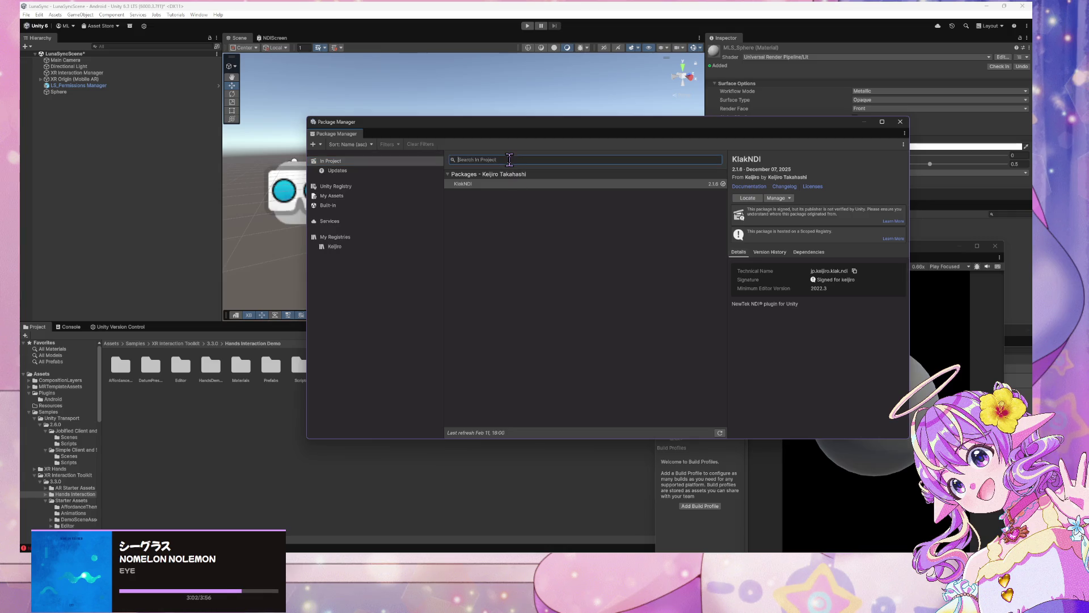
{"action": "scroll", "coordinate": [577, 245], "scroll_direction": "down", "scroll_amount": 3}
{"action": "scroll", "coordinate": [577, 245], "scroll_direction": "up", "scroll_amount": 2}
{"action": "scroll", "coordinate": [579, 241], "scroll_direction": "up", "scroll_amount": 3}
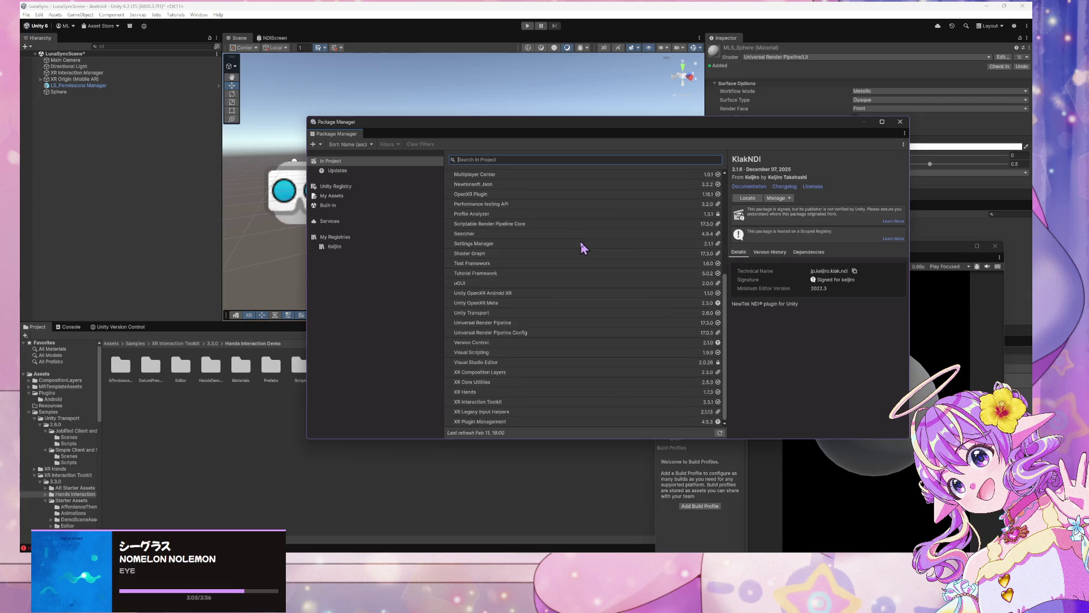
Step: Start installing a package from disk and browse the Secondary (D:) drive
{"action": "left_click", "coordinate": [314, 145]}
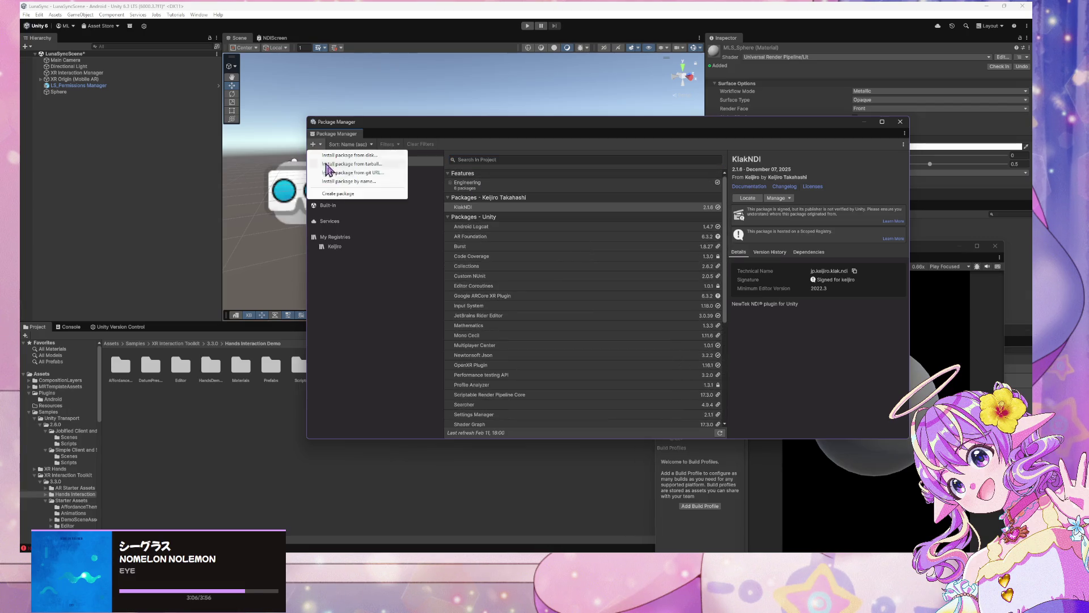
{"action": "left_click", "coordinate": [379, 164]}
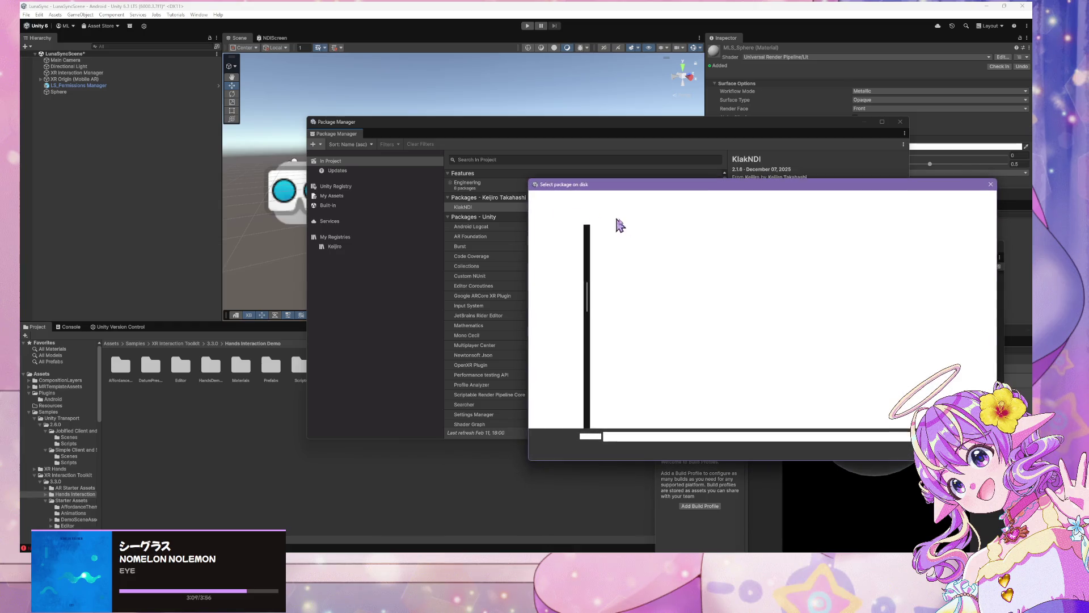
{"action": "scroll", "coordinate": [546, 312], "scroll_direction": "up", "scroll_amount": 1}
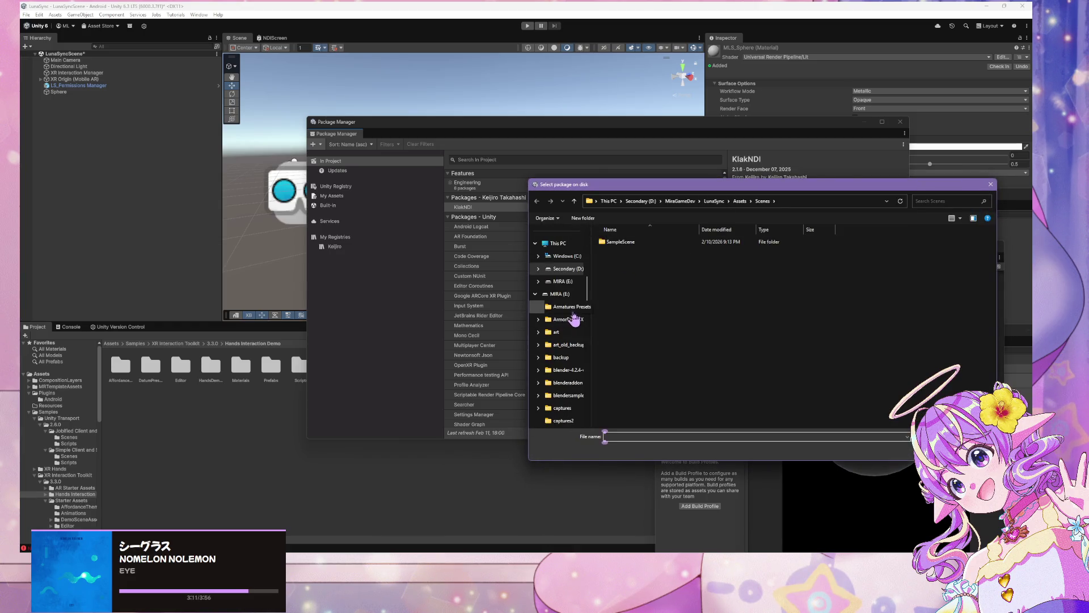
{"action": "scroll", "coordinate": [642, 278], "scroll_direction": "down", "scroll_amount": 3}
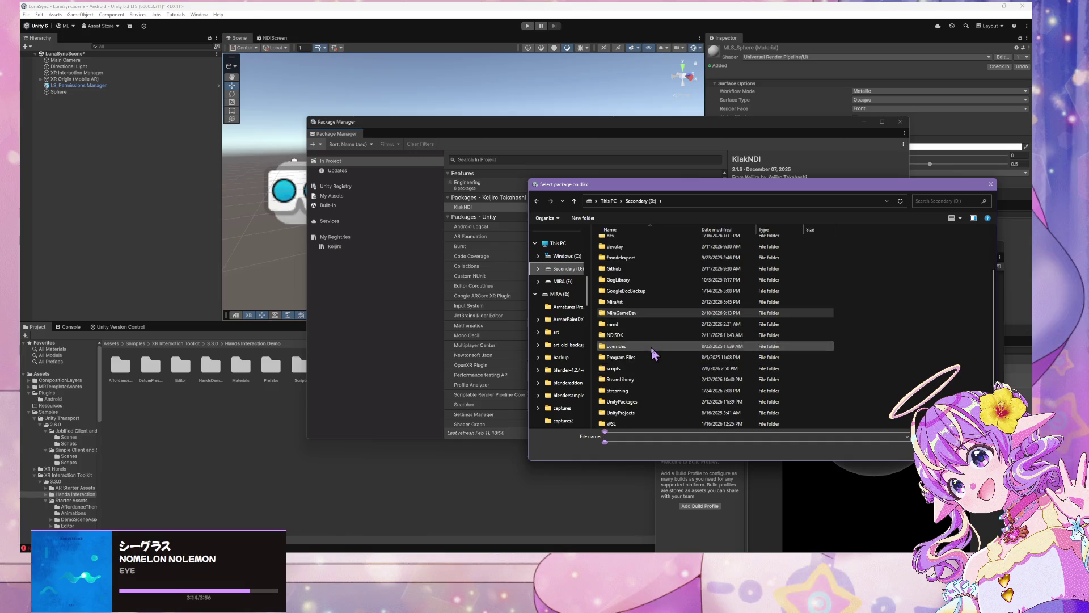